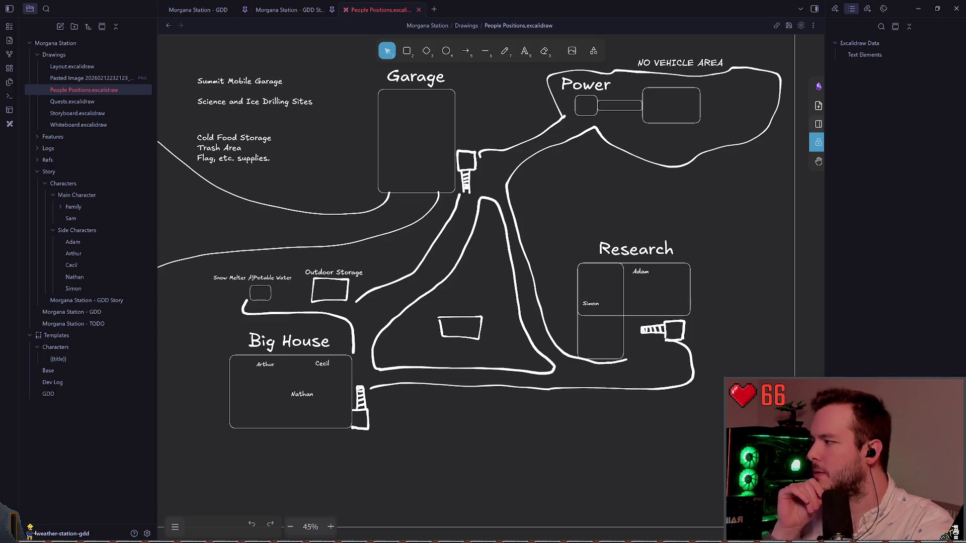
# Switch the Excalidraw canvas from selection to the freedraw pencil tool
pyautogui.scroll(1, 490, 264)
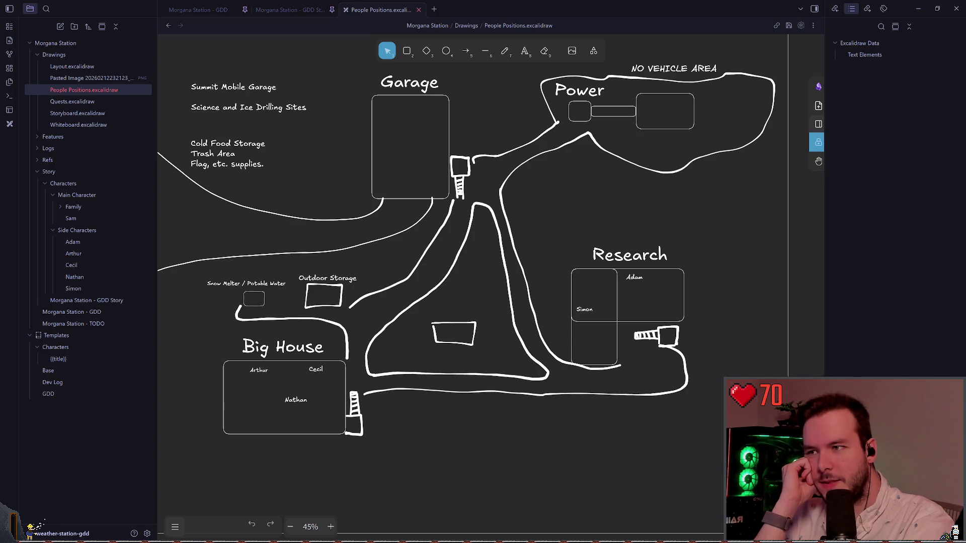
pyautogui.press('p')
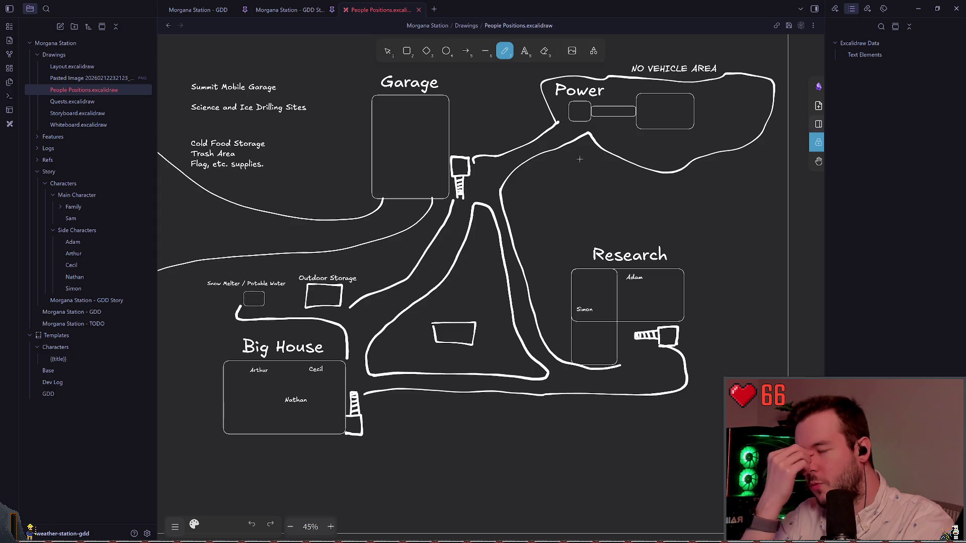
pyautogui.scroll(1, 513, 204)
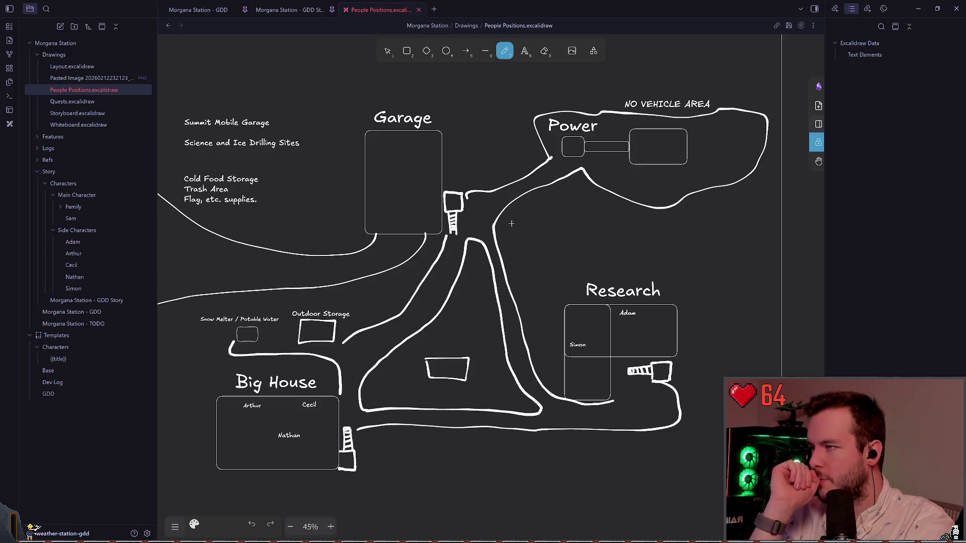
pyautogui.moveTo(533, 95)
pyautogui.mouseDown()
pyautogui.moveTo(531, 163)
pyautogui.moveTo(601, 107)
pyautogui.mouseUp()
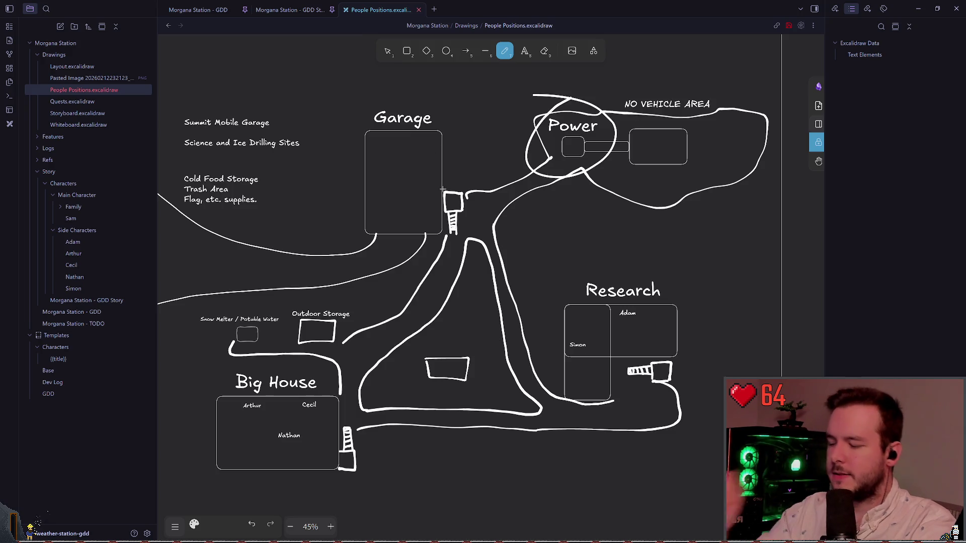
pyautogui.hotkey('ctrl', 'z')
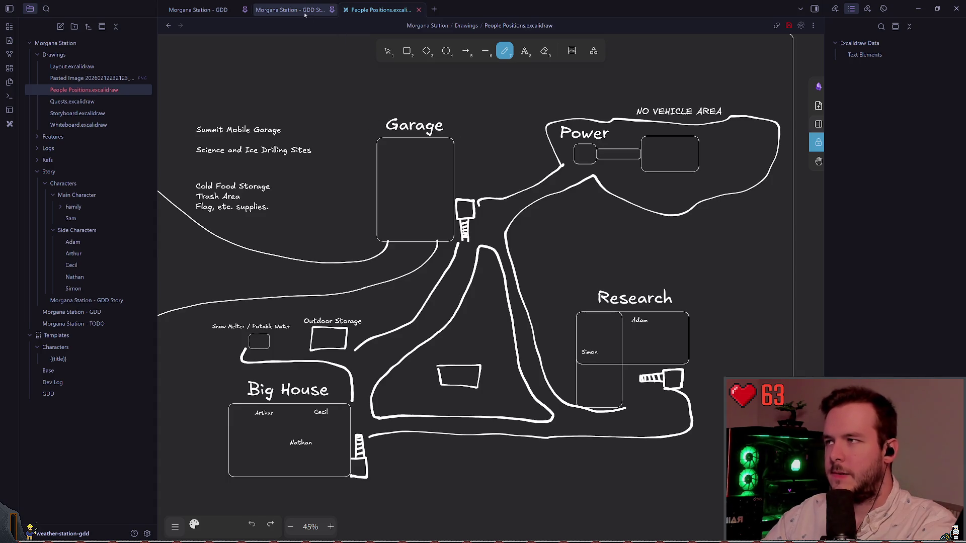
pyautogui.click(289, 10)
# Select Arthur's full role text 'Technician / Mechanic / Maintenance' in the Characters list
pyautogui.scroll(15, 440, 162)
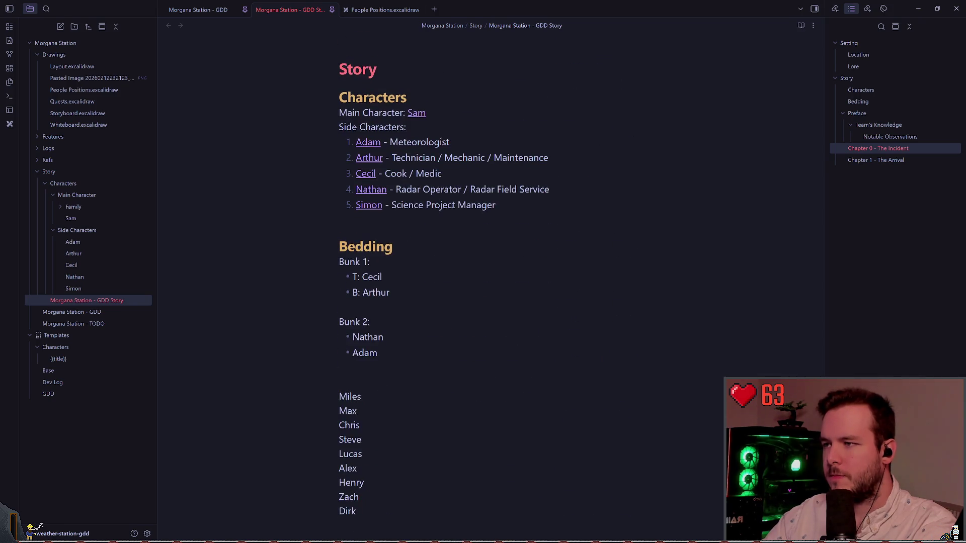
pyautogui.scroll(1, 440, 201)
pyautogui.moveTo(391, 208); pyautogui.dragTo(551, 209)
pyautogui.click(479, 208)
pyautogui.moveTo(395, 208); pyautogui.dragTo(534, 210)
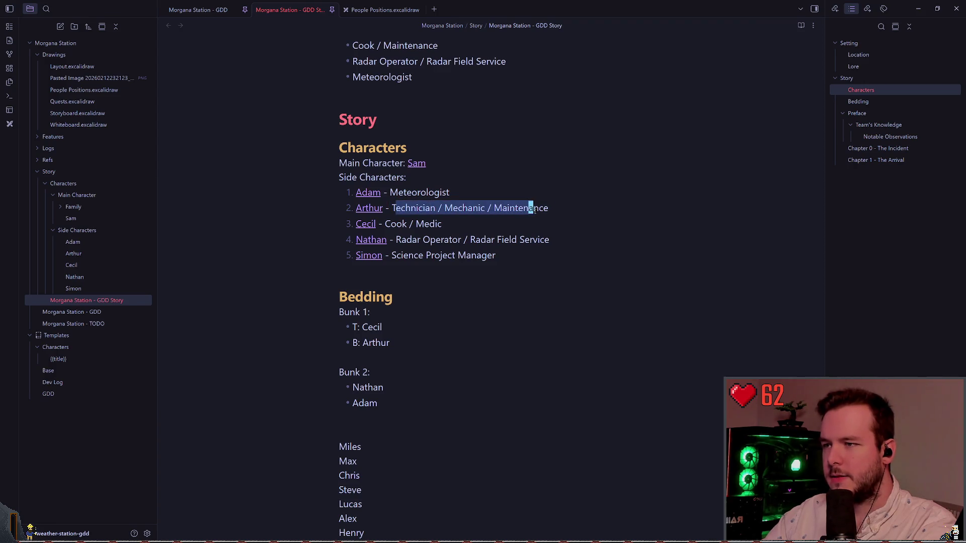
pyautogui.moveTo(392, 207); pyautogui.dragTo(551, 208)
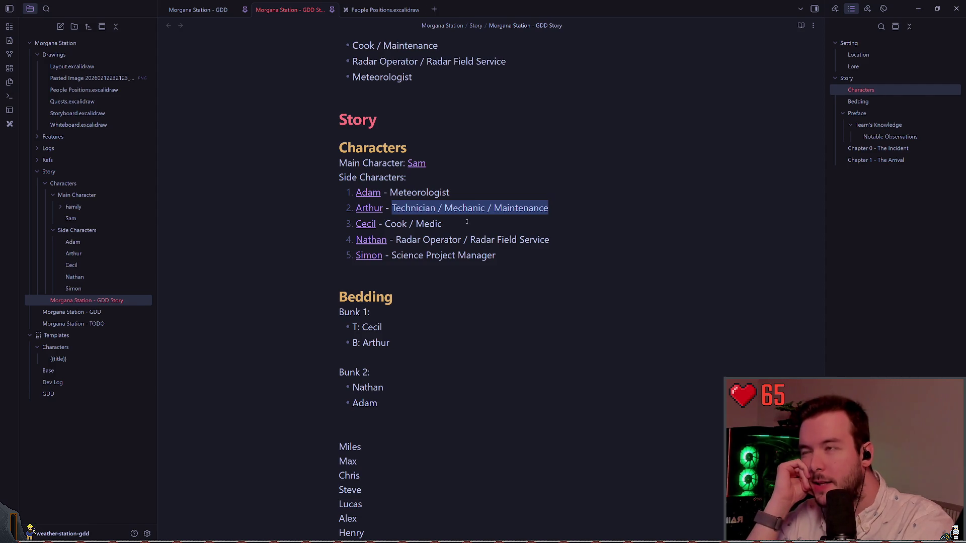
pyautogui.doubleClick(414, 208)
pyautogui.hotkey('shift', 'End')
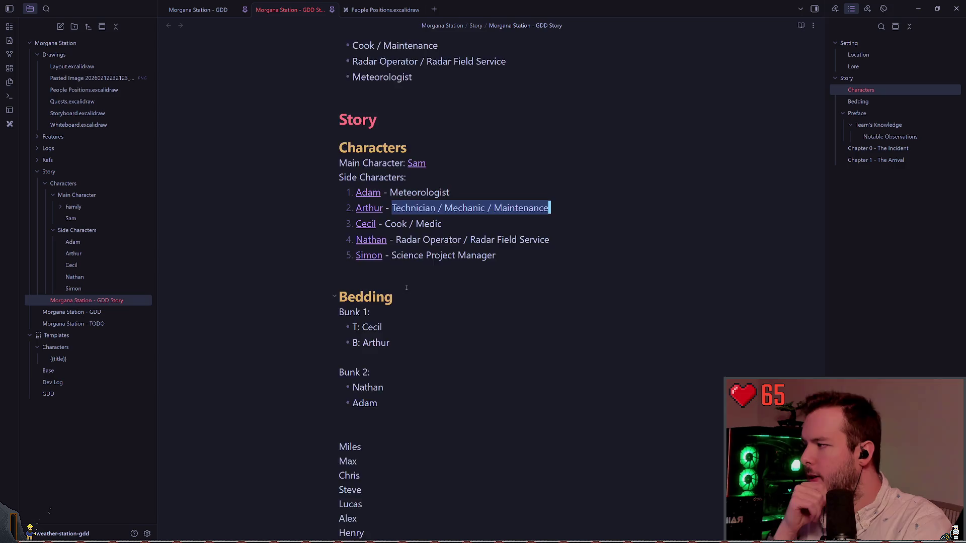
# Scroll through the story note, then return to the People Positions.excalidraw drawing
pyautogui.scroll(-5, 426, 283)
pyautogui.scroll(-8, 426, 283)
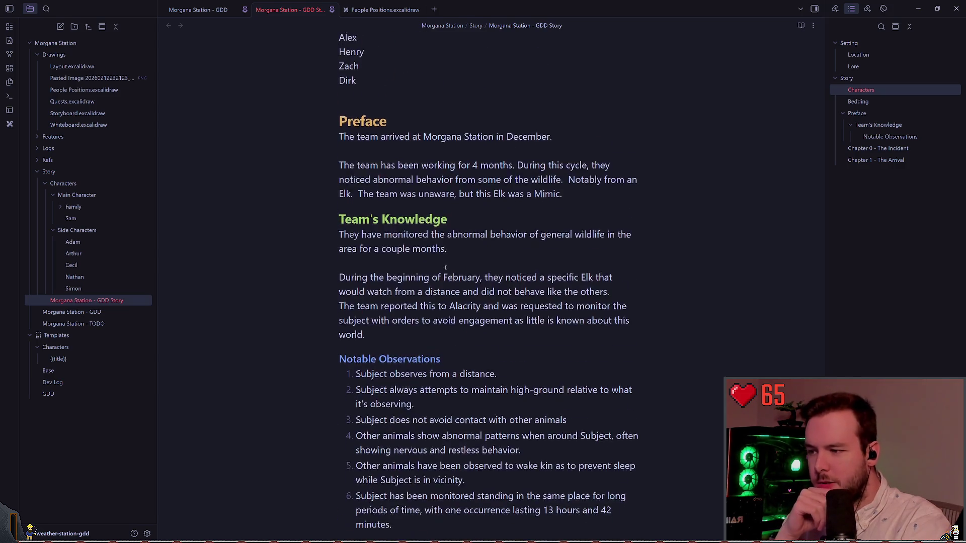
pyautogui.scroll(14, 464, 275)
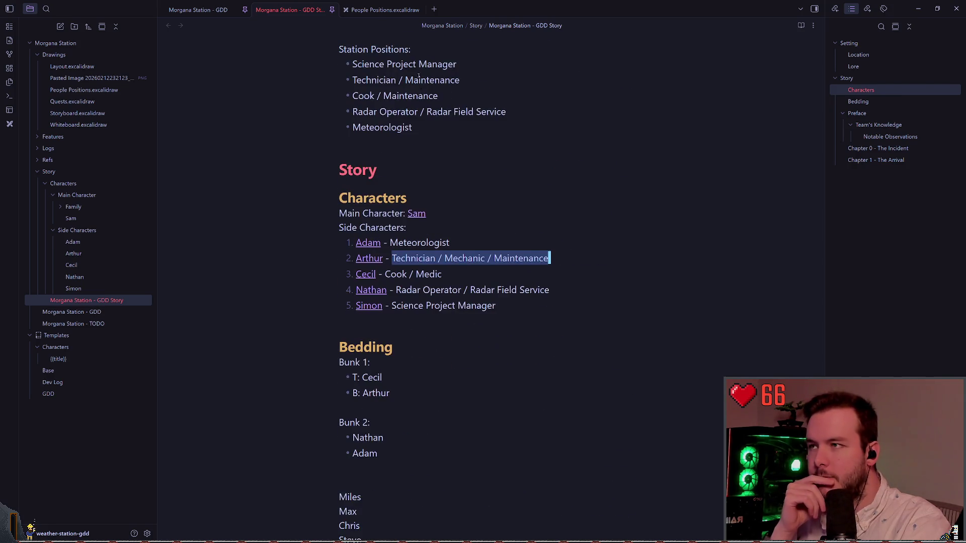
pyautogui.click(382, 10)
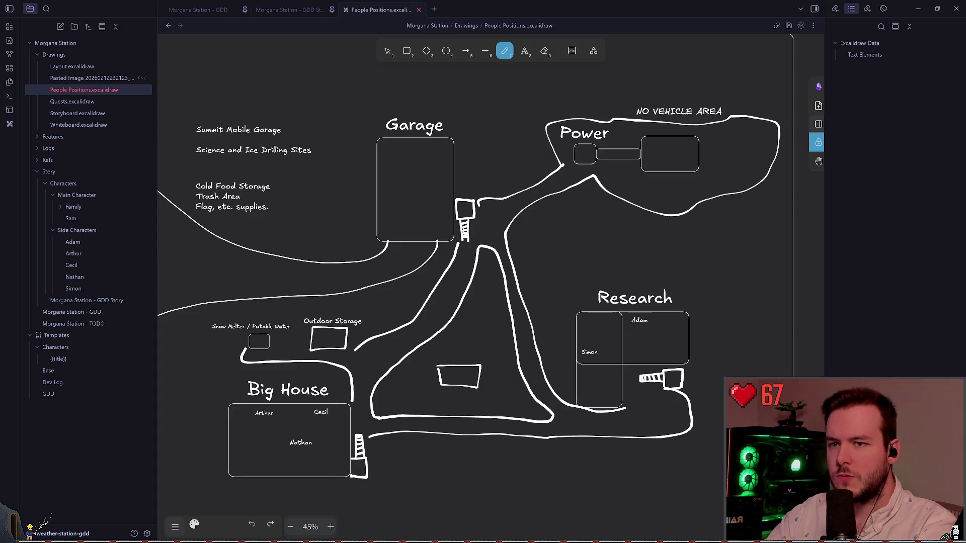
pyautogui.hotkey('alt', 'Tab')
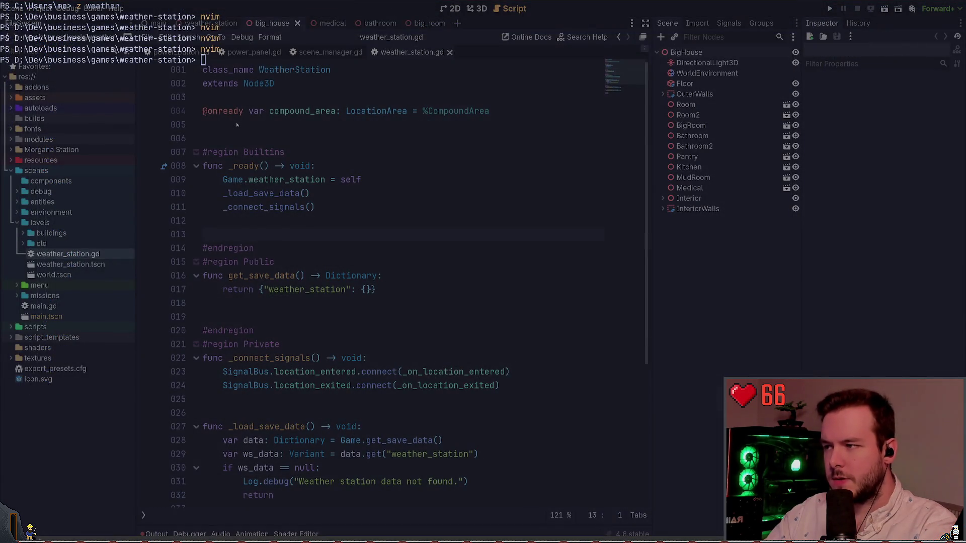
pyautogui.hotkey('alt', 'Tab')
pyautogui.hotkey('shift', '1')
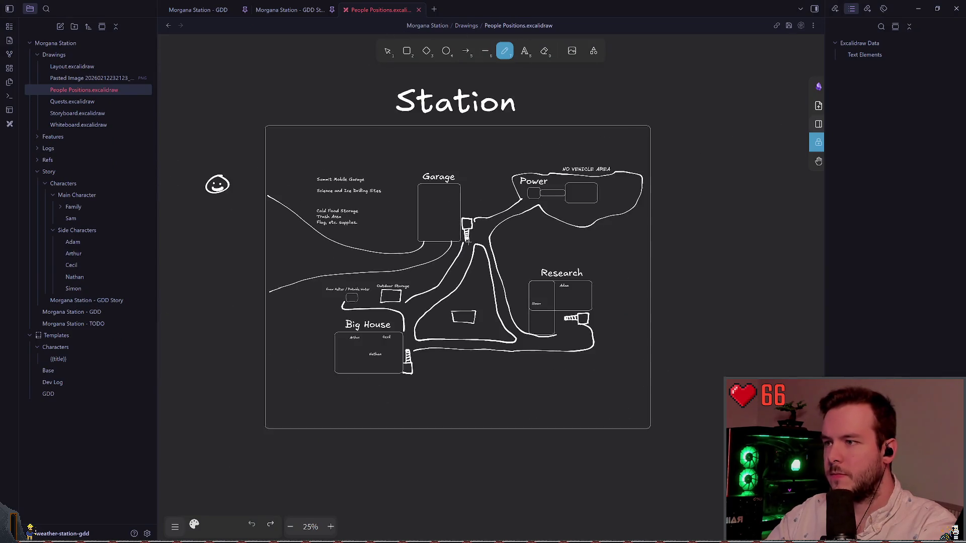
pyautogui.scroll(-5, 468, 242)
pyautogui.hotkey('ctrl', 'a')
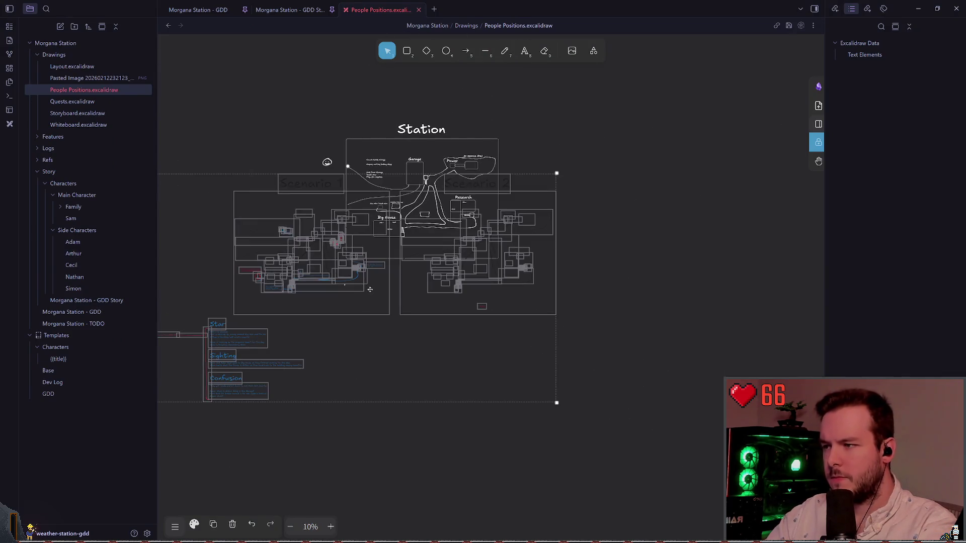
pyautogui.moveTo(370, 289)
pyautogui.mouseDown()
pyautogui.moveTo(385, 333)
pyautogui.moveTo(511, 411)
pyautogui.moveTo(453, 352)
pyautogui.mouseUp()
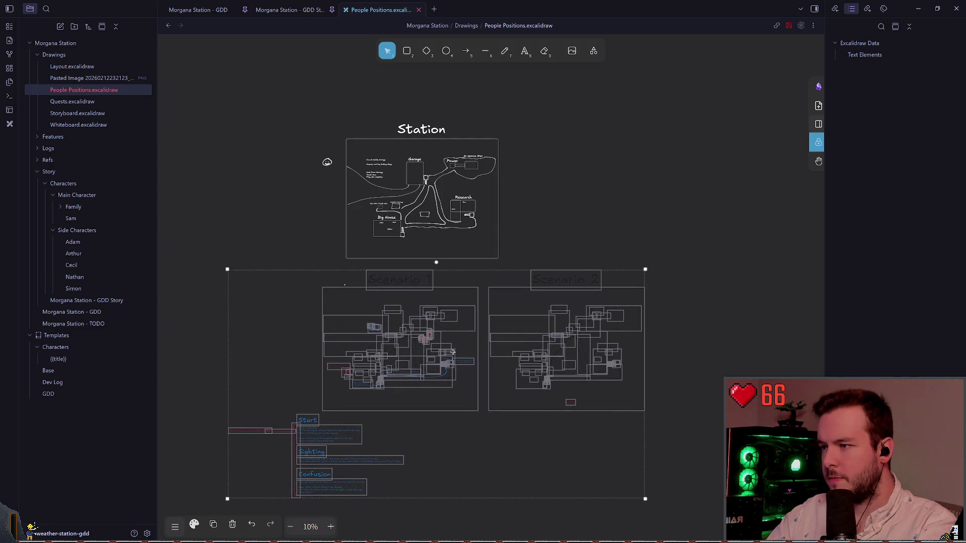
pyautogui.scroll(-2, 452, 352)
pyautogui.click(352, 249)
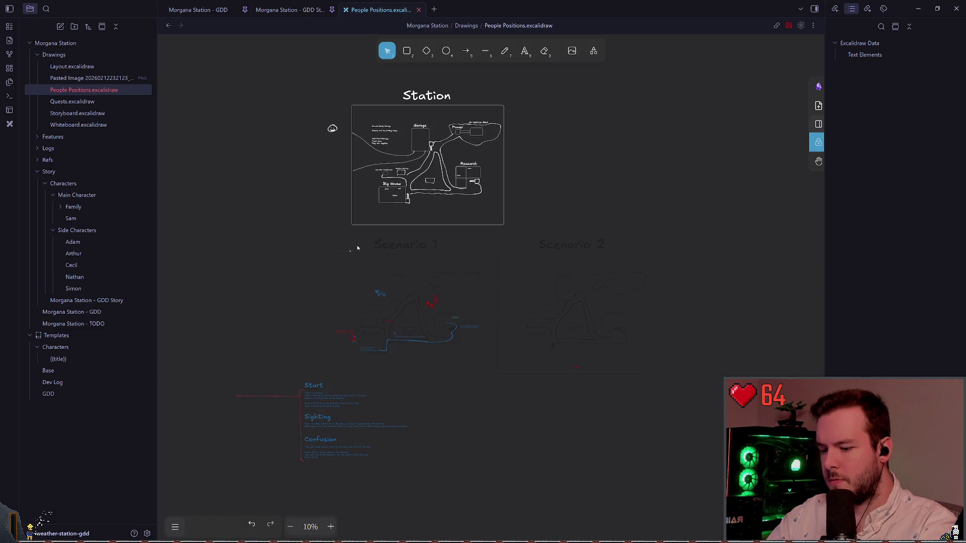
pyautogui.click(357, 250)
pyautogui.moveTo(334, 233); pyautogui.dragTo(358, 251)
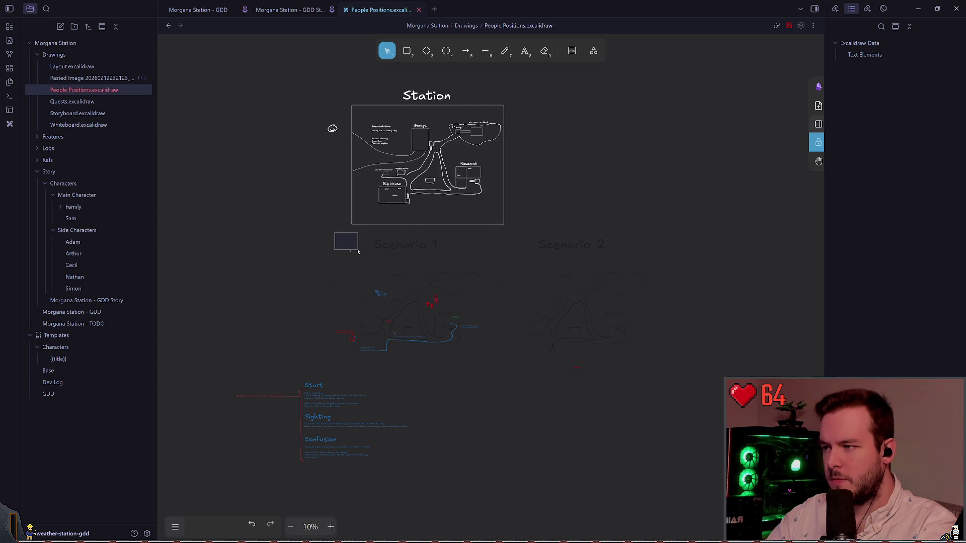
pyautogui.scroll(2, 437, 337)
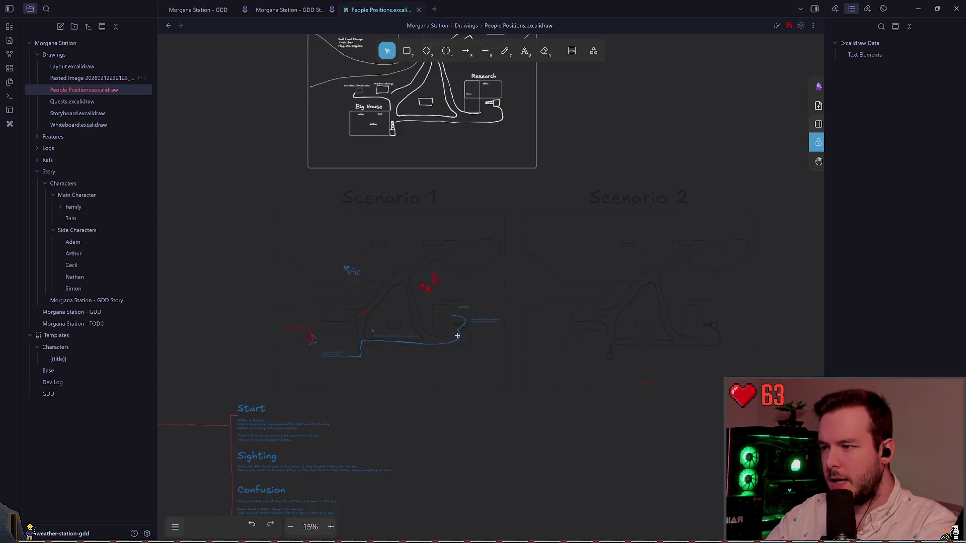
pyautogui.scroll(-1, 457, 336)
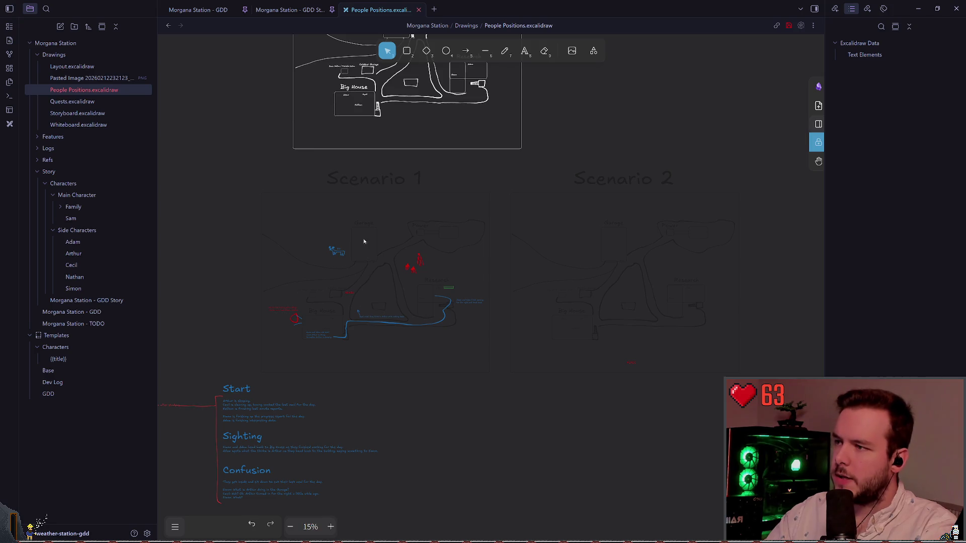
pyautogui.scroll(3, 326, 277)
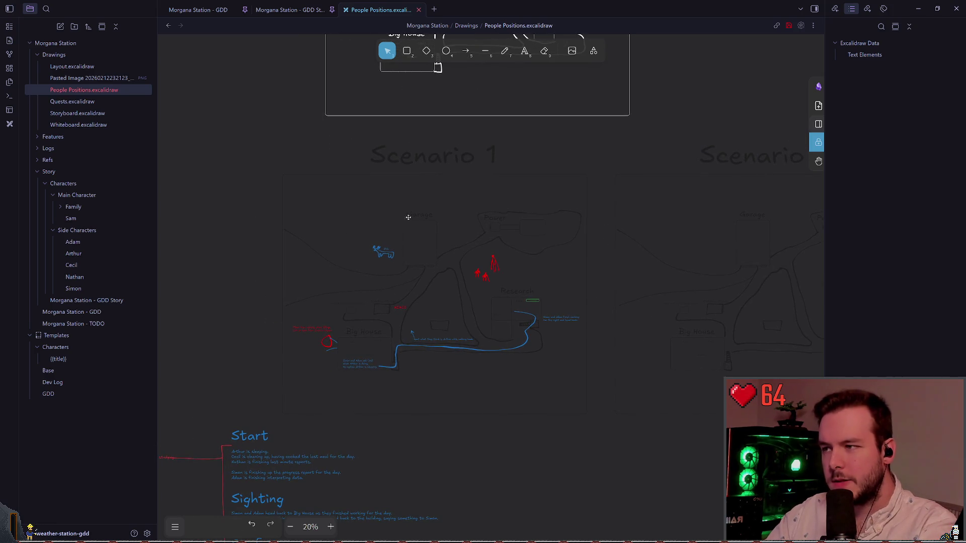
pyautogui.moveTo(259, 140); pyautogui.dragTo(588, 394)
pyautogui.scroll(2, 557, 284)
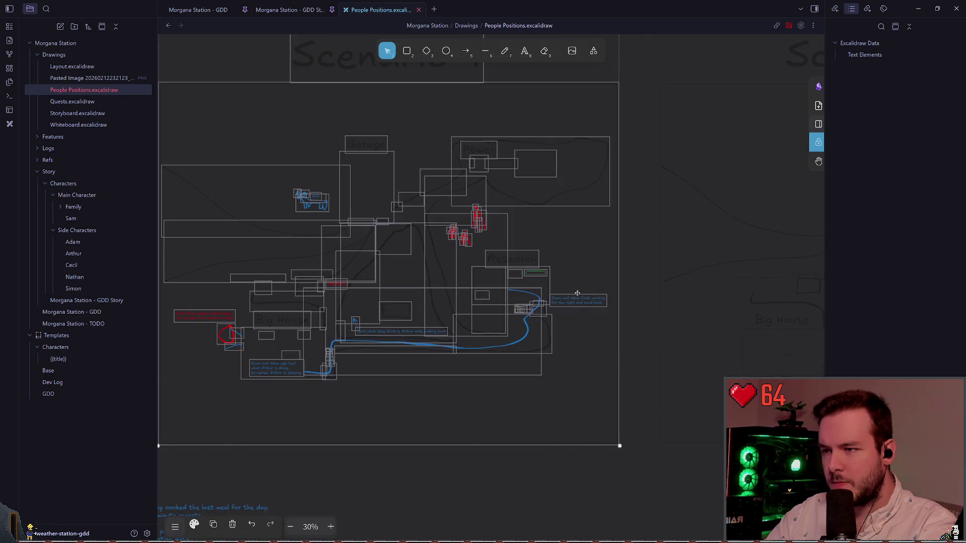
pyautogui.scroll(2, 539, 258)
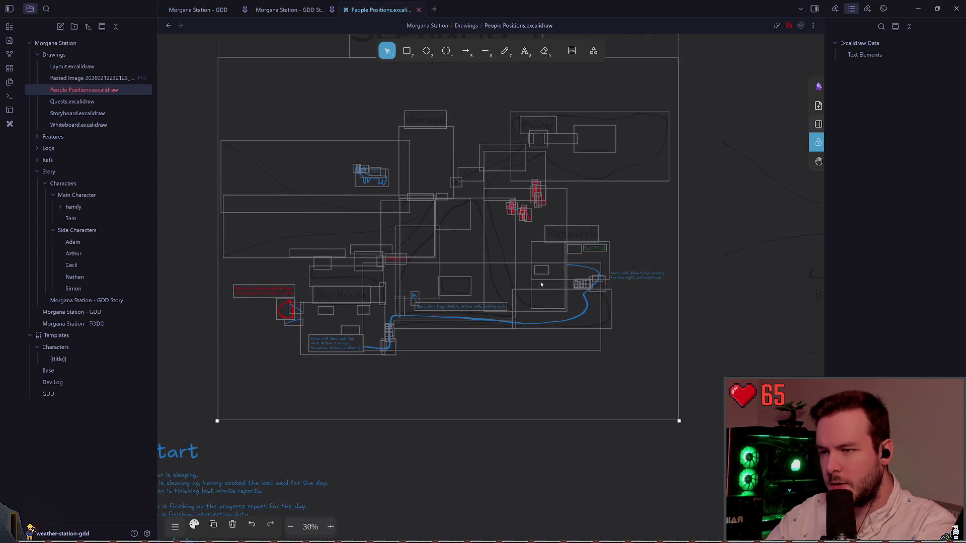
pyautogui.click(523, 243)
pyautogui.scroll(-3, 572, 248)
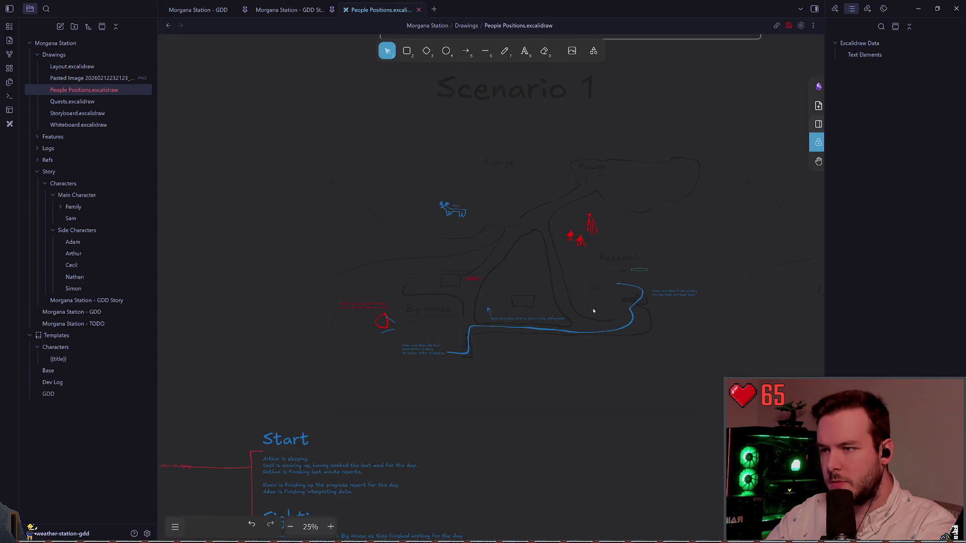
pyautogui.moveTo(295, 67)
pyautogui.mouseDown()
pyautogui.moveTo(525, 244)
pyautogui.moveTo(715, 416)
pyautogui.mouseUp()
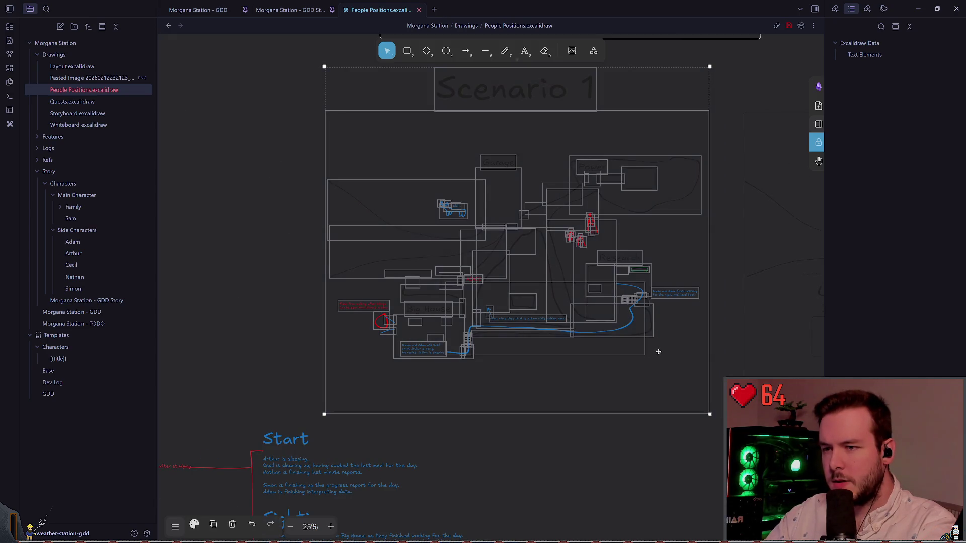
pyautogui.scroll(1, 694, 377)
pyautogui.click(675, 318)
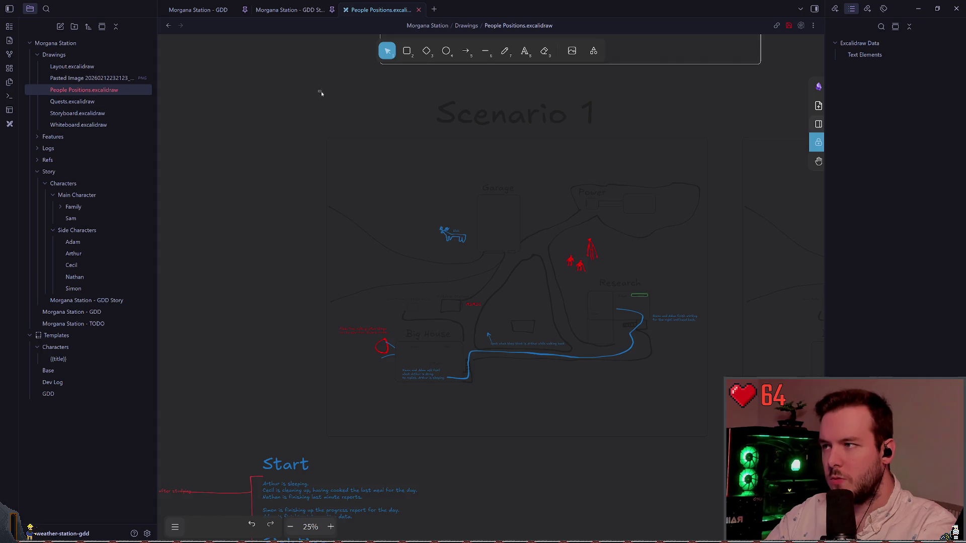
pyautogui.moveTo(321, 92); pyautogui.dragTo(714, 442)
pyautogui.scroll(1, 580, 331)
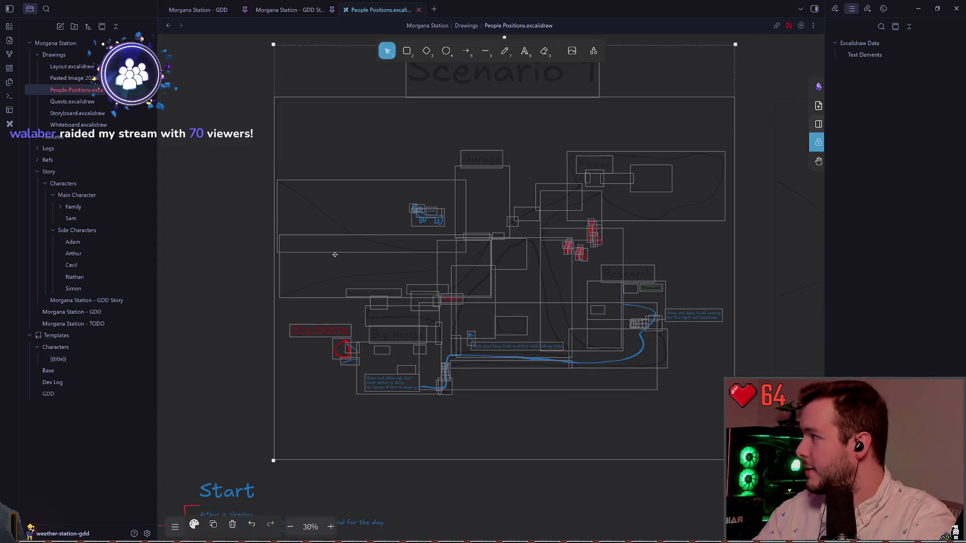
pyautogui.hscroll(3, 403, 261)
pyautogui.scroll(-1, 402, 261)
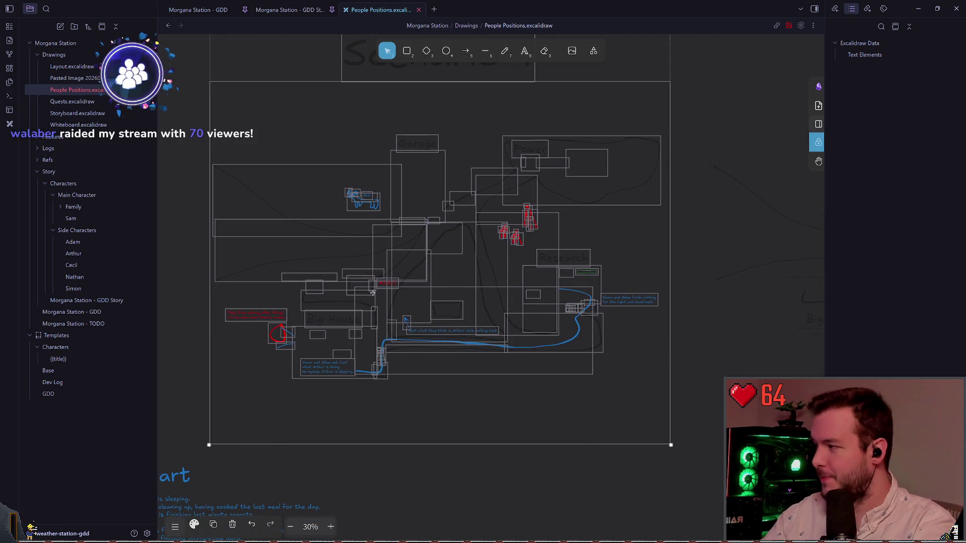
pyautogui.hscroll(-1, 382, 282)
pyautogui.scroll(1, 322, 322)
pyautogui.hscroll(-3, 332, 290)
pyautogui.scroll(-1, 332, 290)
pyautogui.scroll(1, 332, 290)
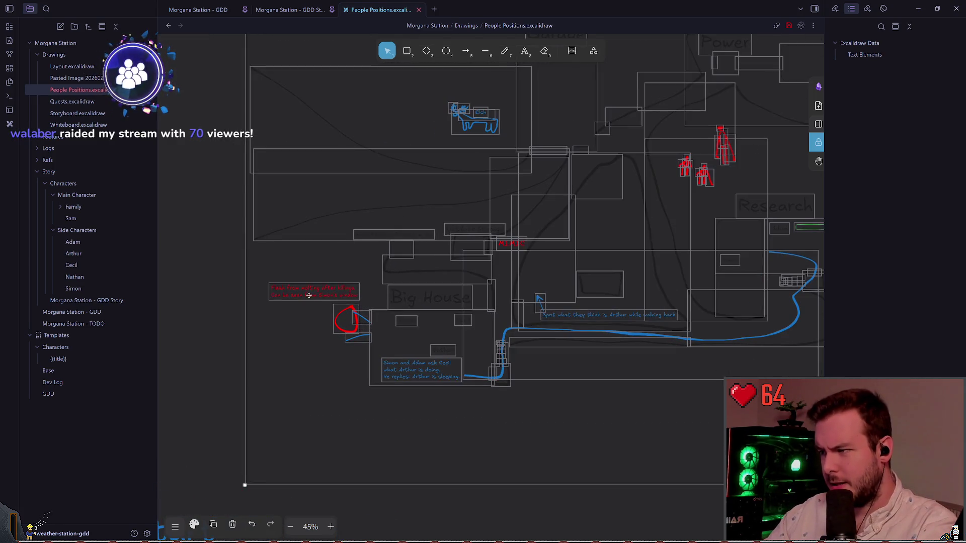
pyautogui.scroll(1, 322, 294)
pyautogui.hscroll(1, 317, 296)
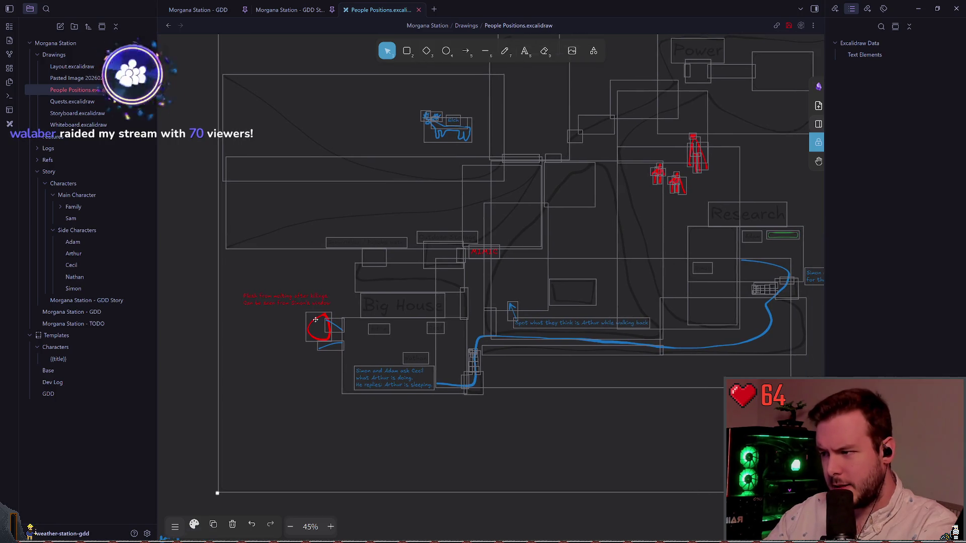
pyautogui.press('Escape')
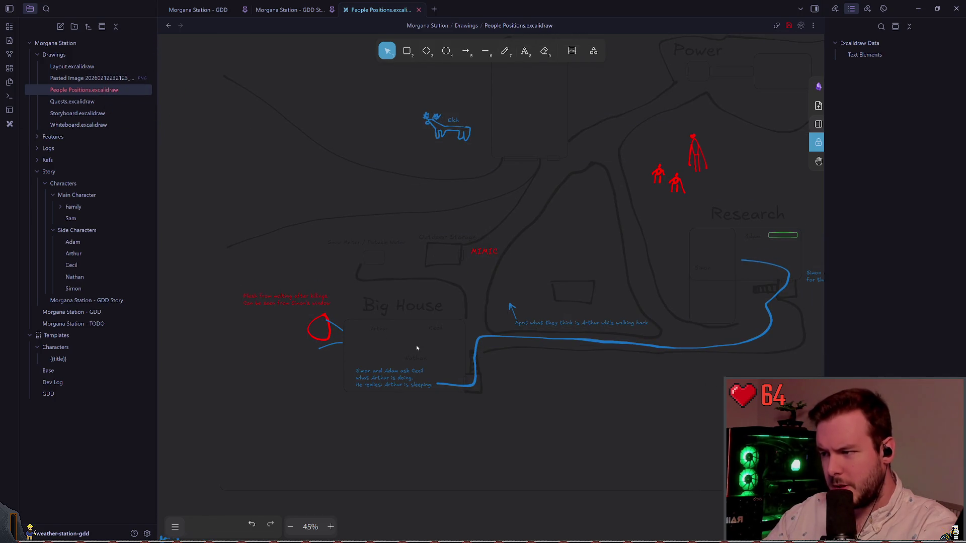
pyautogui.scroll(-3, 420, 340)
pyautogui.hscroll(1, 433, 334)
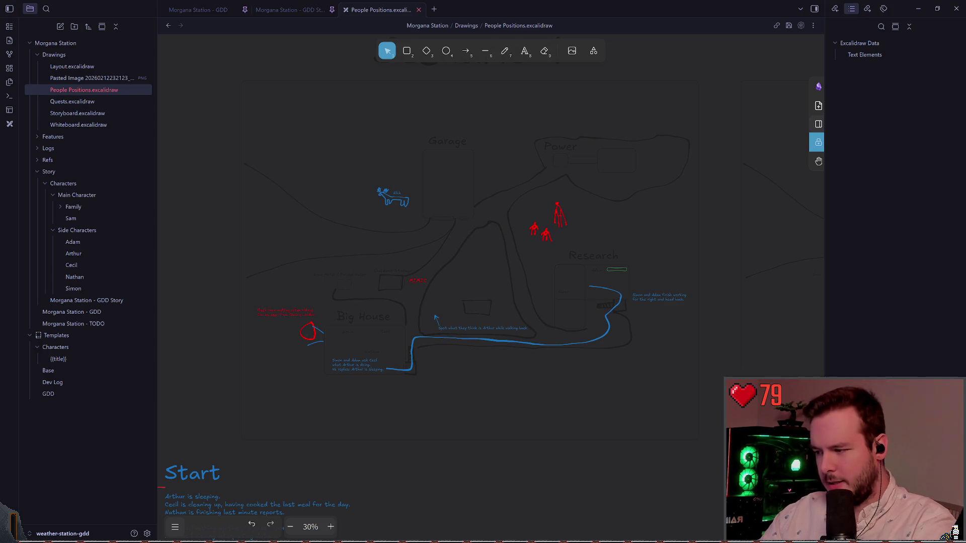
pyautogui.hotkey('alt', 'Tab')
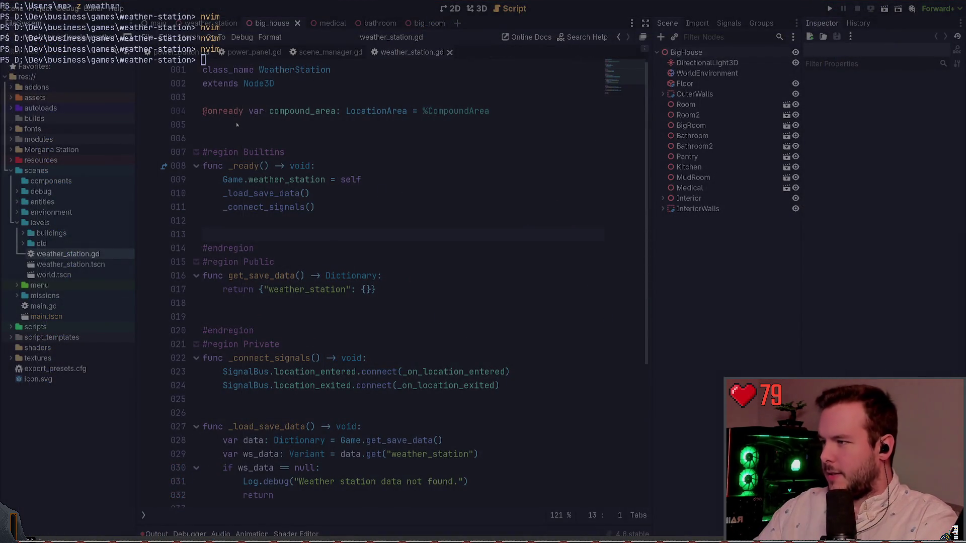
pyautogui.hotkey('alt', 'Tab')
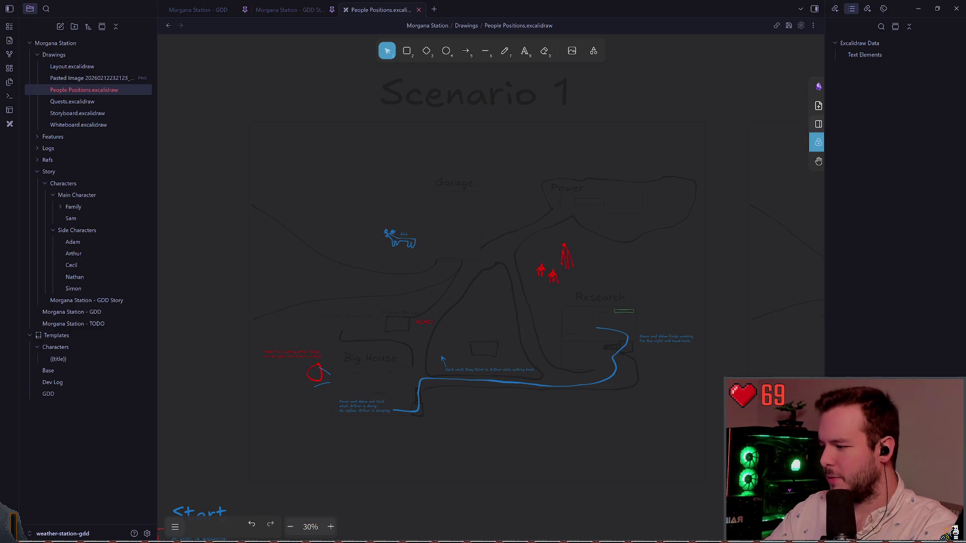
pyautogui.hscroll(1, 408, 296)
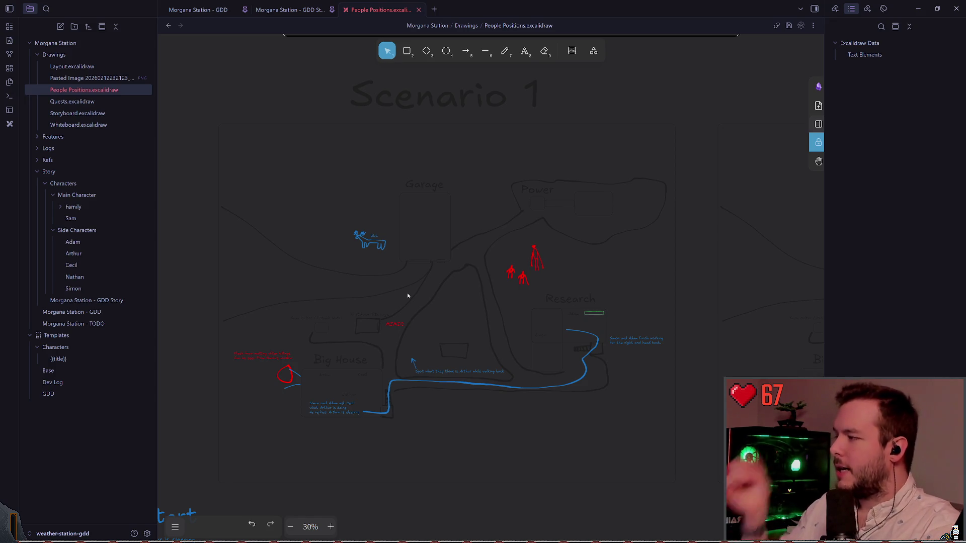
pyautogui.scroll(-2, 495, 251)
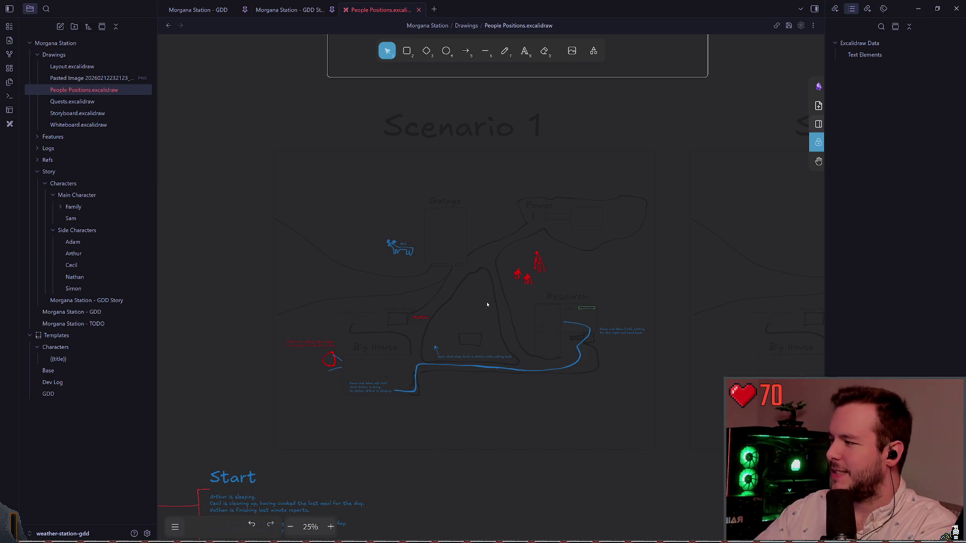
pyautogui.keyDown('ctrl'); pyautogui.scroll(-2, 491, 342); pyautogui.keyUp('ctrl')
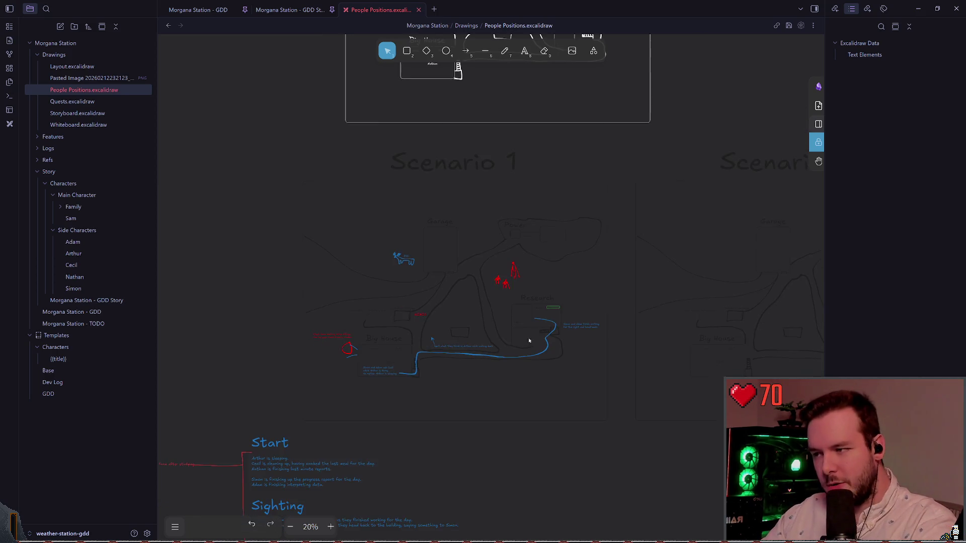
pyautogui.hscroll(6, 518, 338)
pyautogui.keyDown('ctrl'); pyautogui.scroll(1, 501, 336); pyautogui.keyUp('ctrl')
pyautogui.hscroll(-8, 501, 336)
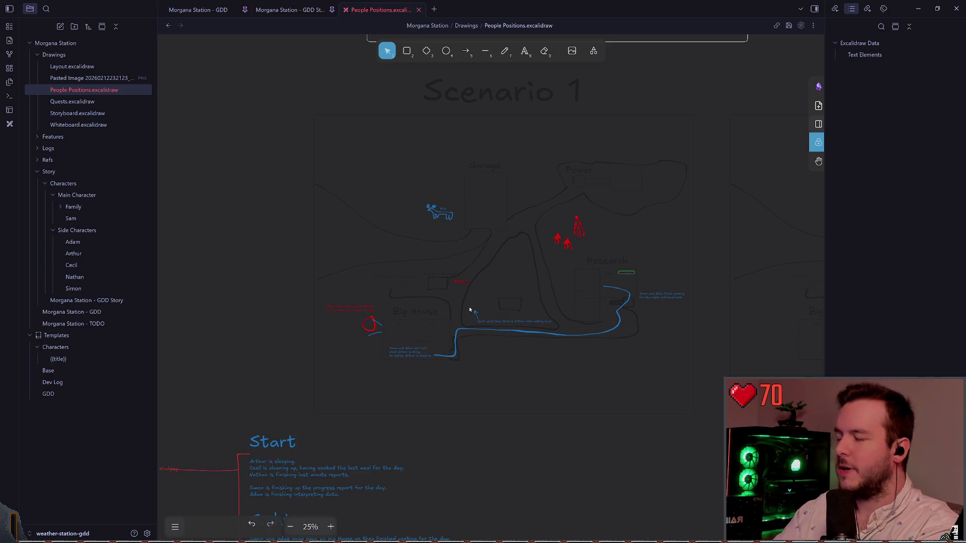
pyautogui.hscroll(2, 533, 302)
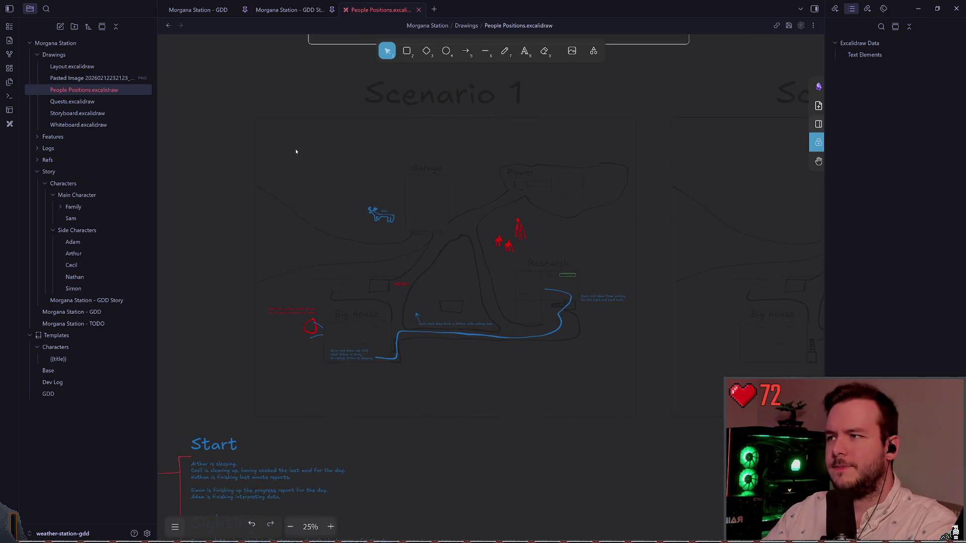
pyautogui.moveTo(252, 105); pyautogui.dragTo(639, 461)
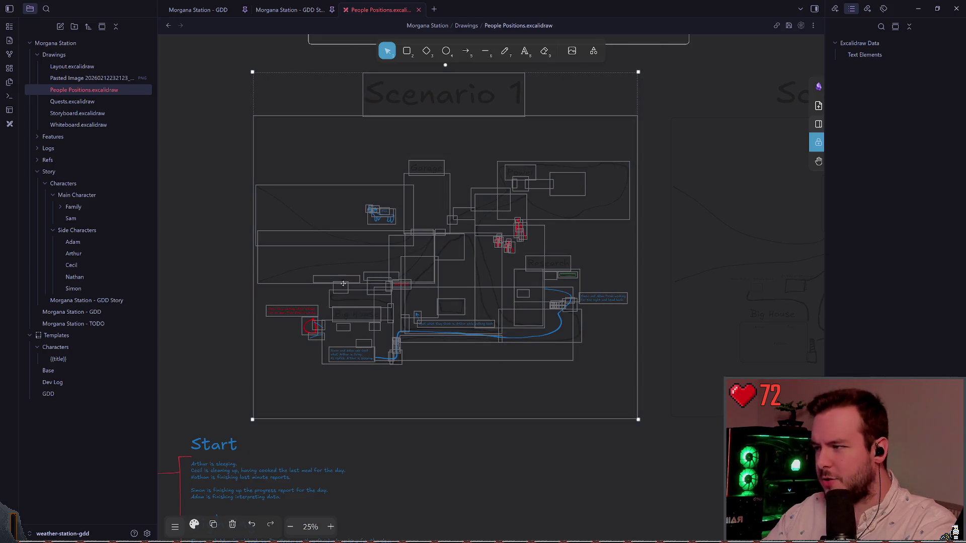
pyautogui.click(194, 524)
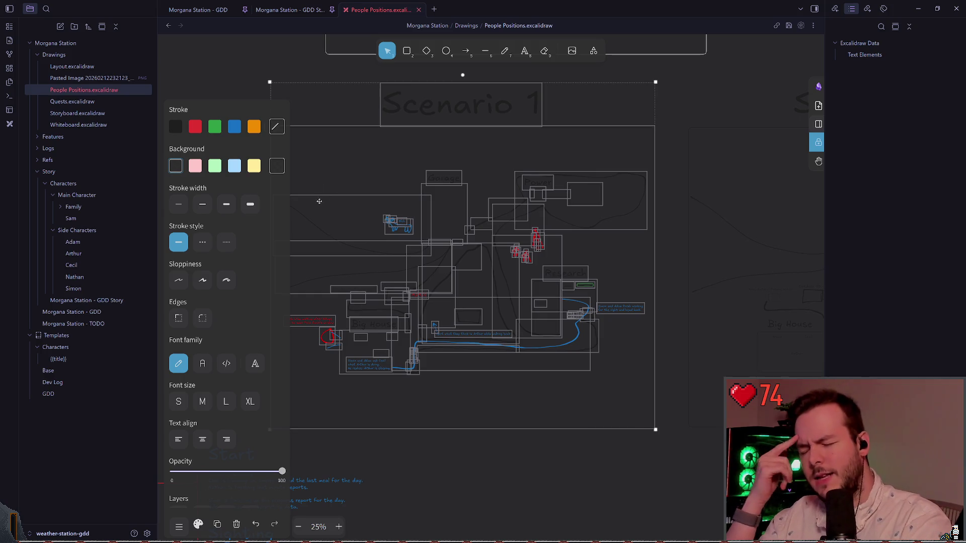
pyautogui.click(519, 460)
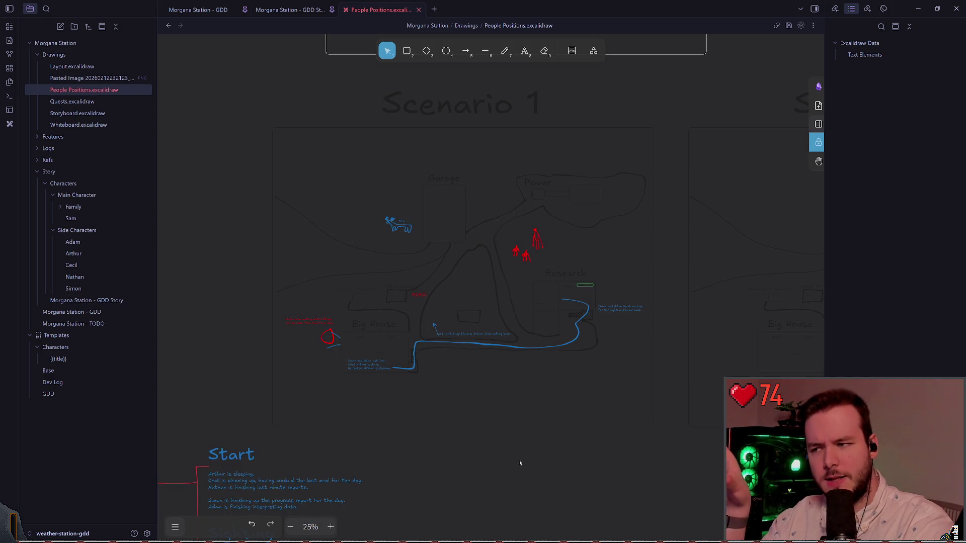
pyautogui.scroll(-2, 329, 292)
pyautogui.scroll(6, 329, 293)
pyautogui.hscroll(-8, 181, 366)
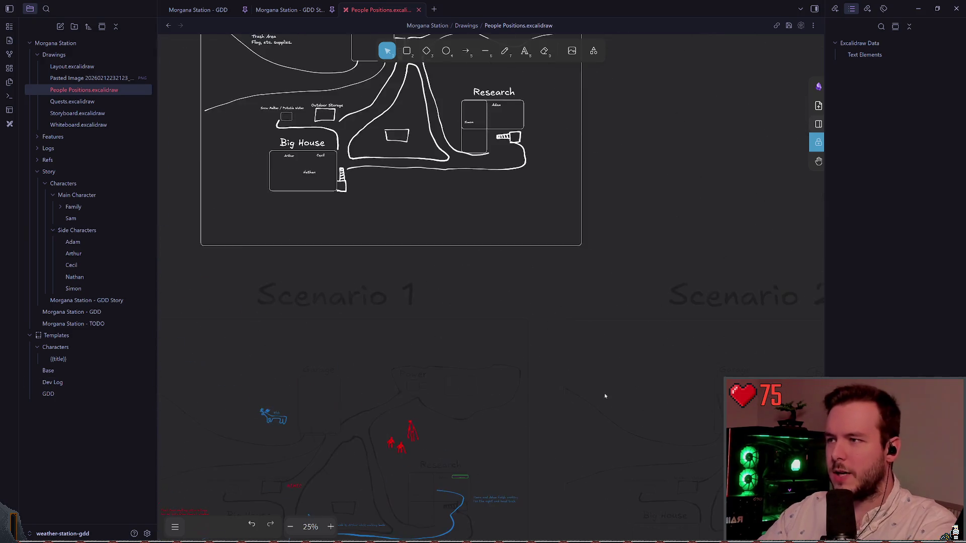
pyautogui.click(175, 526)
pyautogui.scroll(3, 230, 348)
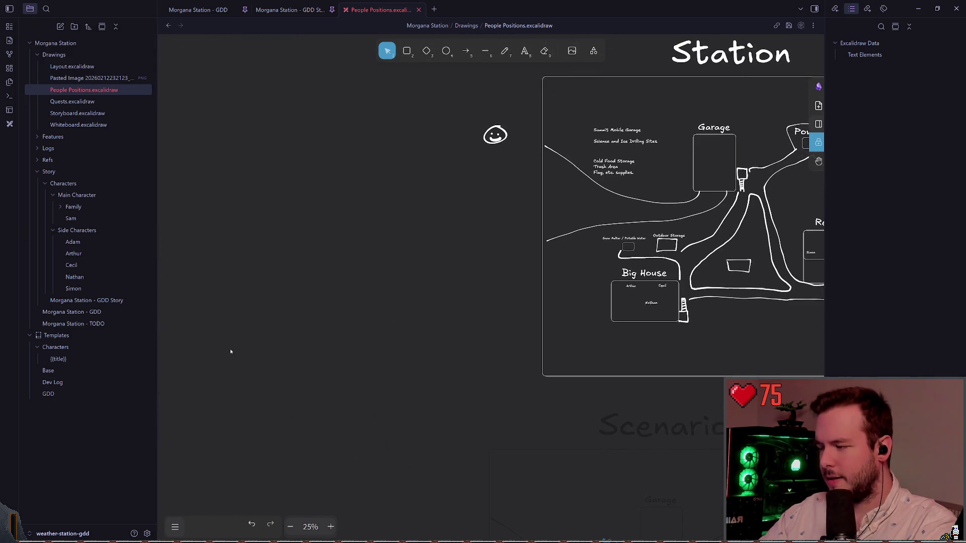
pyautogui.click(175, 526)
pyautogui.click(230, 324)
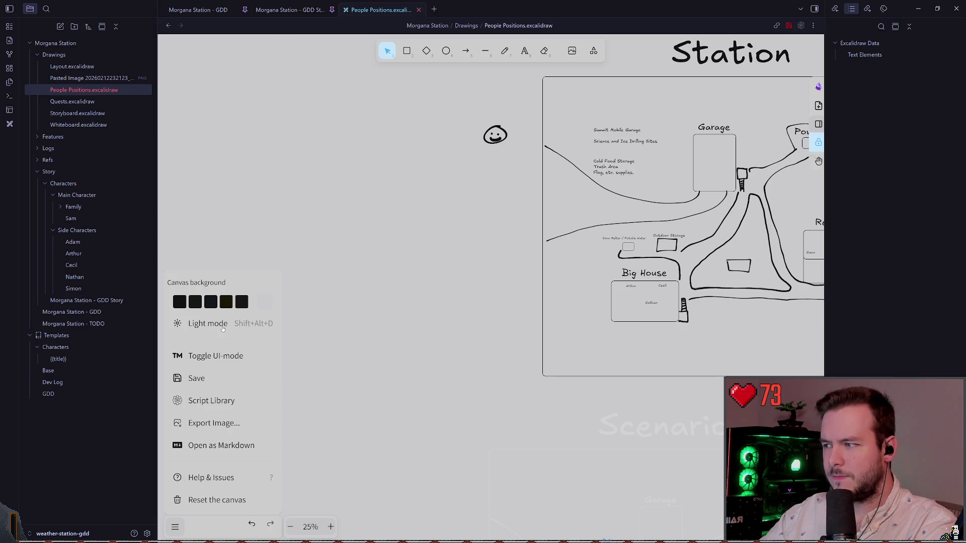
pyautogui.click(222, 327)
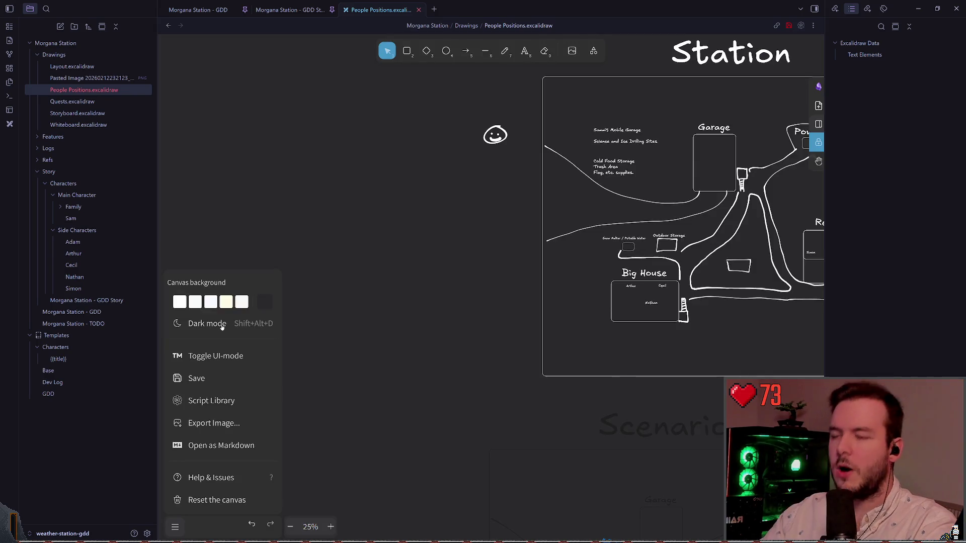
pyautogui.click(222, 327)
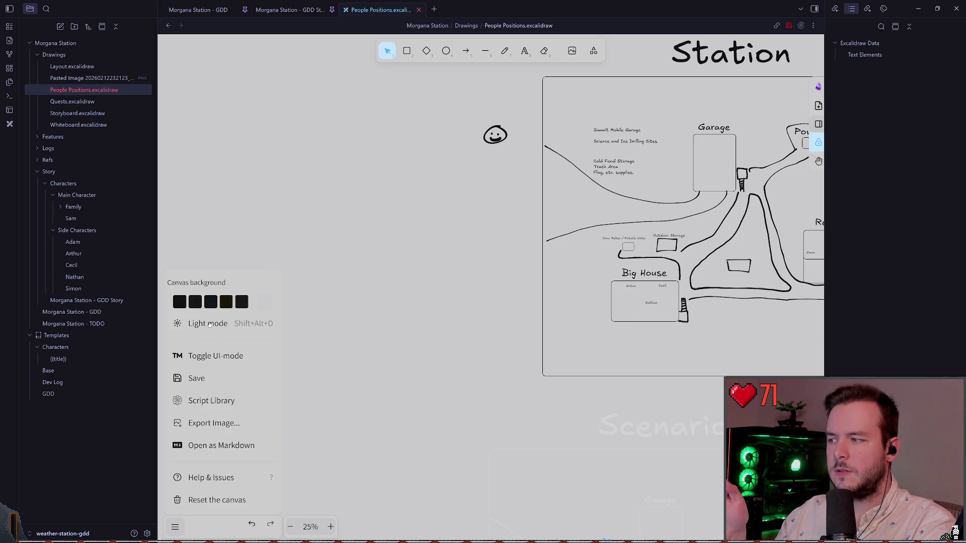
pyautogui.click(209, 324)
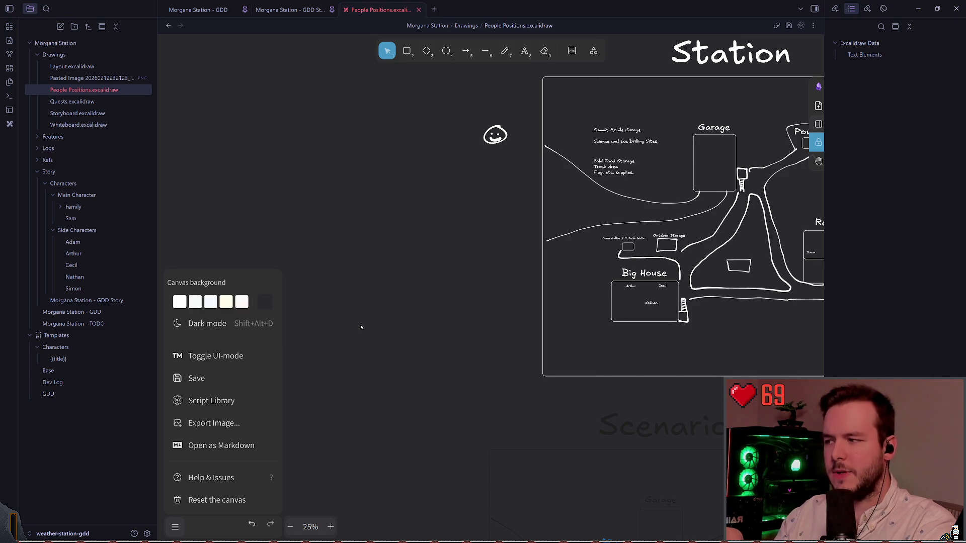
pyautogui.hscroll(2, 347, 322)
pyautogui.click(175, 527)
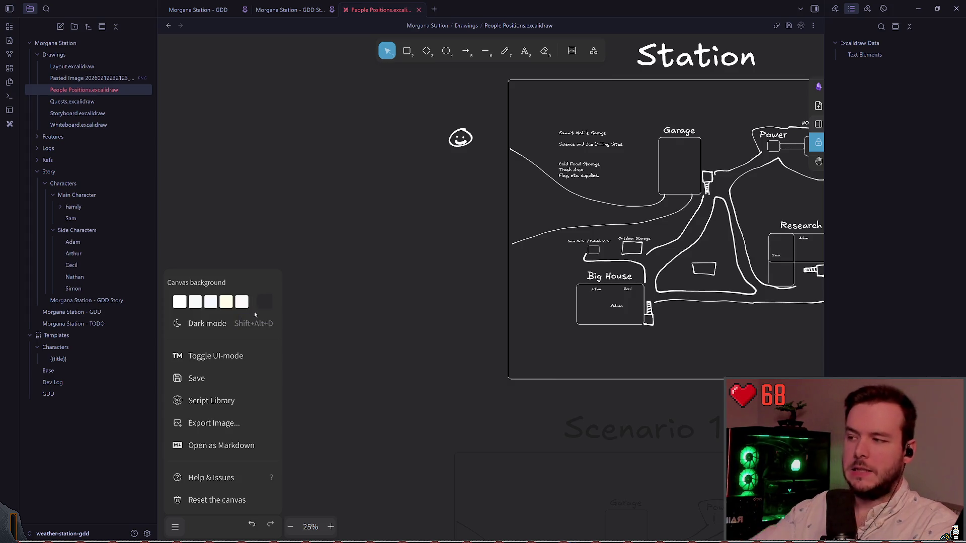
pyautogui.hscroll(5, 299, 225)
pyautogui.hscroll(5, 300, 225)
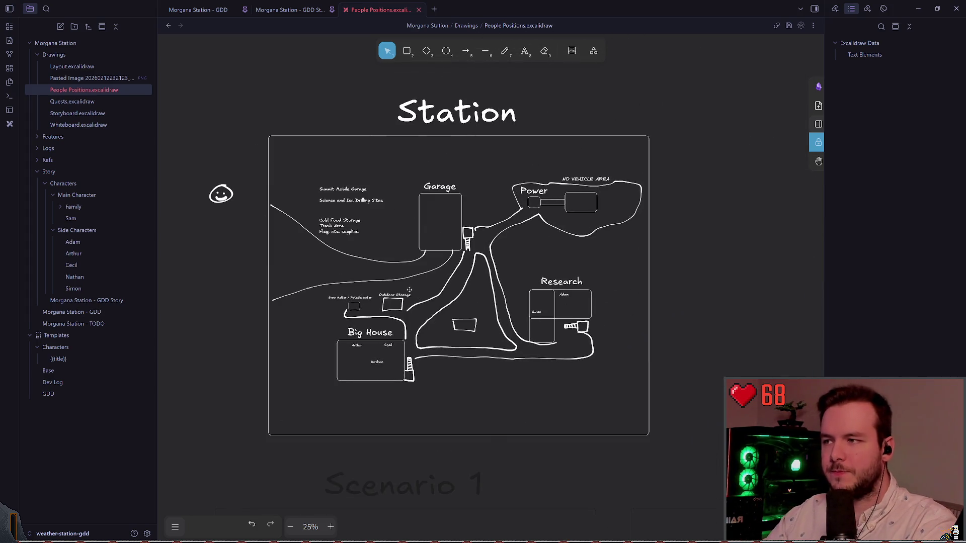
# Draw a trial freehand stroke left of the Station map, then undo it
pyautogui.hscroll(-8, 424, 245)
pyautogui.press('7')
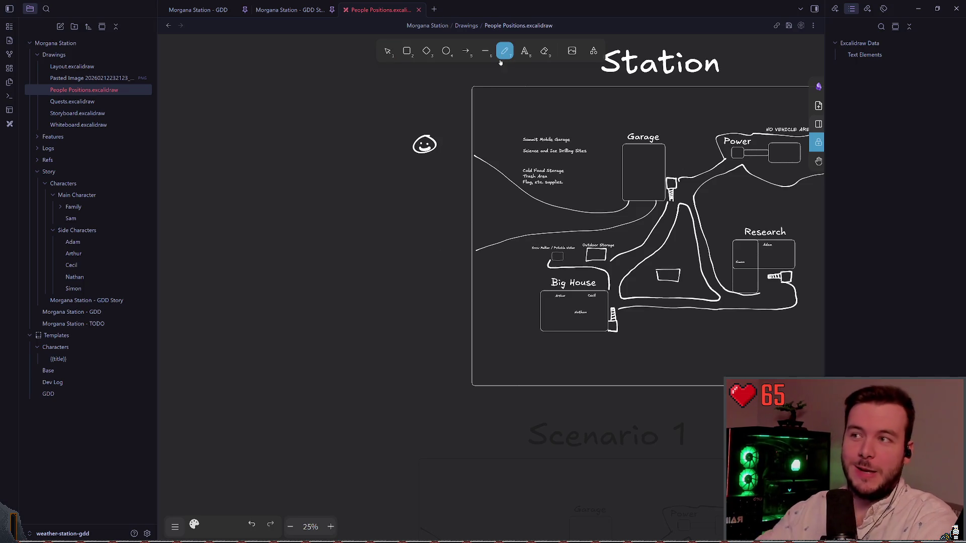
pyautogui.moveTo(409, 209); pyautogui.dragTo(414, 254)
pyautogui.hotkey('ctrl', 'z')
pyautogui.scroll(-5, 400, 263)
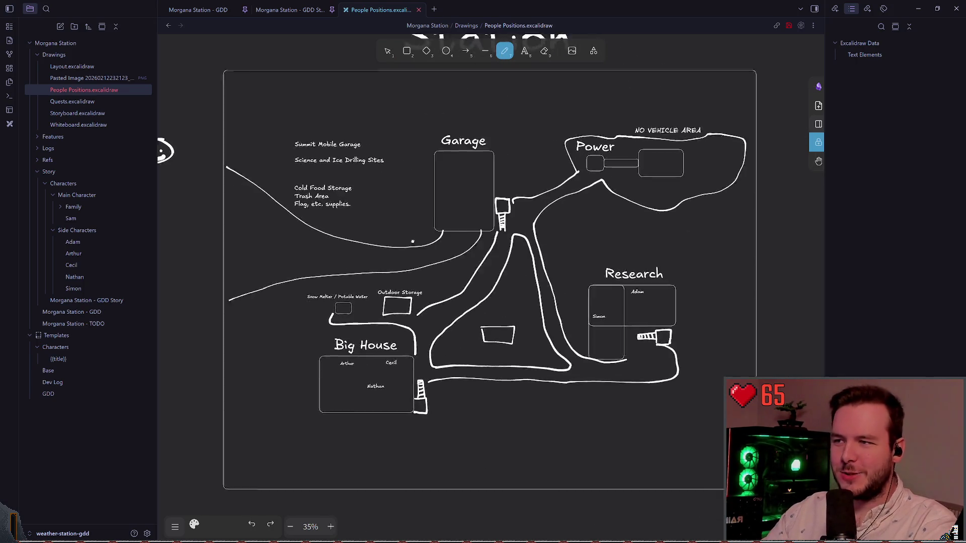
pyautogui.scroll(-1, 401, 161)
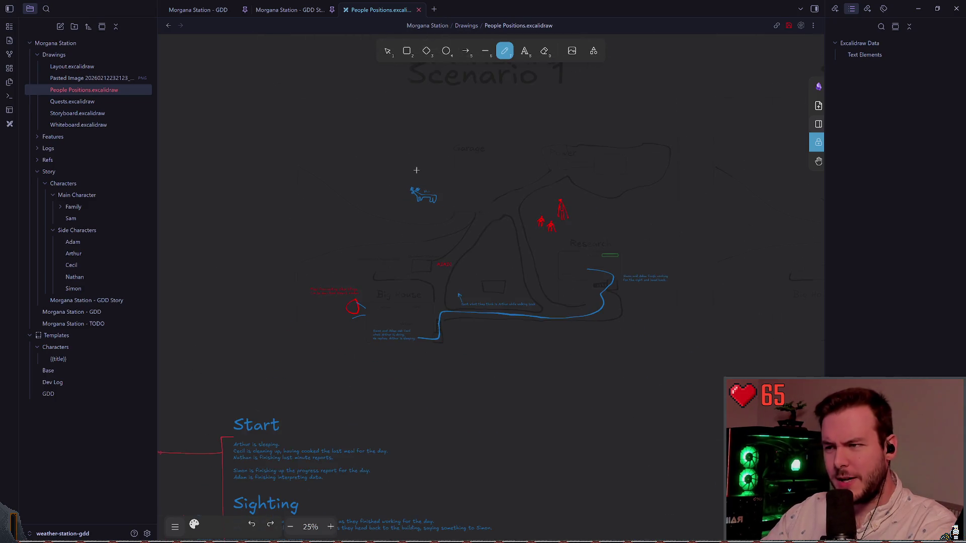
pyautogui.scroll(2, 416, 166)
pyautogui.scroll(1, 399, 201)
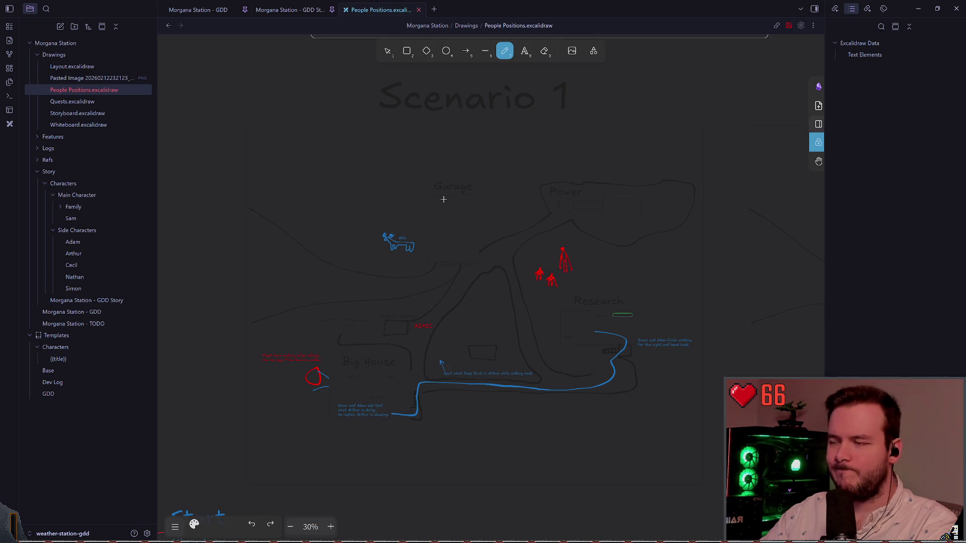
# Select the Scenario 1 title, frame and Garage elements on the map
pyautogui.click(385, 53)
pyautogui.click(441, 99)
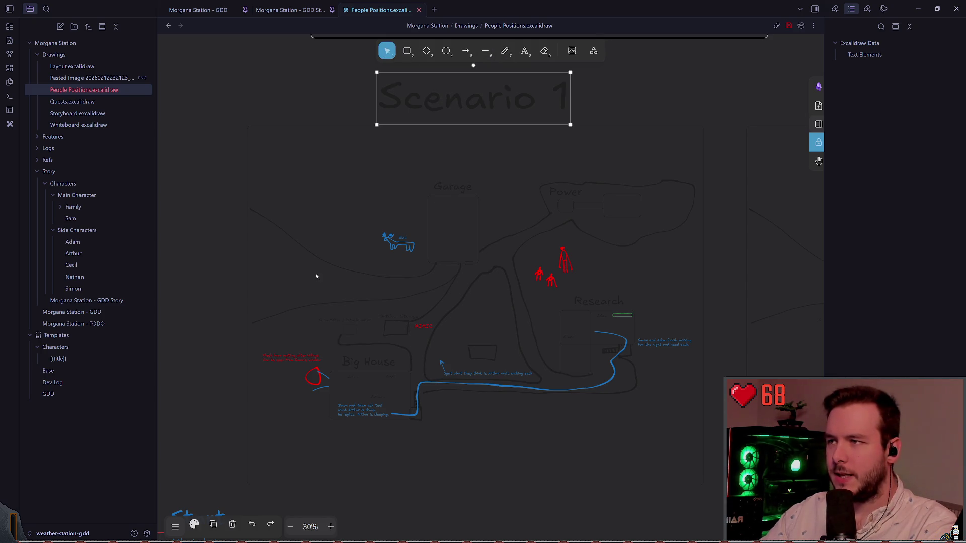
pyautogui.keyDown('shift'); pyautogui.click(352, 128); pyautogui.keyUp('shift')
pyautogui.click(476, 200)
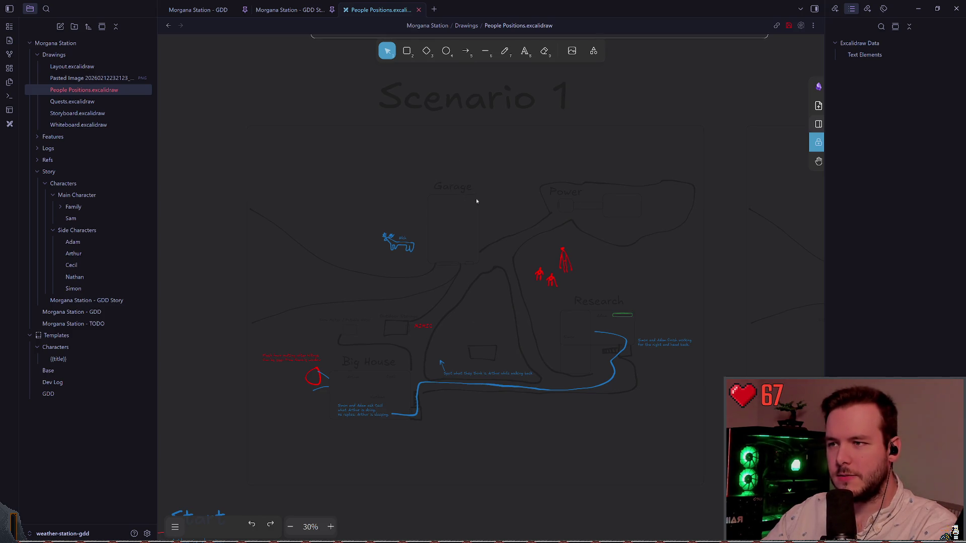
pyautogui.click(433, 194)
pyautogui.keyDown('shift'); pyautogui.click(425, 200); pyautogui.keyUp('shift')
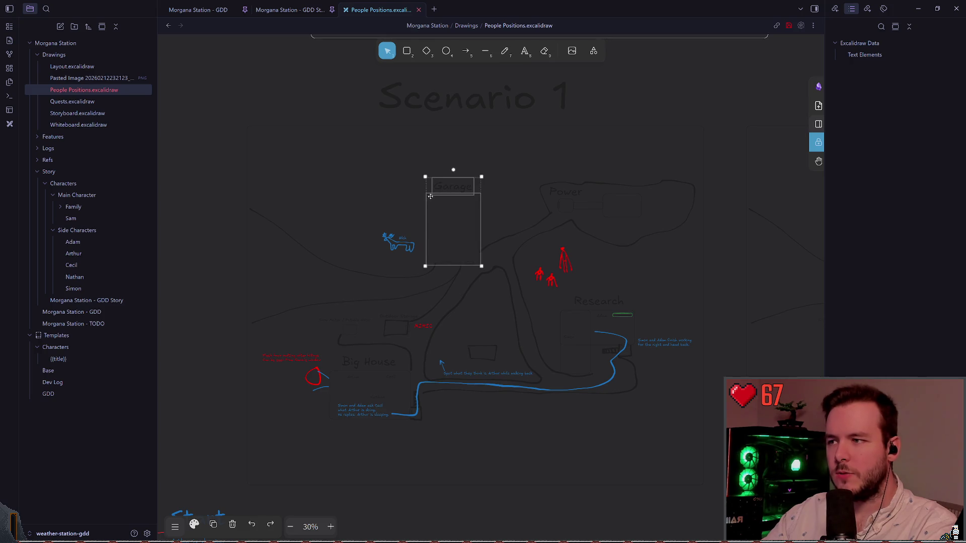
pyautogui.keyDown('shift'); pyautogui.click(447, 126); pyautogui.keyUp('shift')
pyautogui.keyDown('shift'); pyautogui.click(452, 101); pyautogui.keyUp('shift')
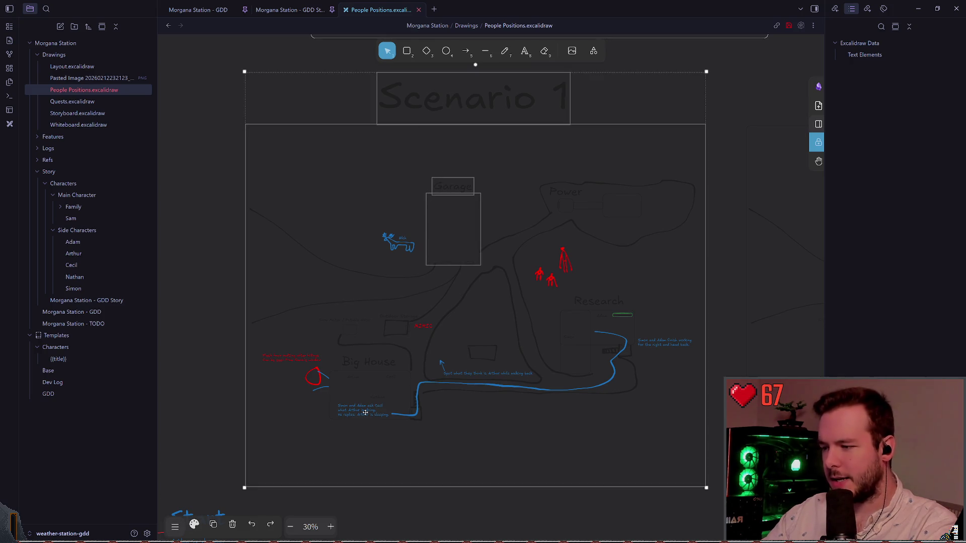
pyautogui.scroll(-3, 533, 337)
pyautogui.hscroll(2, 556, 242)
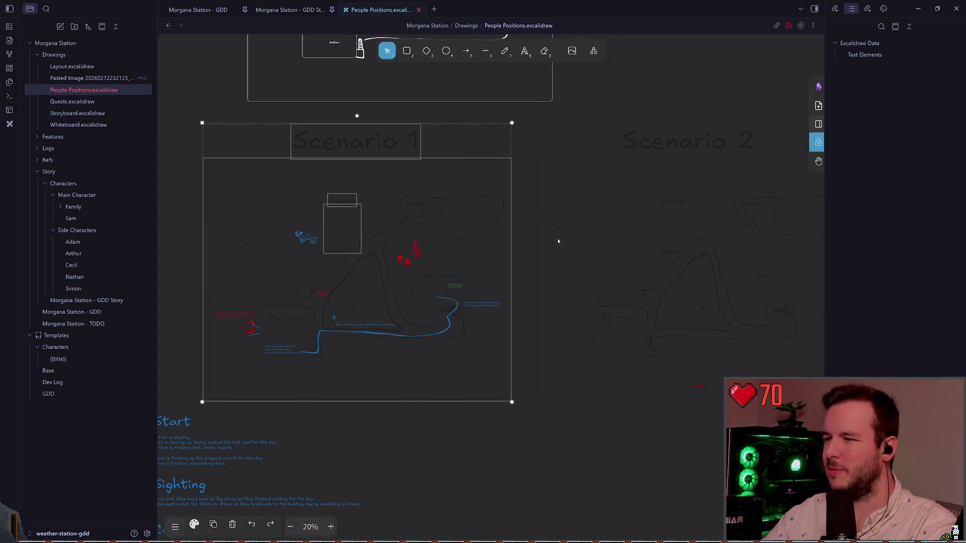
# Marquee-select the entire Scenario 2 frame with its shapes and delete it
pyautogui.click(530, 237)
pyautogui.scroll(-2, 560, 314)
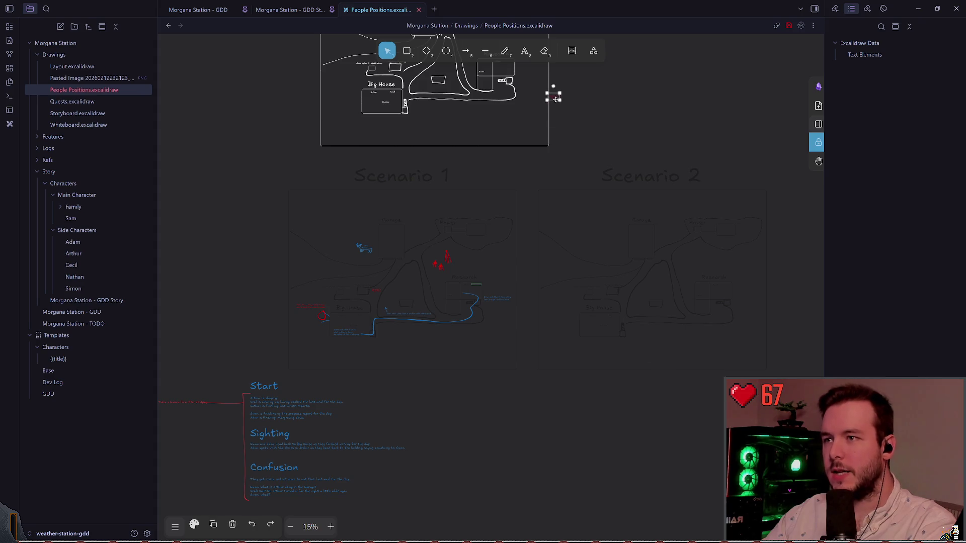
pyautogui.moveTo(806, 401)
pyautogui.mouseDown()
pyautogui.moveTo(702, 280)
pyautogui.moveTo(527, 161)
pyautogui.mouseUp()
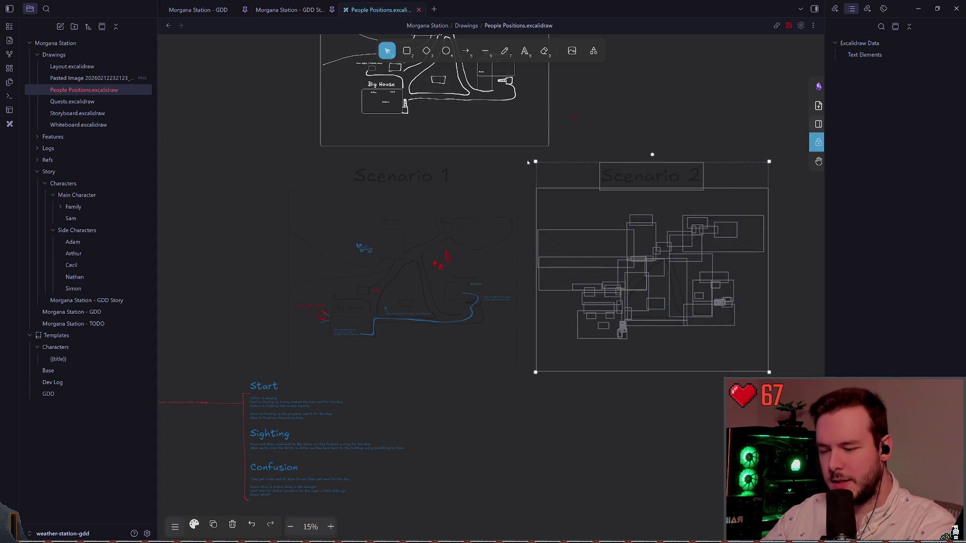
pyautogui.press('Delete')
# Move the small red label onto the Station map below the road near Big House
pyautogui.hscroll(-5, 445, 240)
pyautogui.scroll(-2, 445, 241)
pyautogui.scroll(5, 443, 275)
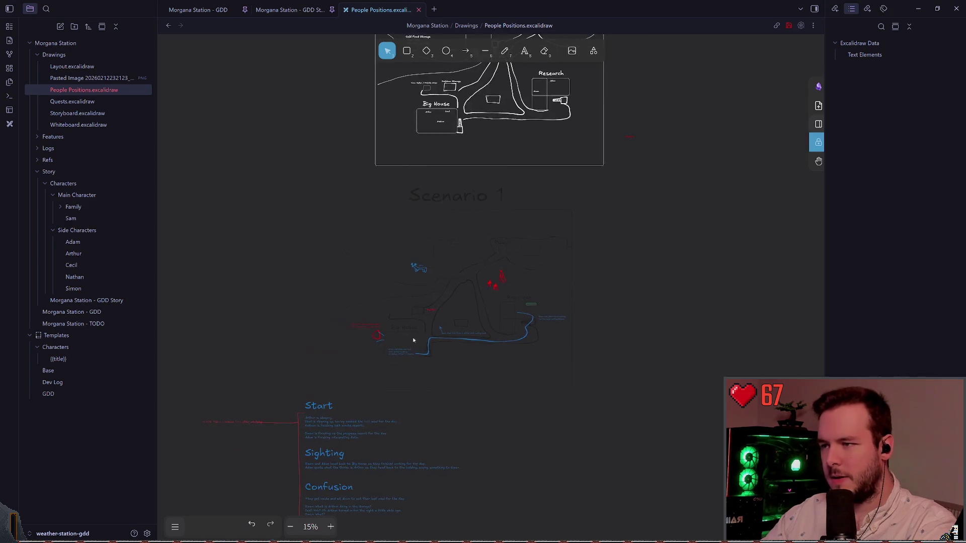
pyautogui.scroll(-3, 428, 354)
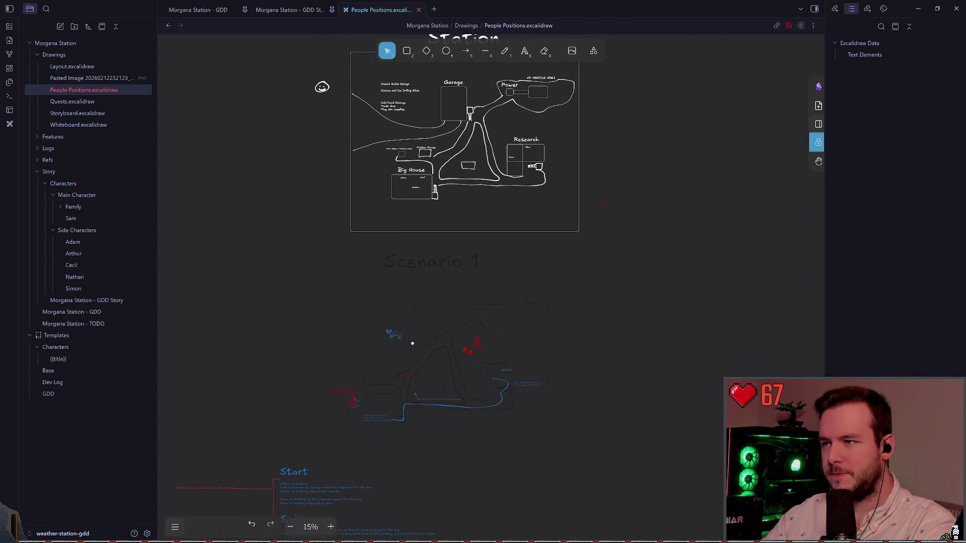
pyautogui.scroll(5, 443, 327)
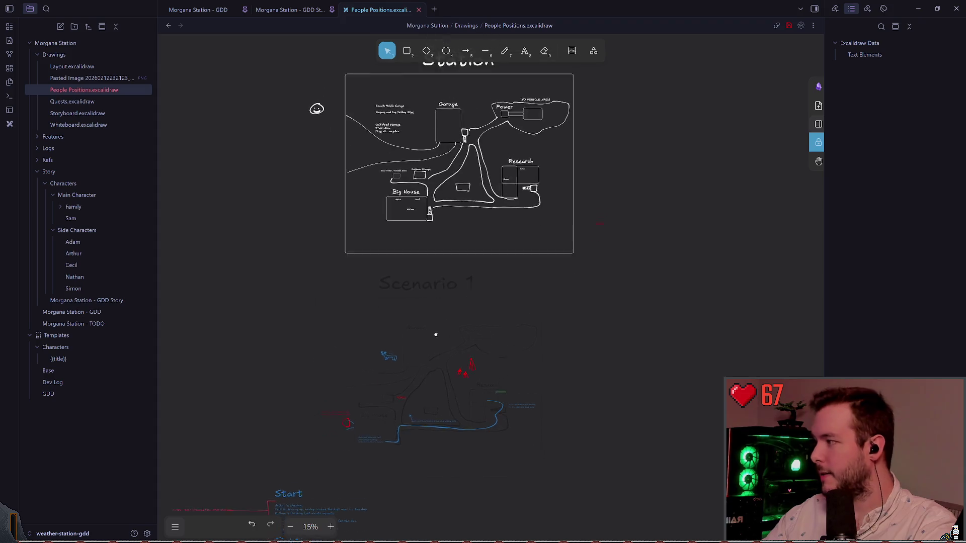
pyautogui.scroll(1, 444, 305)
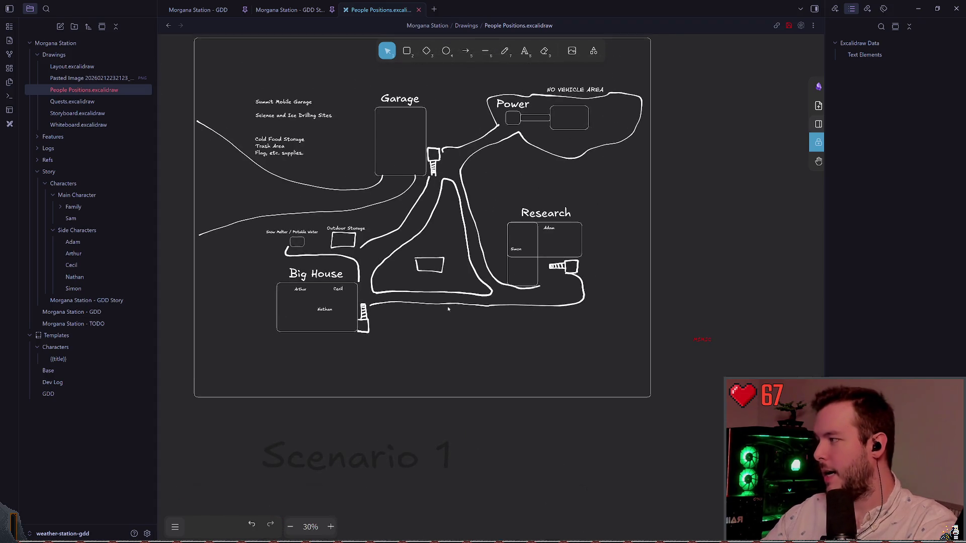
pyautogui.hscroll(-1, 413, 304)
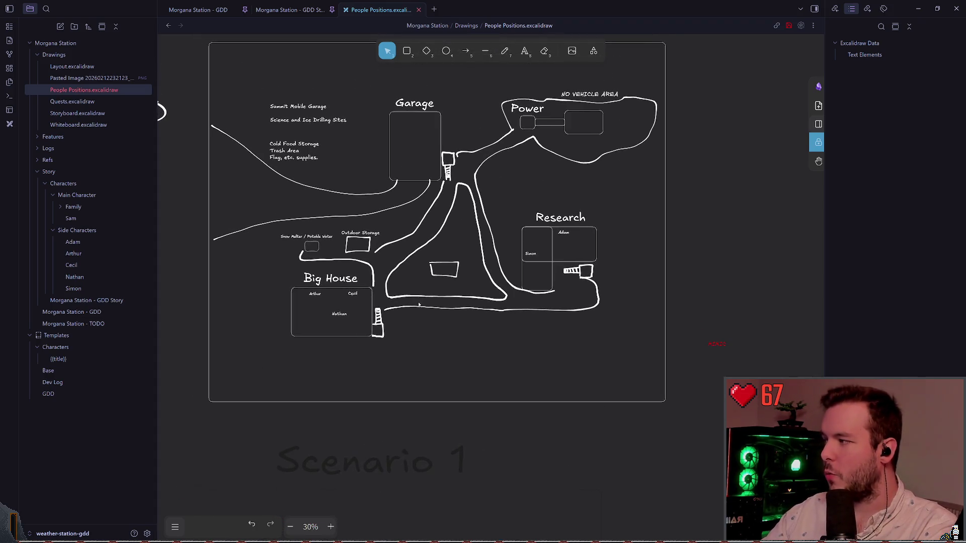
pyautogui.scroll(1, 557, 297)
pyautogui.hscroll(1, 557, 296)
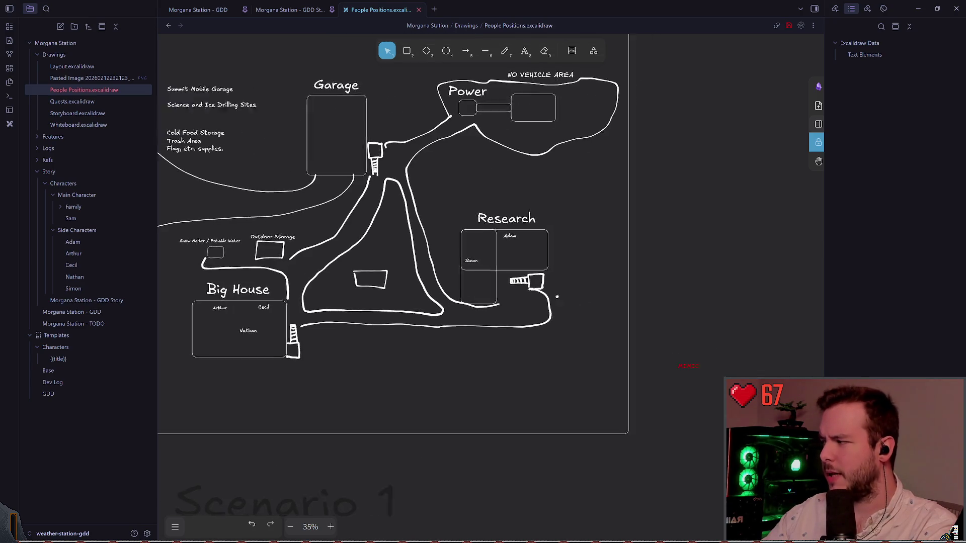
pyautogui.scroll(2, 556, 297)
pyautogui.hscroll(5, 491, 318)
pyautogui.moveTo(584, 349)
pyautogui.mouseDown()
pyautogui.moveTo(423, 328)
pyautogui.moveTo(243, 328)
pyautogui.mouseUp()
pyautogui.hscroll(-10, 587, 268)
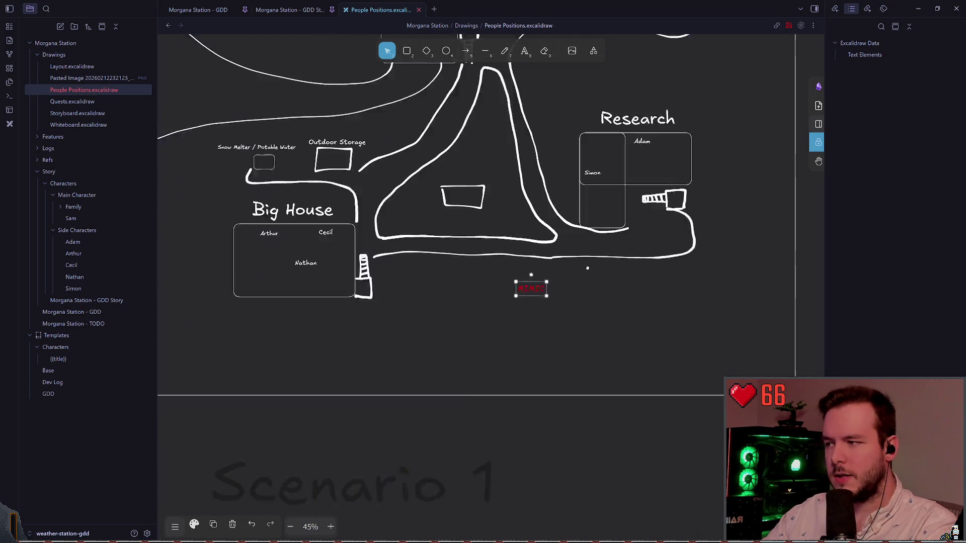
pyautogui.scroll(-3, 587, 268)
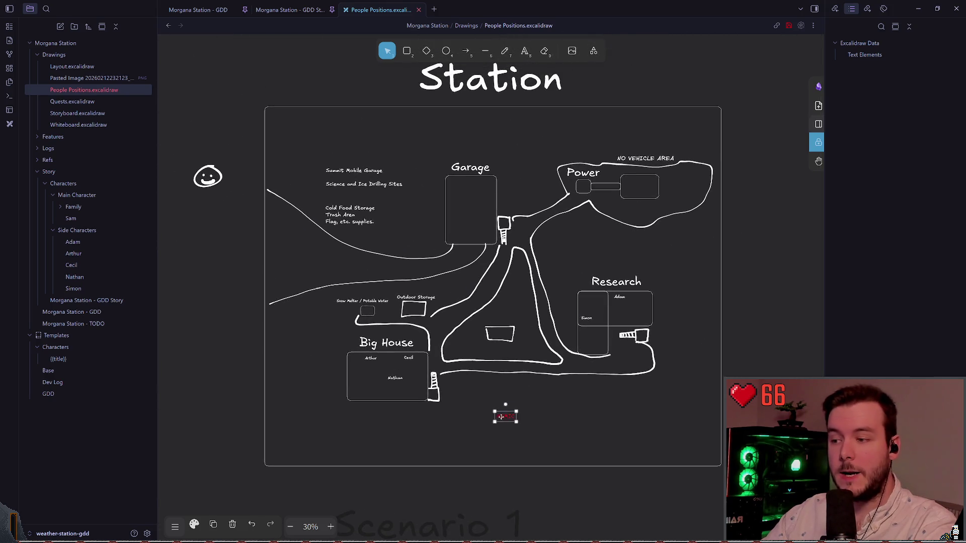
# Nudge the red label slightly down and left beneath the road
pyautogui.moveTo(501, 417); pyautogui.dragTo(496, 421)
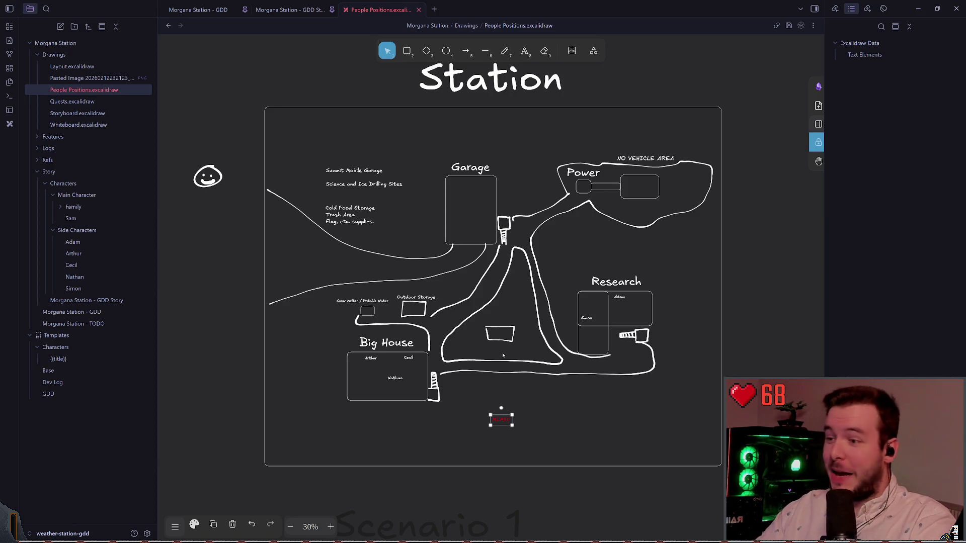
pyautogui.scroll(-1, 454, 360)
pyautogui.scroll(1, 494, 251)
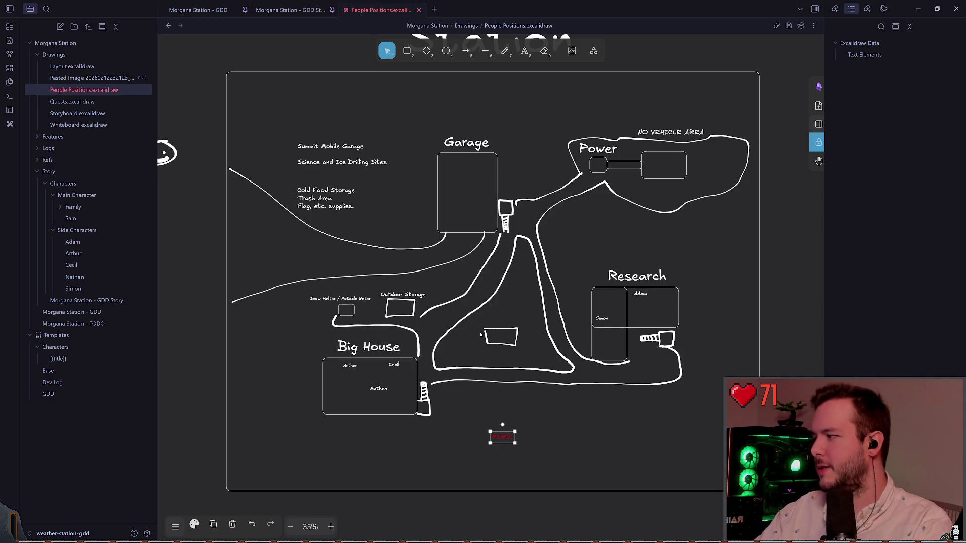
pyautogui.hscroll(1, 437, 300)
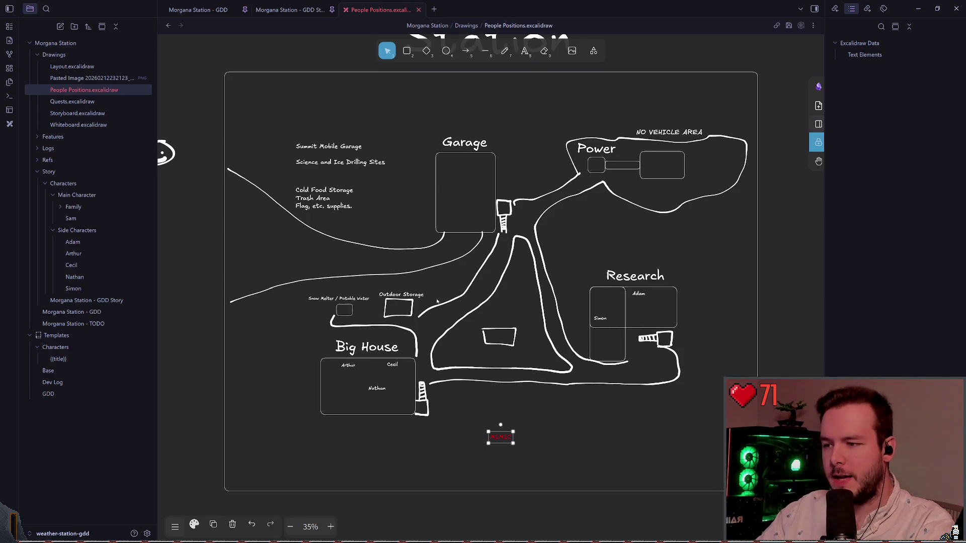
# Switch to the Godot editor and orbit the big_house scene to a lower angle
pyautogui.scroll(1, 498, 352)
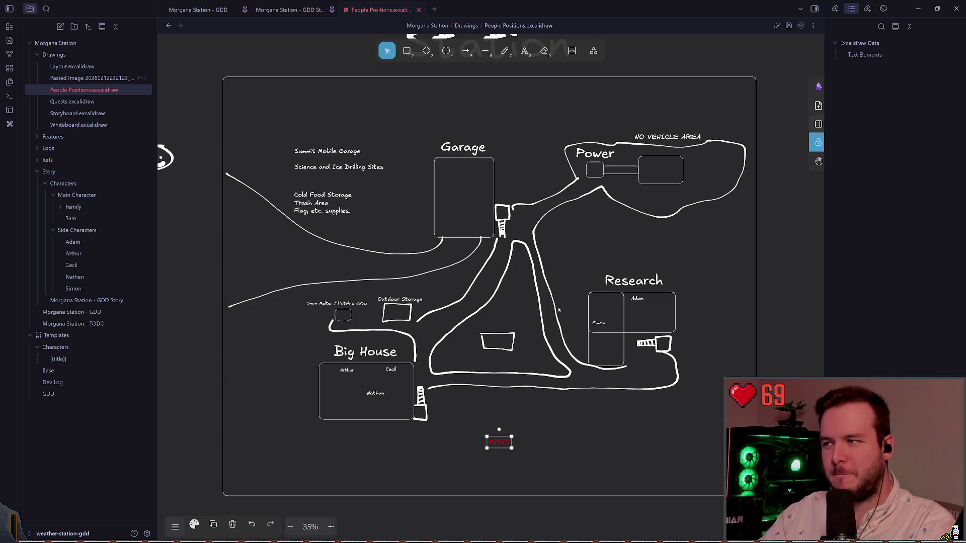
pyautogui.scroll(-3, 330, 127)
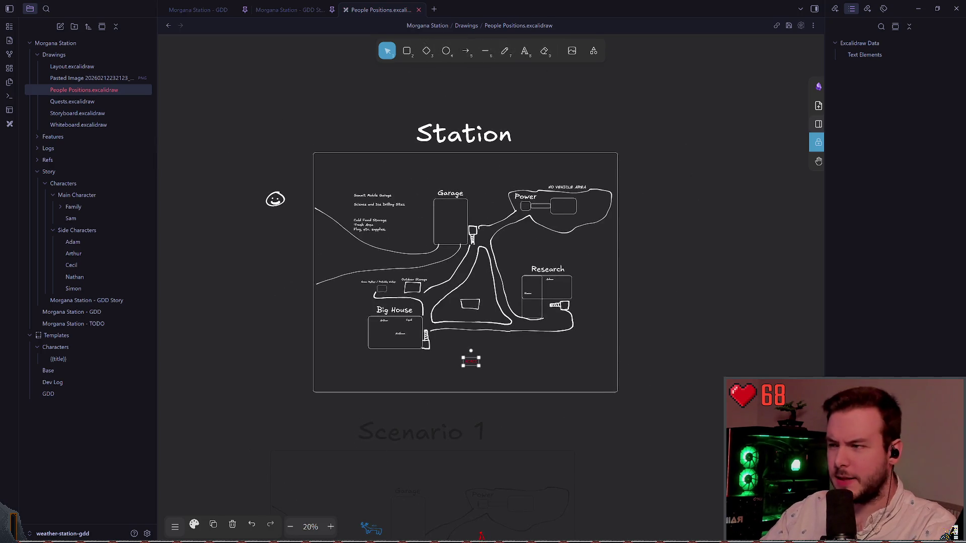
pyautogui.hotkey('alt', 'Tab')
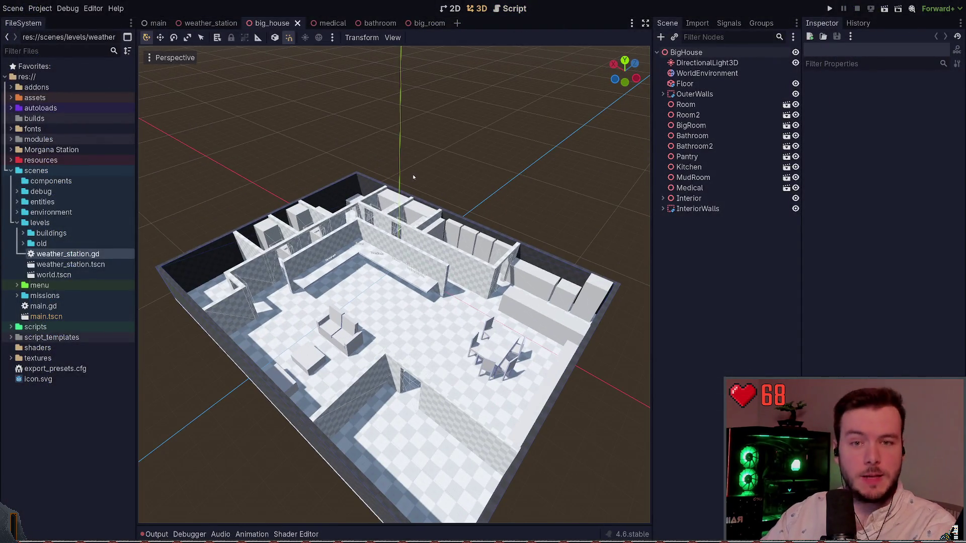
pyautogui.moveTo(413, 177)
pyautogui.mouseDown()
pyautogui.moveTo(232, 251)
pyautogui.moveTo(454, 215)
pyautogui.mouseUp()
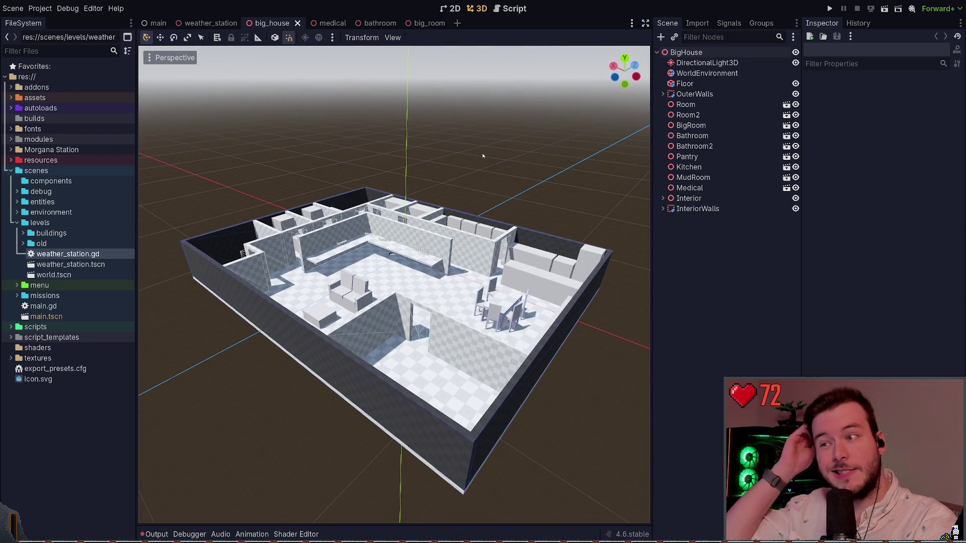
# Open the weather_station scene and orbit to bring other buildings into view
pyautogui.click(210, 23)
pyautogui.scroll(-10, 394, 284)
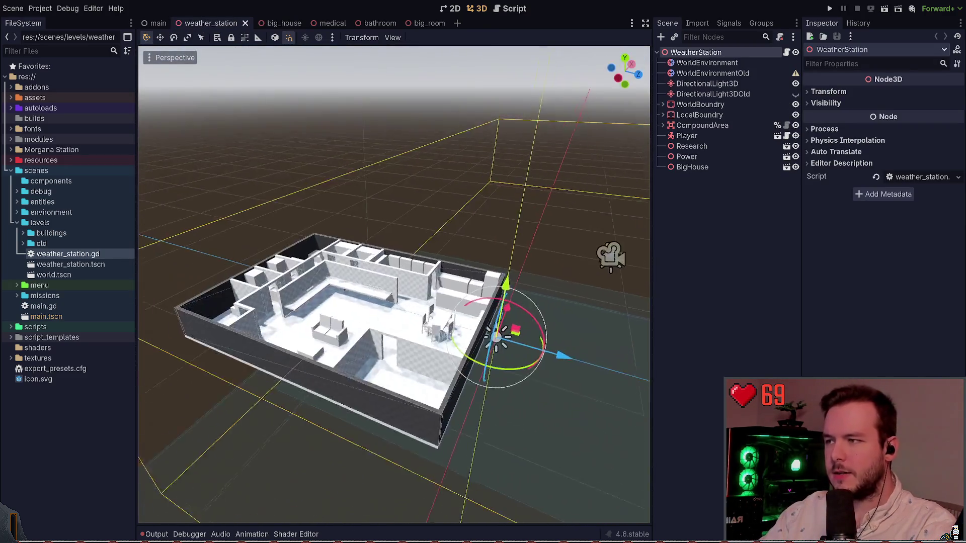
pyautogui.moveTo(394, 284); pyautogui.dragTo(312, 274)
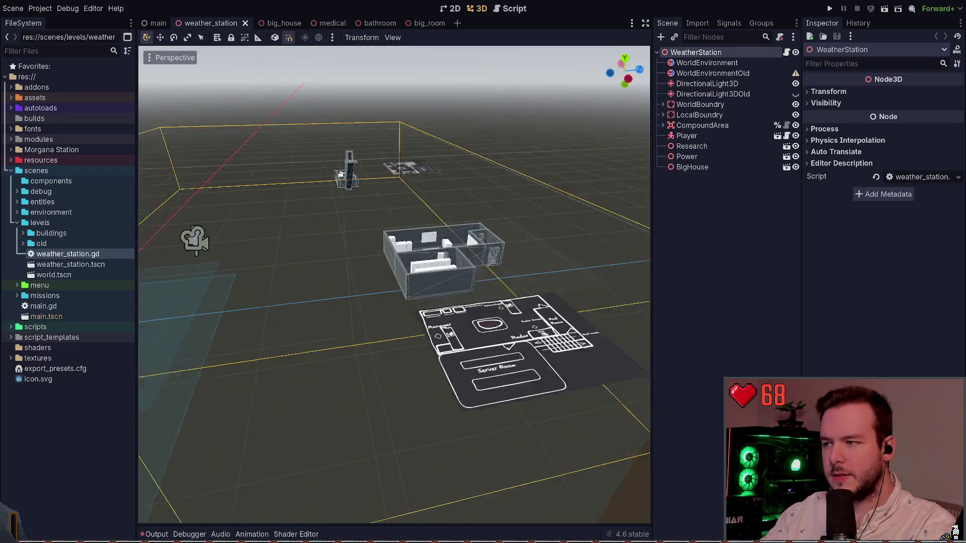
pyautogui.scroll(5, 394, 284)
pyautogui.scroll(3, 394, 284)
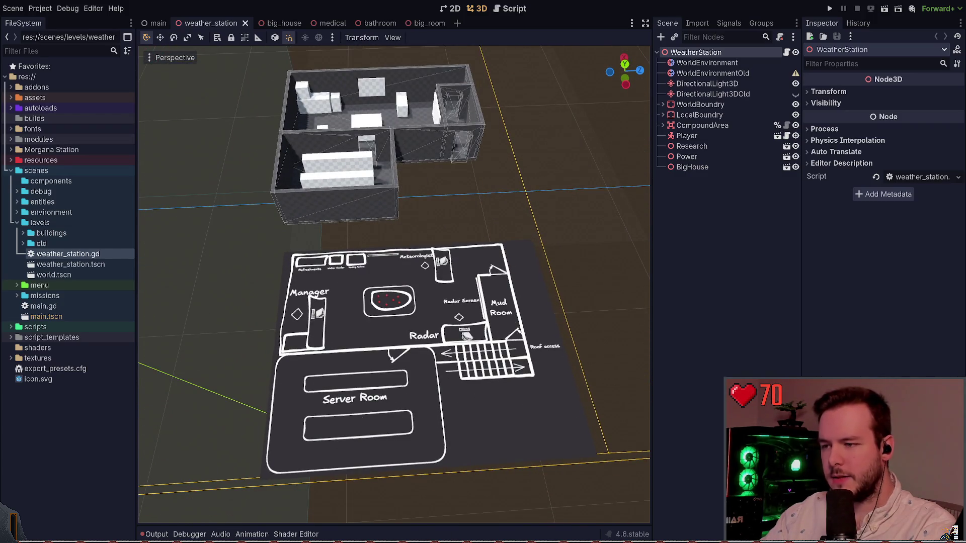
pyautogui.scroll(4, 394, 284)
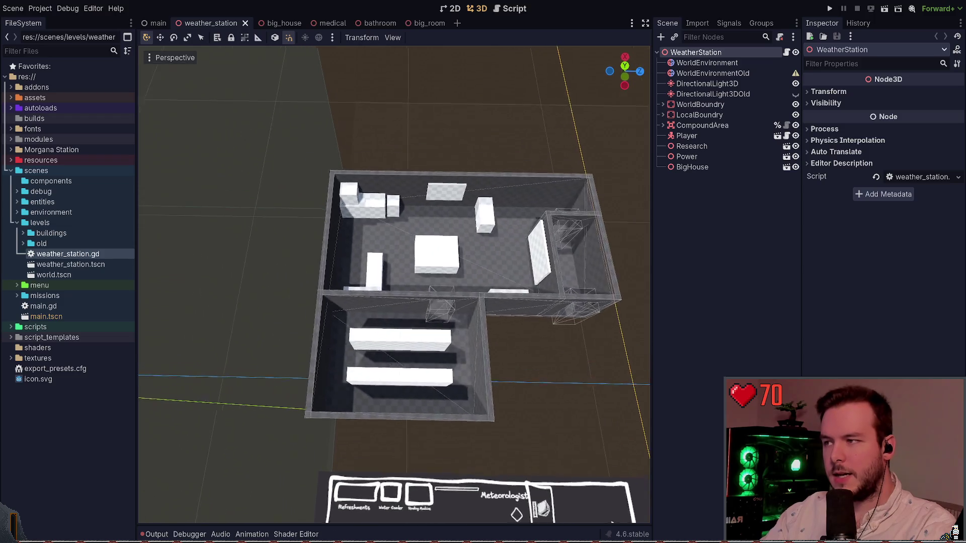
# Zoom and orbit toward a frontal view of the station, then return to Obsidian
pyautogui.scroll(-5, 394, 284)
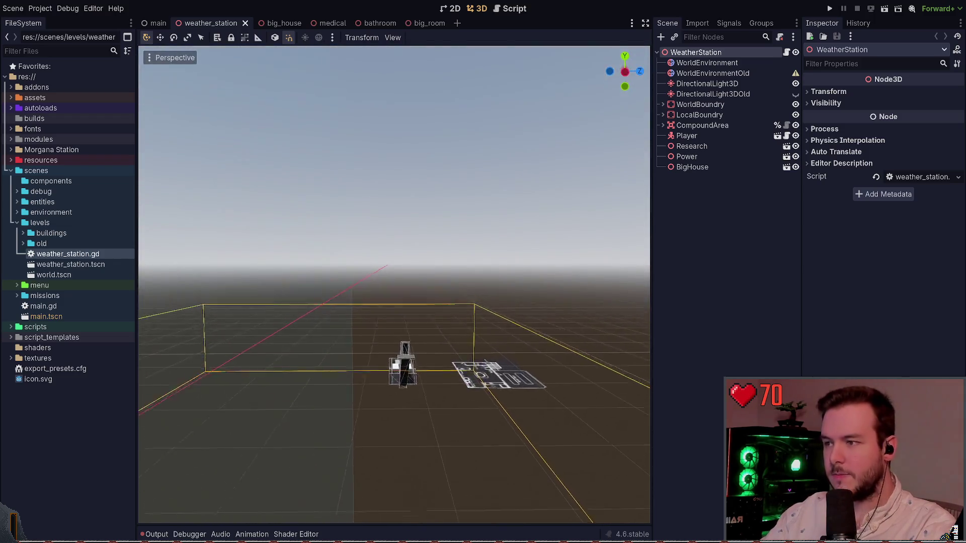
pyautogui.scroll(4, 393, 284)
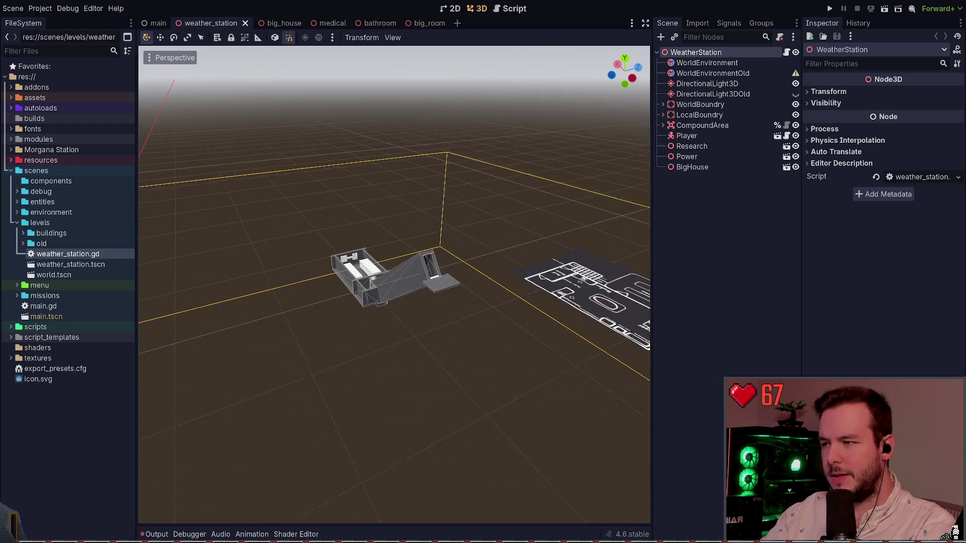
pyautogui.scroll(5, 394, 284)
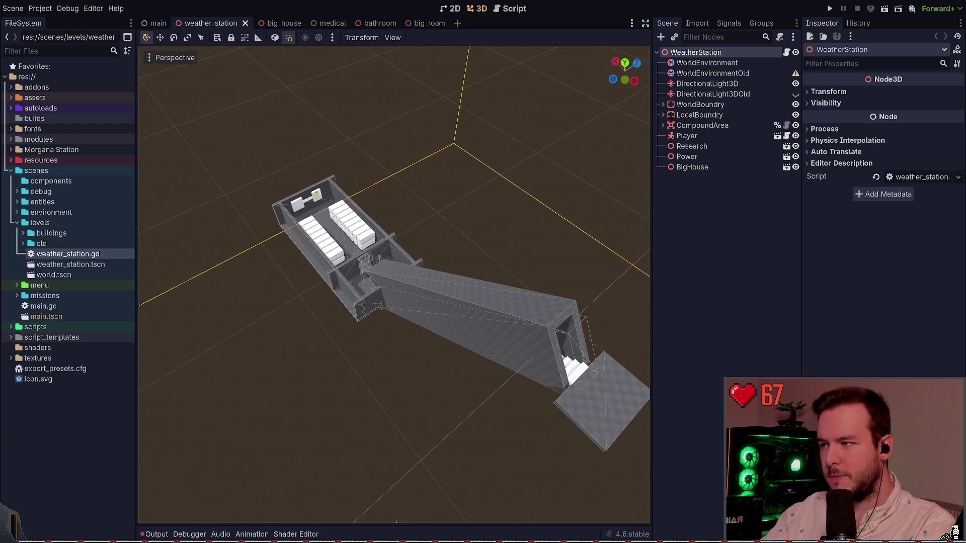
pyautogui.scroll(-5, 394, 284)
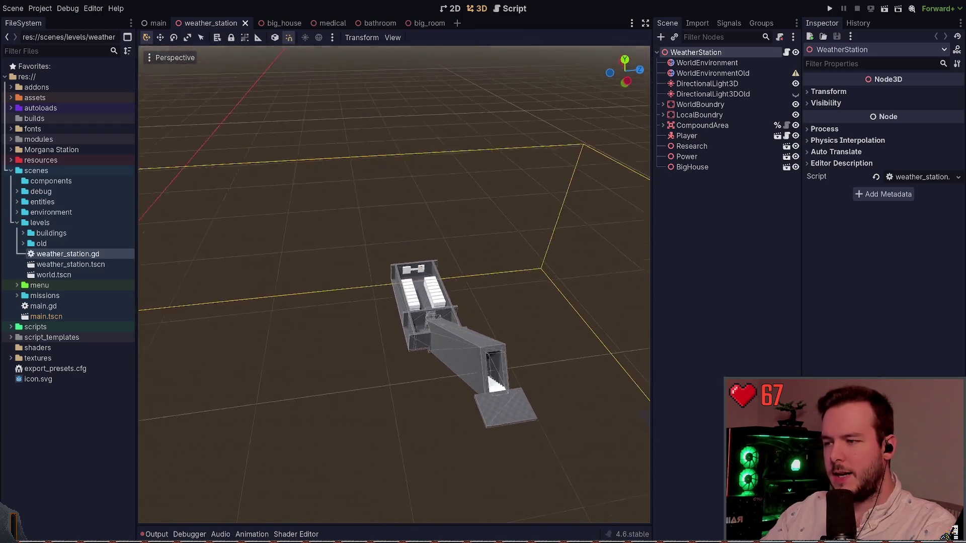
pyautogui.scroll(-5, 394, 284)
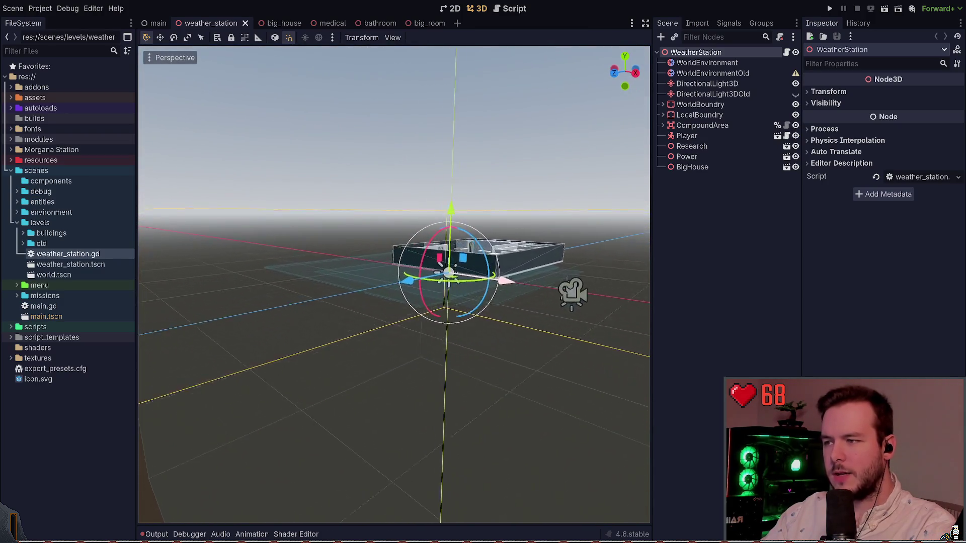
pyautogui.scroll(5, 393, 284)
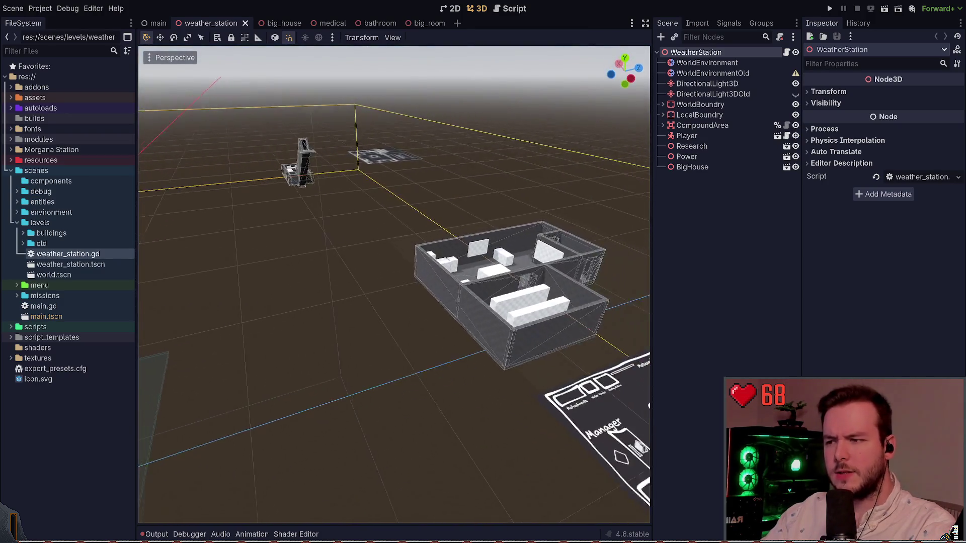
pyautogui.scroll(5, 393, 284)
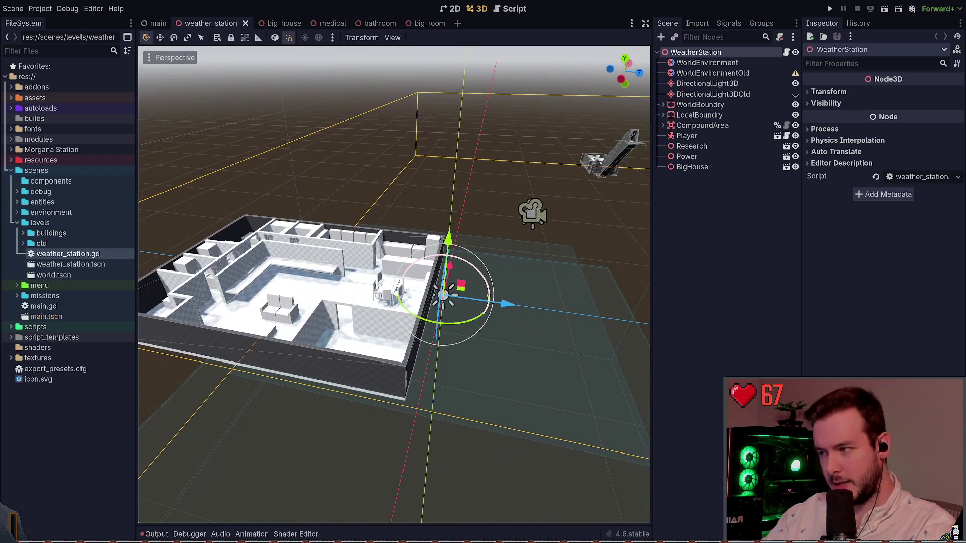
pyautogui.scroll(-5, 394, 284)
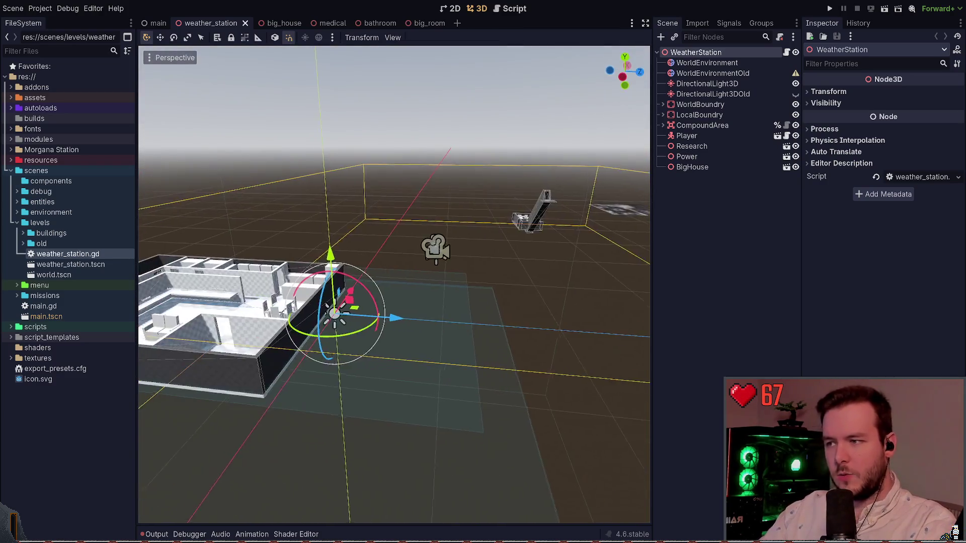
pyautogui.moveTo(452, 271); pyautogui.dragTo(474, 270)
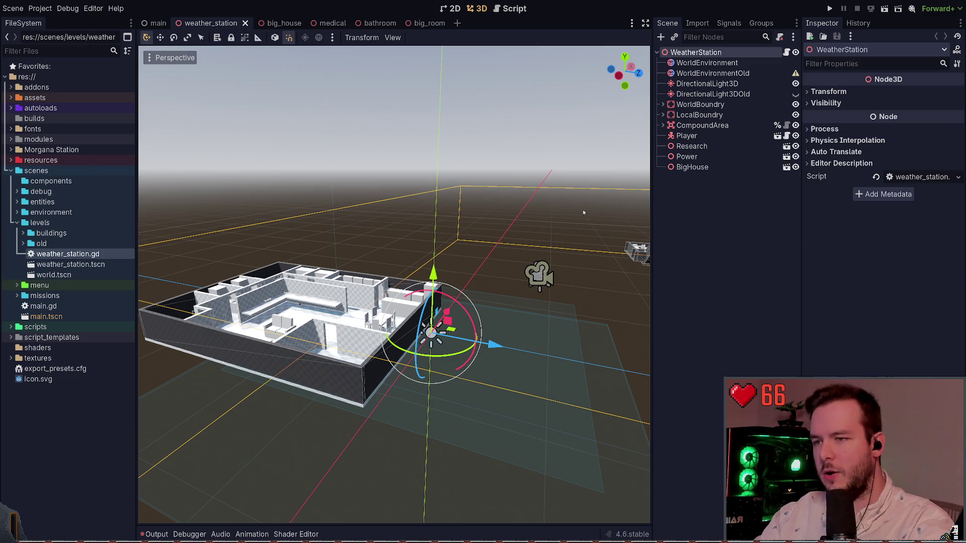
pyautogui.hotkey('alt', 'Tab')
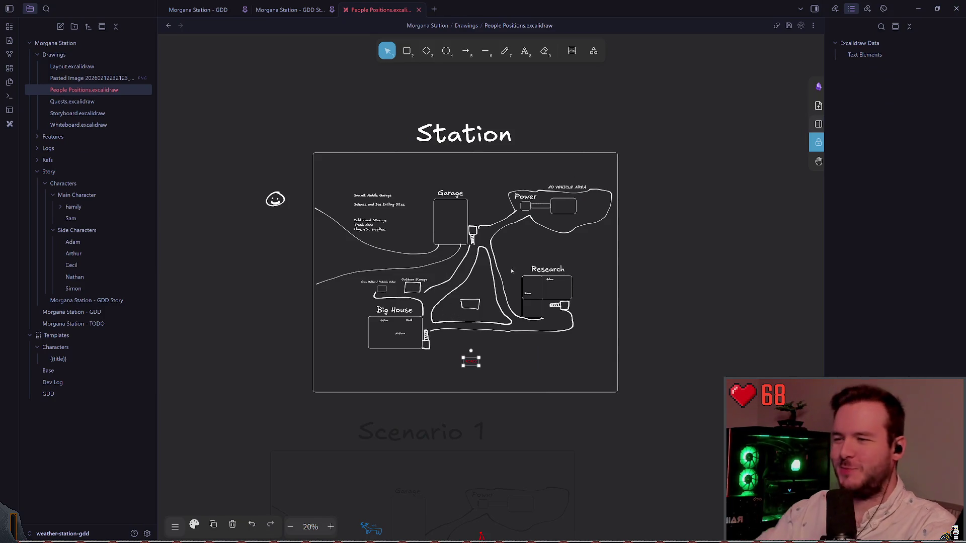
pyautogui.keyDown('ctrl'); pyautogui.scroll(5, 498, 272); pyautogui.keyUp('ctrl')
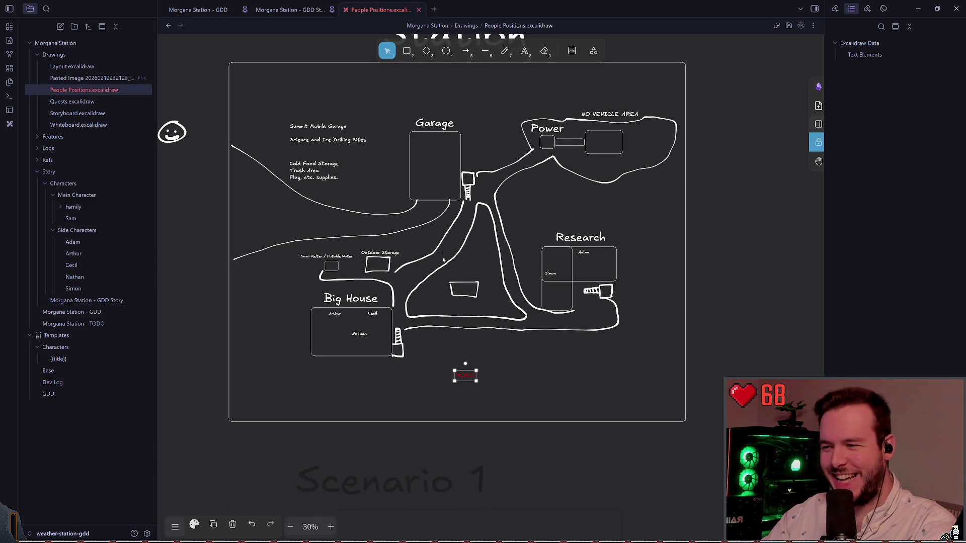
pyautogui.scroll(-2, 480, 267)
pyautogui.keyDown('ctrl'); pyautogui.scroll(-1, 443, 312); pyautogui.keyUp('ctrl')
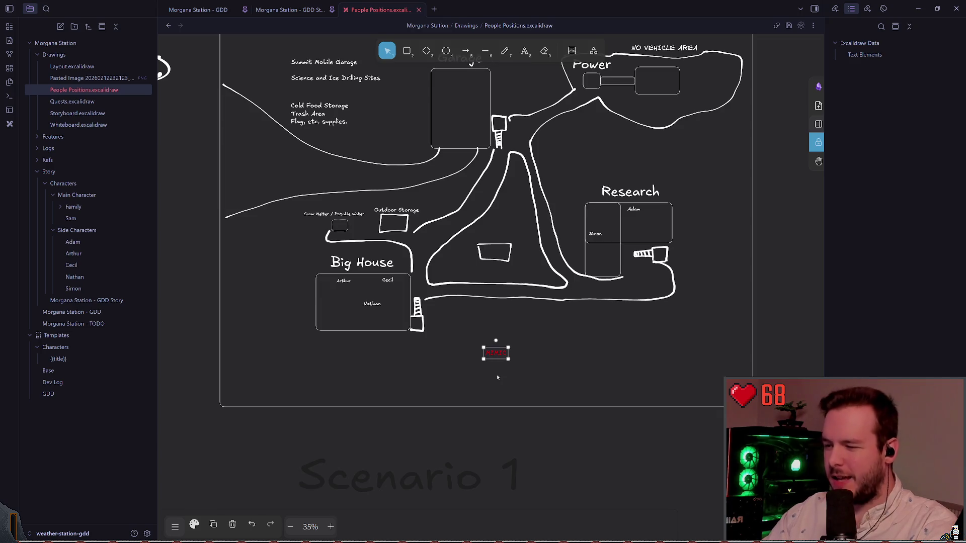
pyautogui.scroll(-8, 498, 378)
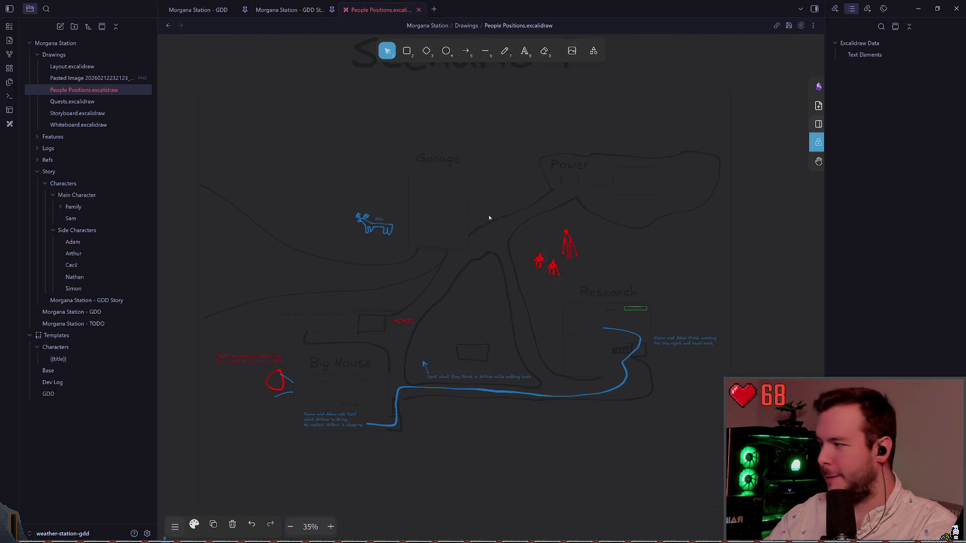
pyautogui.scroll(7, 489, 217)
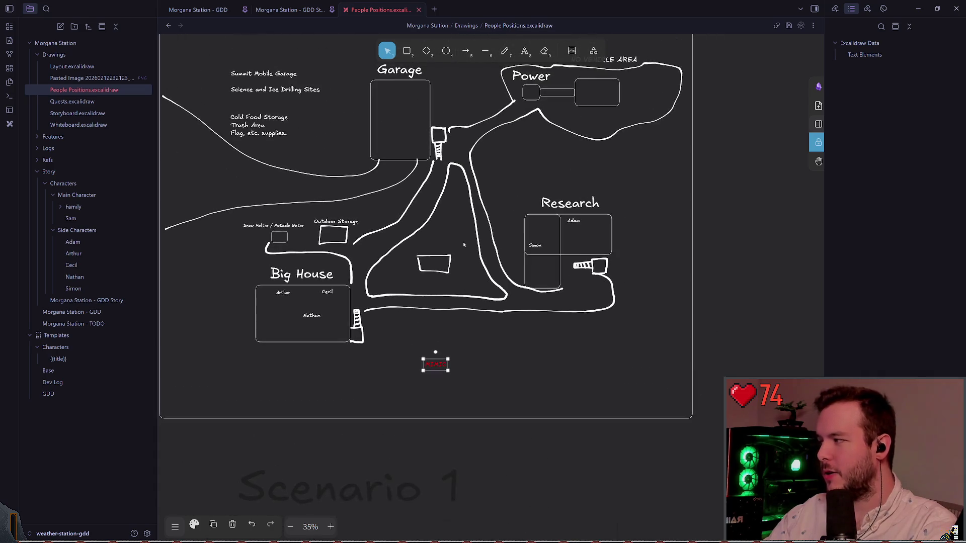
pyautogui.scroll(1, 464, 245)
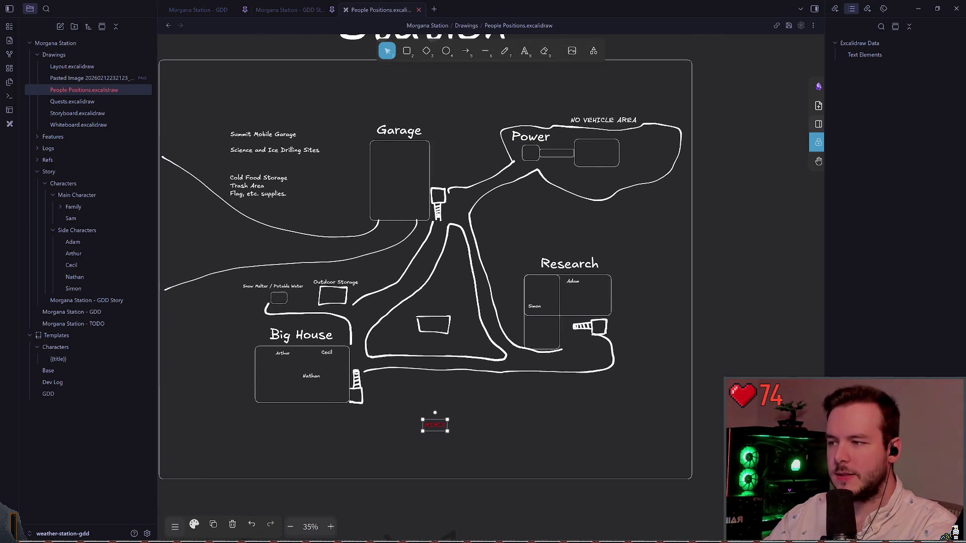
pyautogui.hotkey('alt', 'Tab')
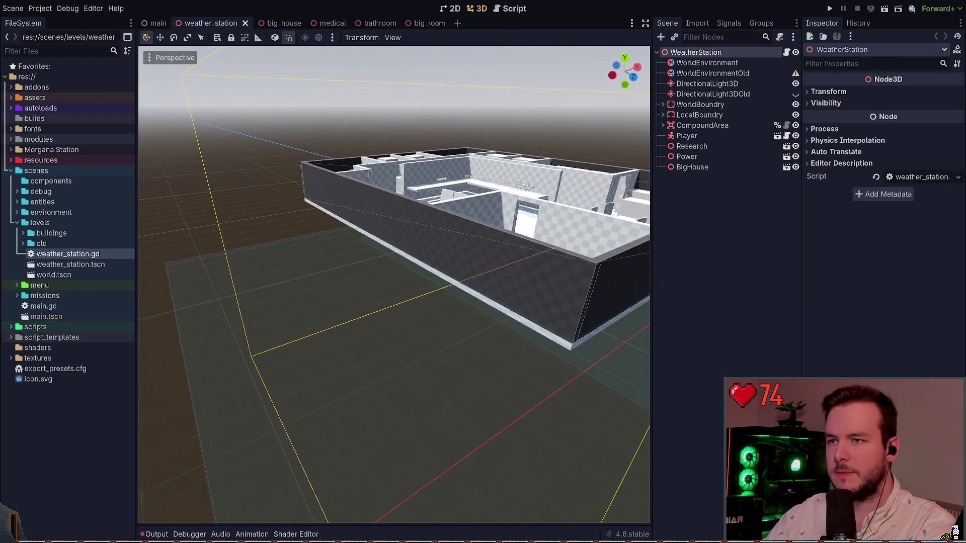
pyautogui.click(572, 281)
pyautogui.press('w')
# Open the big_house scene and centre the view on the house floor
pyautogui.click(786, 167)
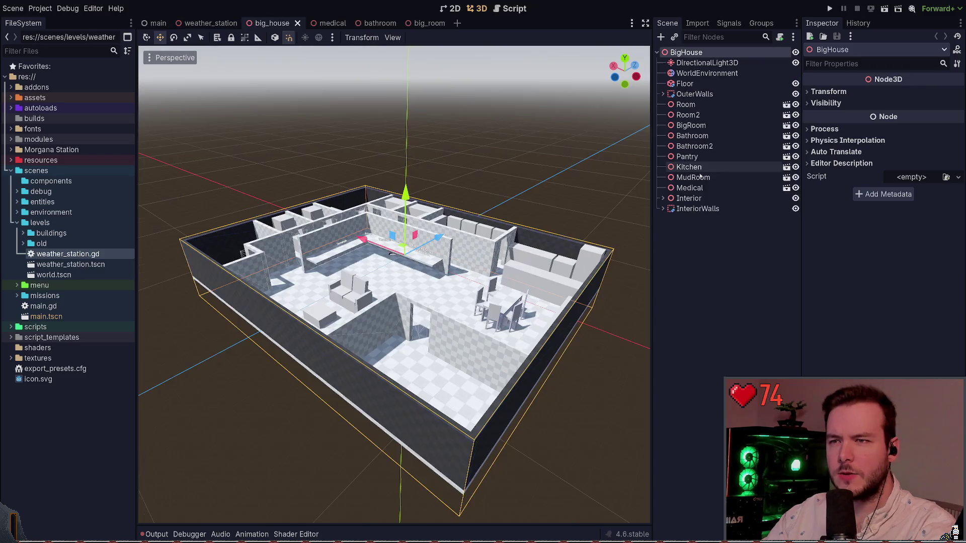
pyautogui.scroll(5, 564, 149)
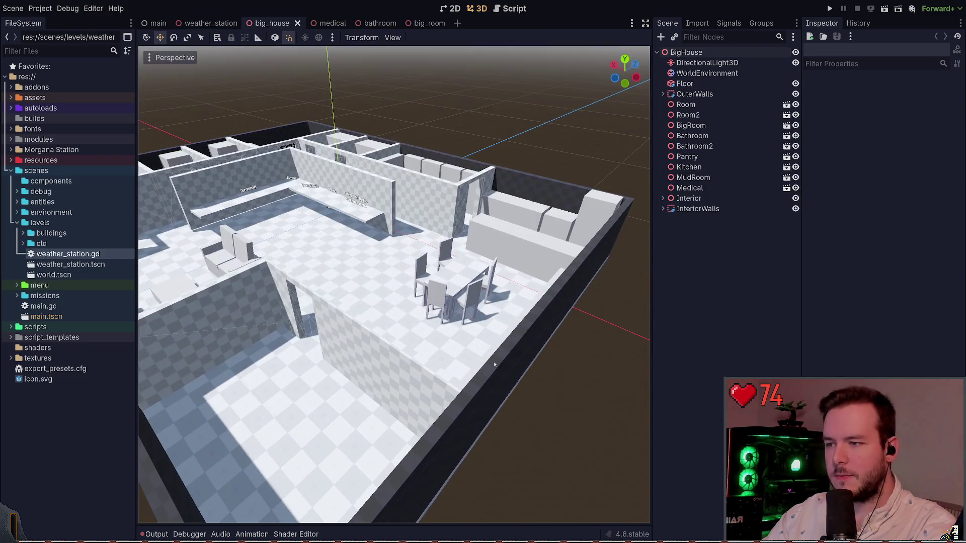
pyautogui.click(502, 327)
pyautogui.press('f')
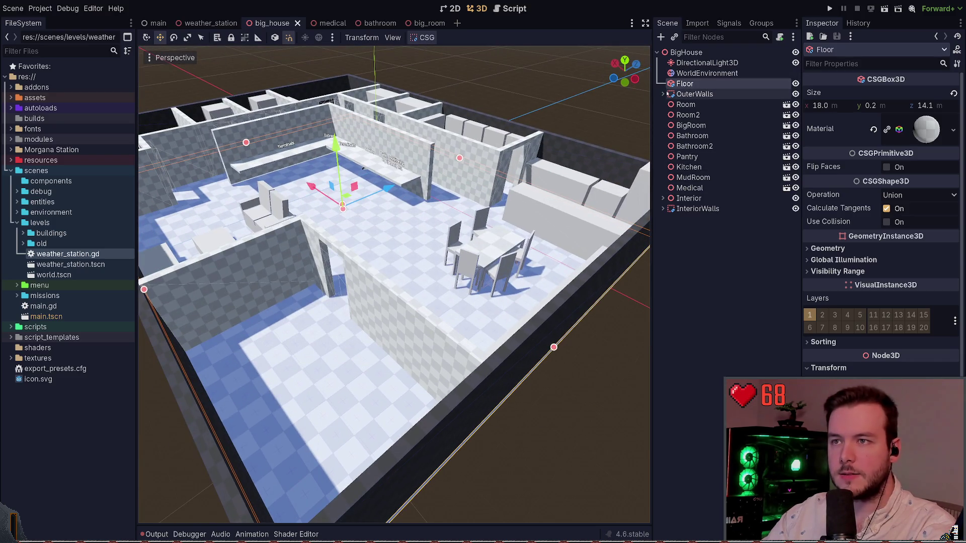
# Expand OuterWalls and inspect the Right, near and Left walls, focusing on the Left wall
pyautogui.click(694, 94)
pyautogui.click(663, 94)
pyautogui.press('f')
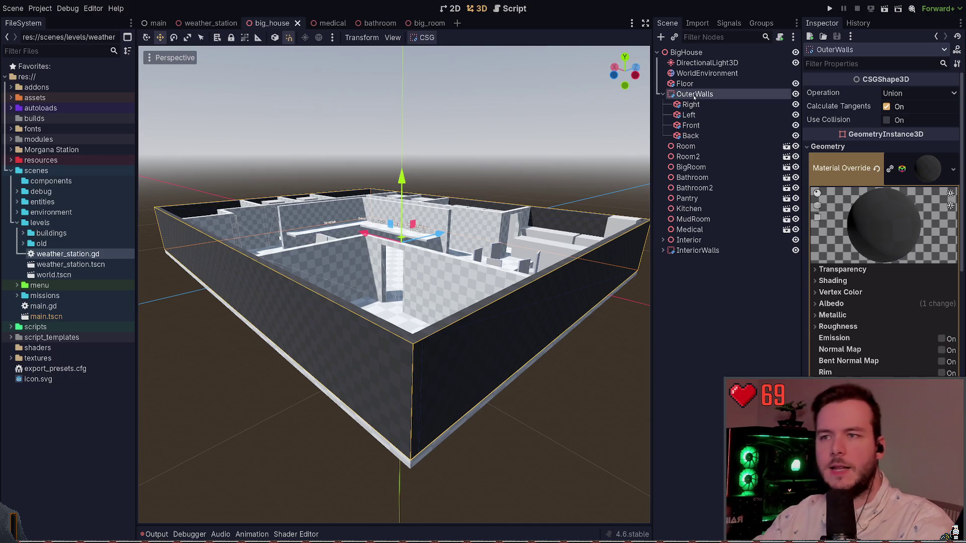
pyautogui.click(692, 105)
pyautogui.click(545, 290)
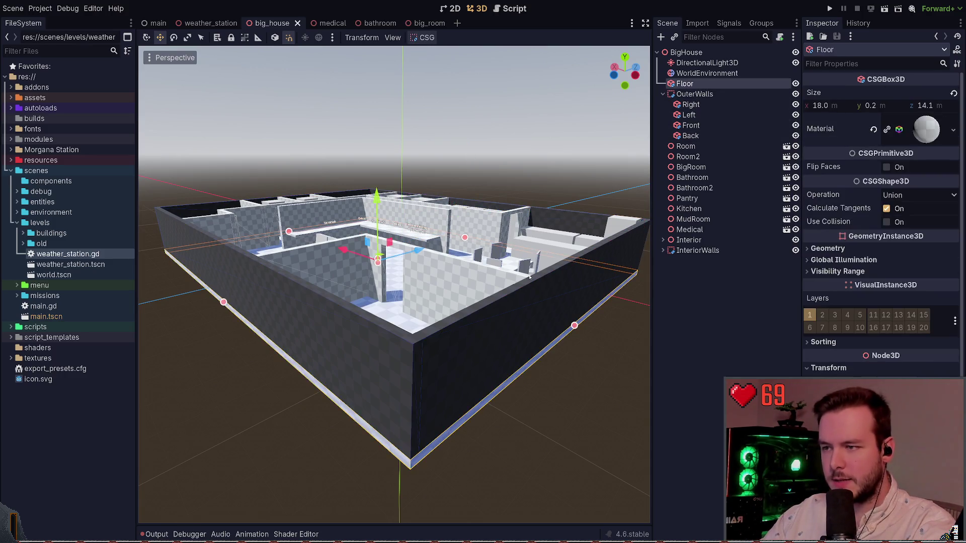
pyautogui.click(578, 280)
pyautogui.click(382, 324)
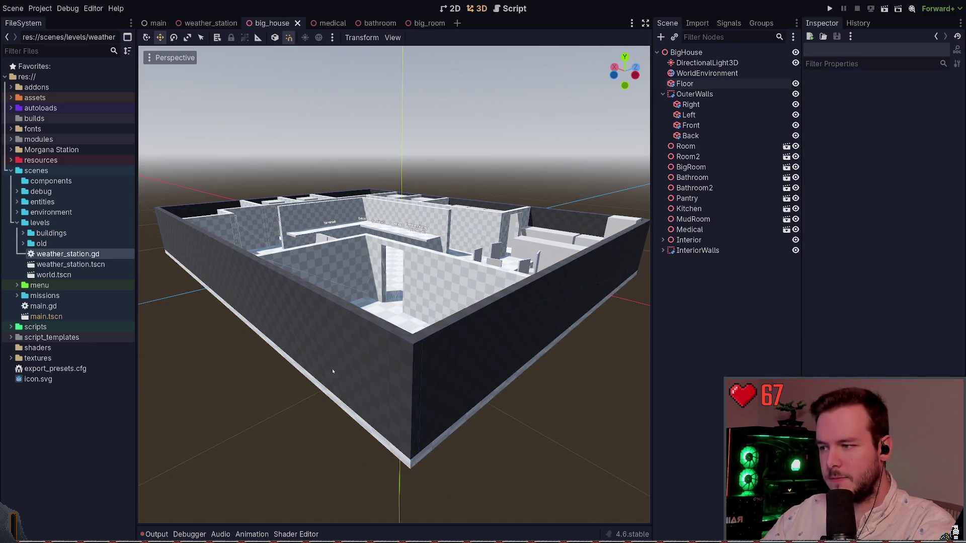
pyautogui.click(302, 296)
pyautogui.press('f')
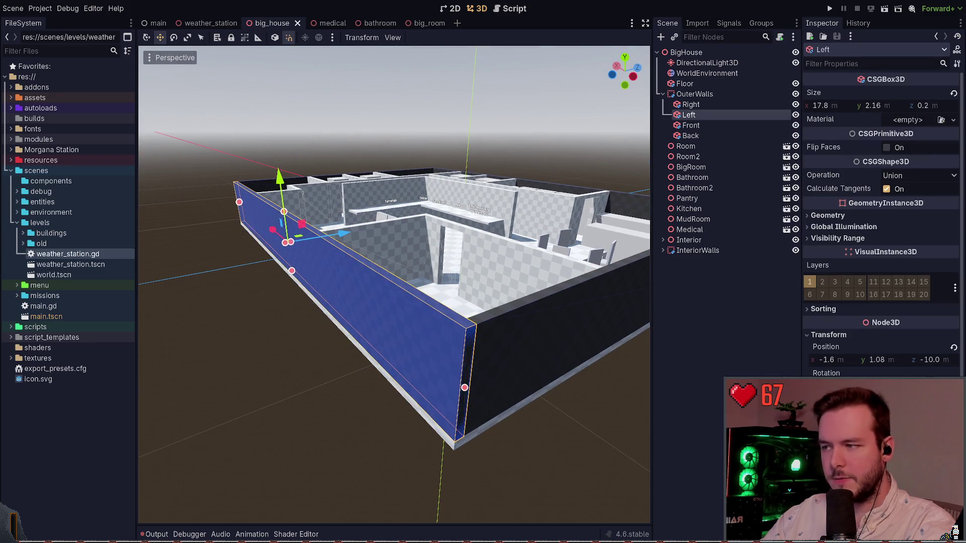
pyautogui.moveTo(285, 246); pyautogui.dragTo(313, 275)
pyautogui.hotkey('ctrl', 's')
pyautogui.scroll(-3, 227, 327)
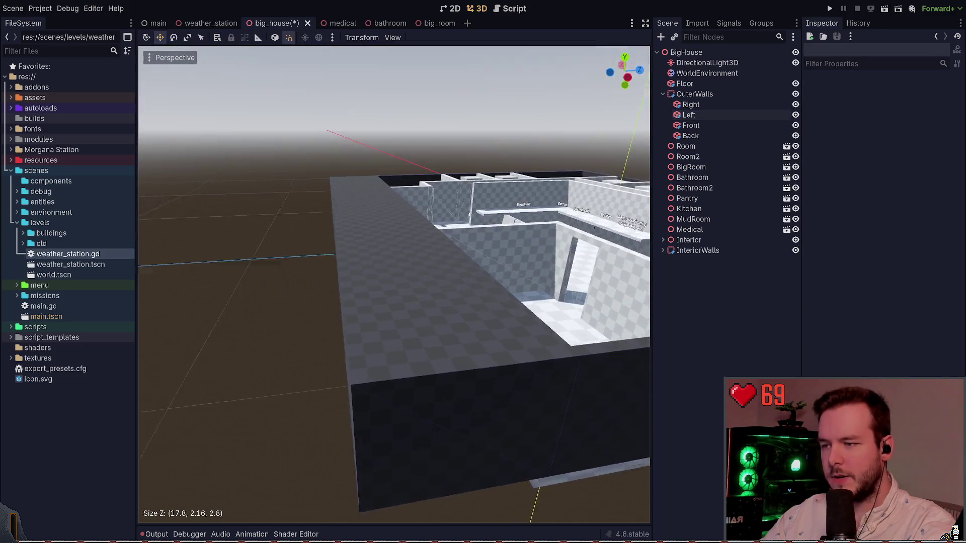
pyautogui.moveTo(393, 302); pyautogui.dragTo(453, 286)
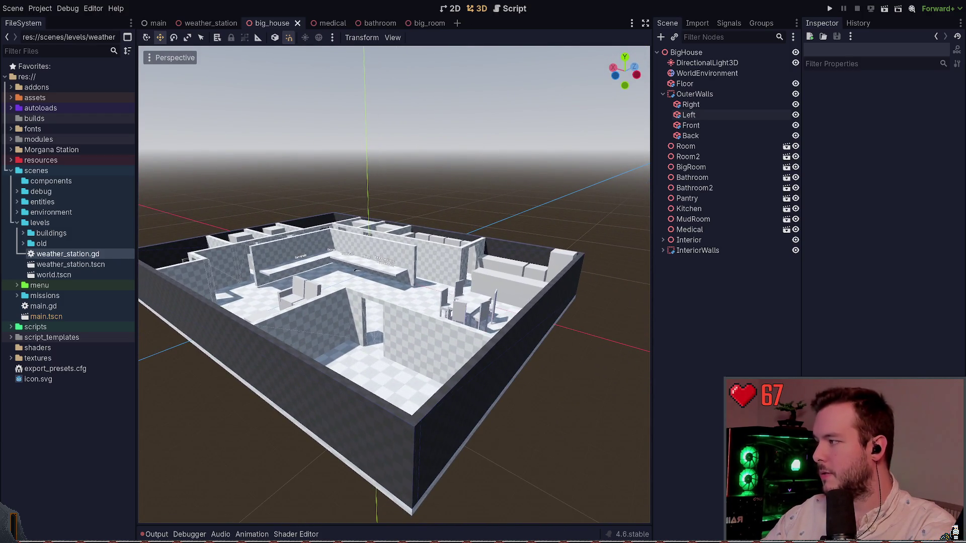
pyautogui.moveTo(368, 222); pyautogui.dragTo(452, 222)
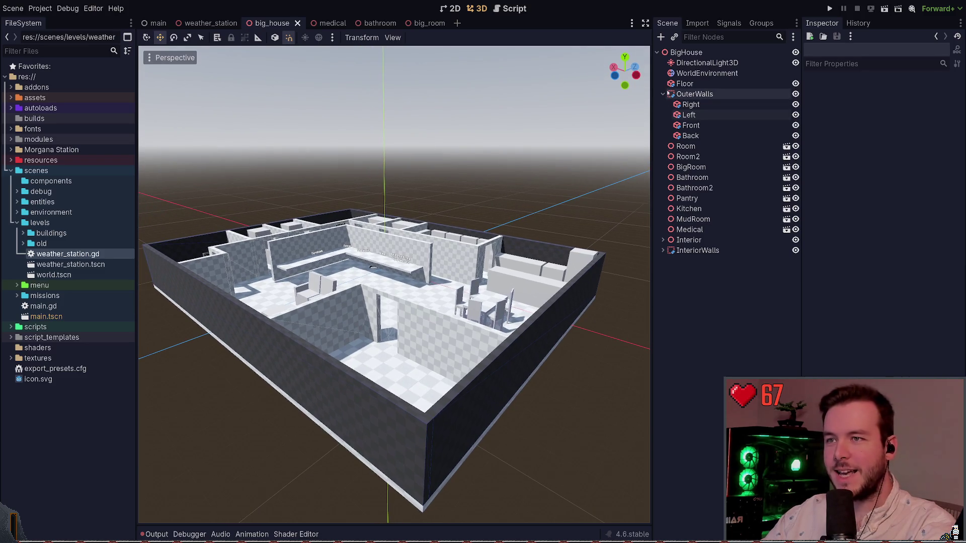
pyautogui.click(663, 94)
pyautogui.moveTo(393, 281); pyautogui.dragTo(427, 281)
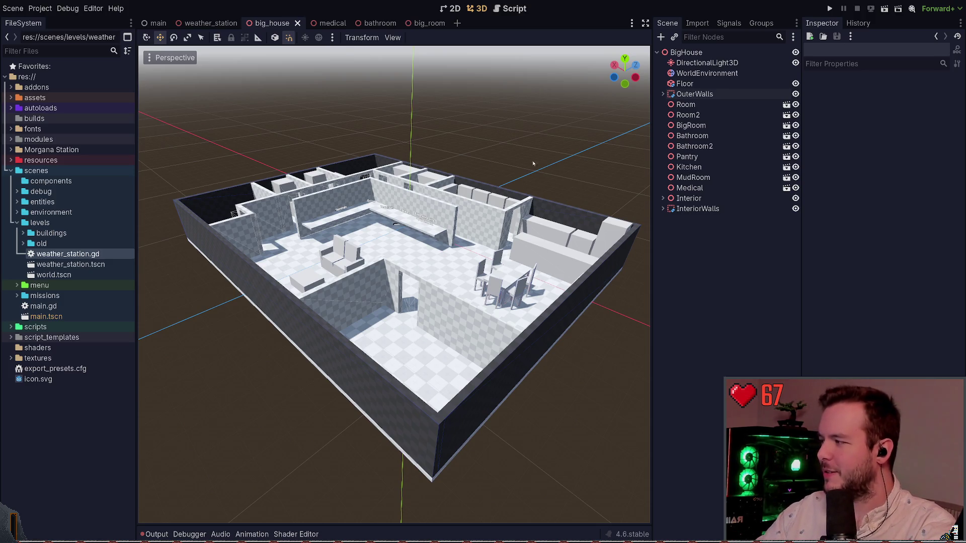
# Select OuterWalls, then orbit and tilt toward a top-down view of the house
pyautogui.click(695, 94)
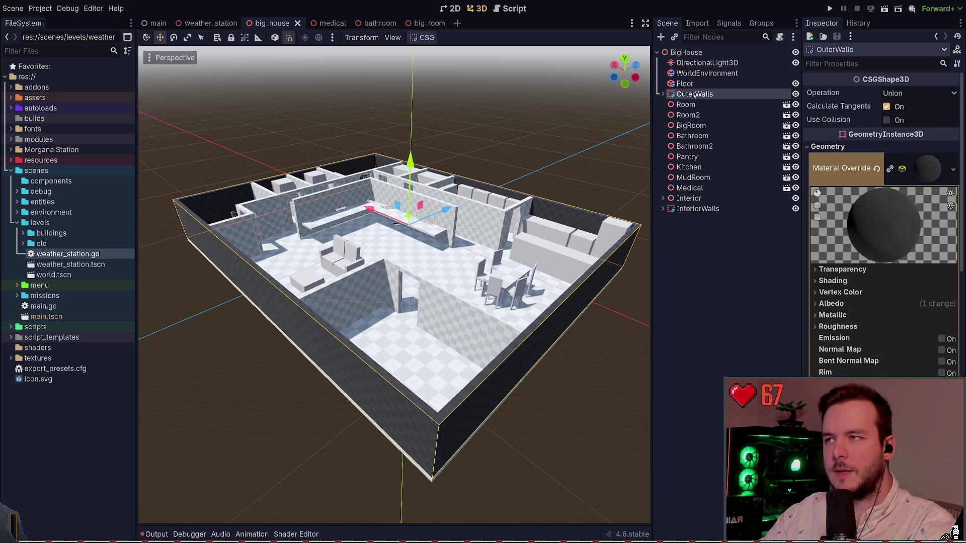
pyautogui.click(562, 117)
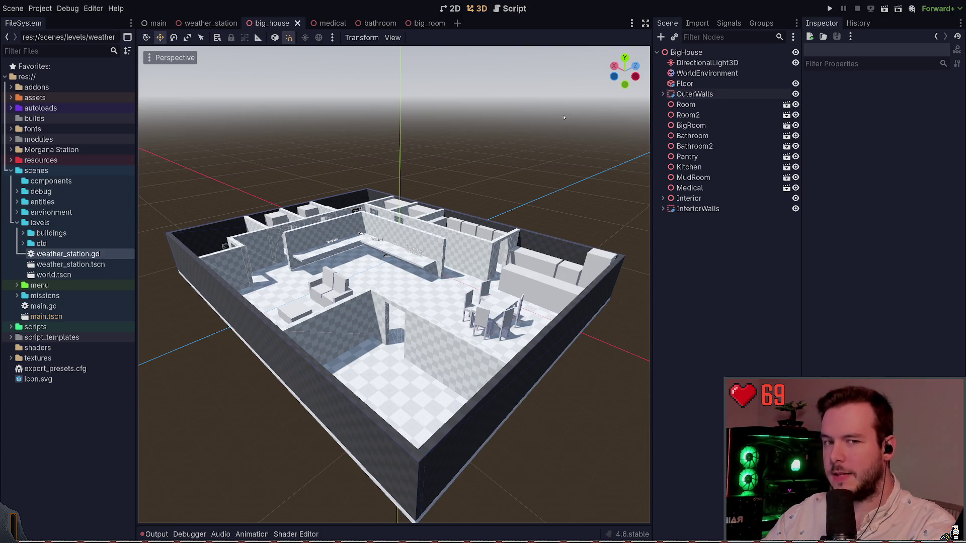
pyautogui.moveTo(563, 117)
pyautogui.mouseDown()
pyautogui.moveTo(563, 104)
pyautogui.moveTo(578, 109)
pyautogui.mouseUp()
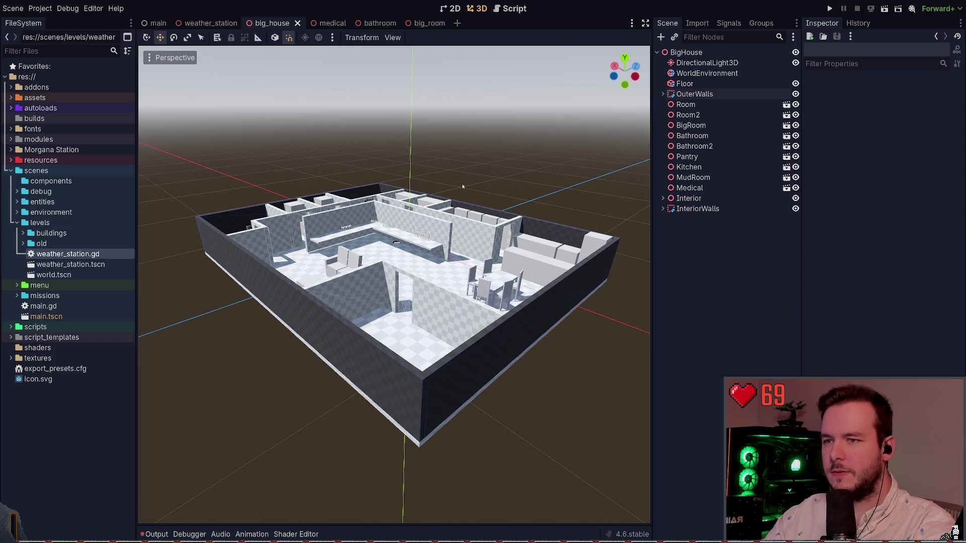
pyautogui.moveTo(462, 183)
pyautogui.mouseDown()
pyautogui.moveTo(461, 199)
pyautogui.moveTo(477, 205)
pyautogui.moveTo(484, 274)
pyautogui.mouseUp()
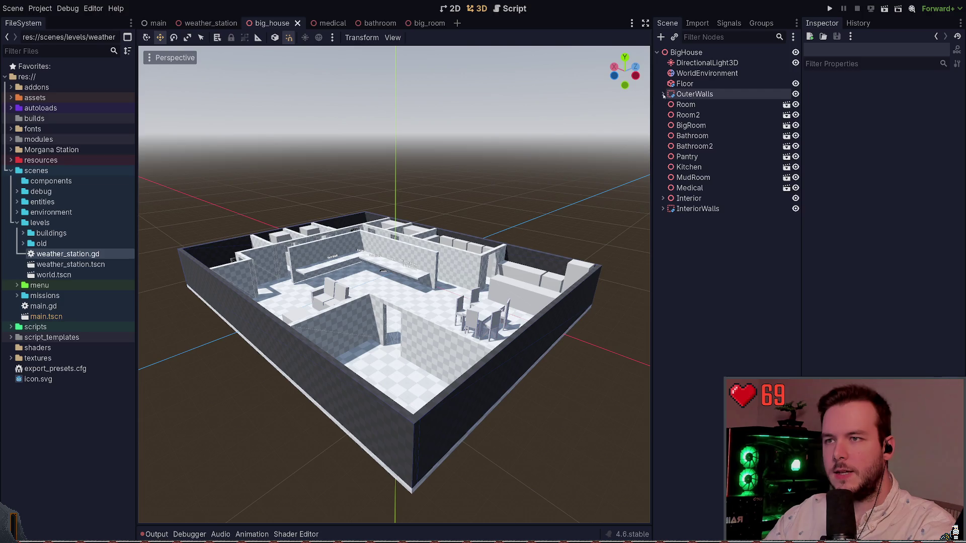
# Select the Left outer wall, then save the big_house scene and switch to Obsidian
pyautogui.click(301, 340)
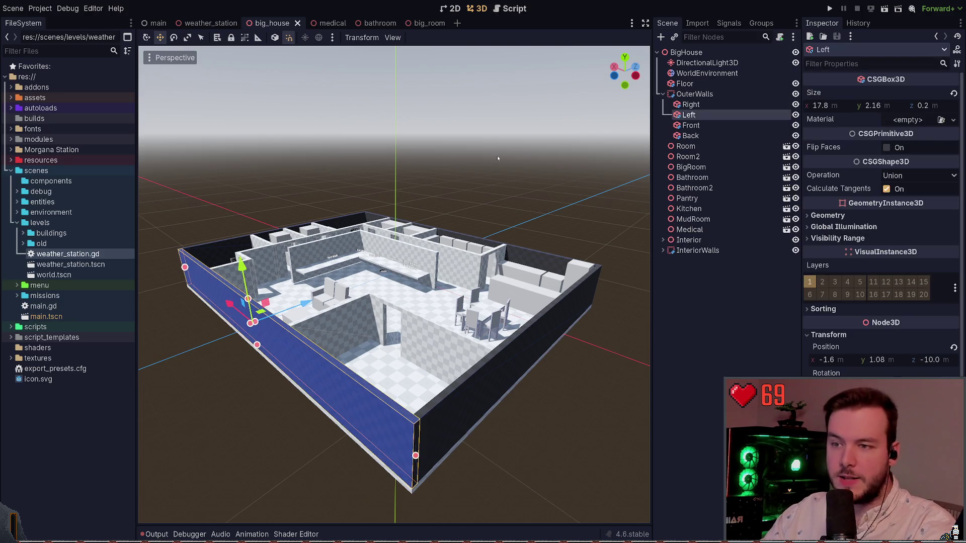
pyautogui.click(530, 164)
pyautogui.hotkey('ctrl', 's')
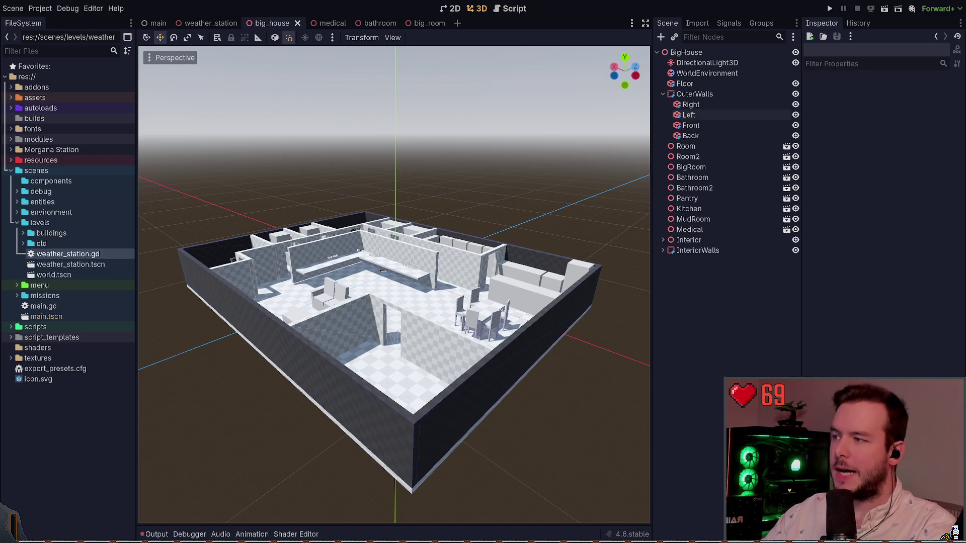
pyautogui.hotkey('alt', 'Tab')
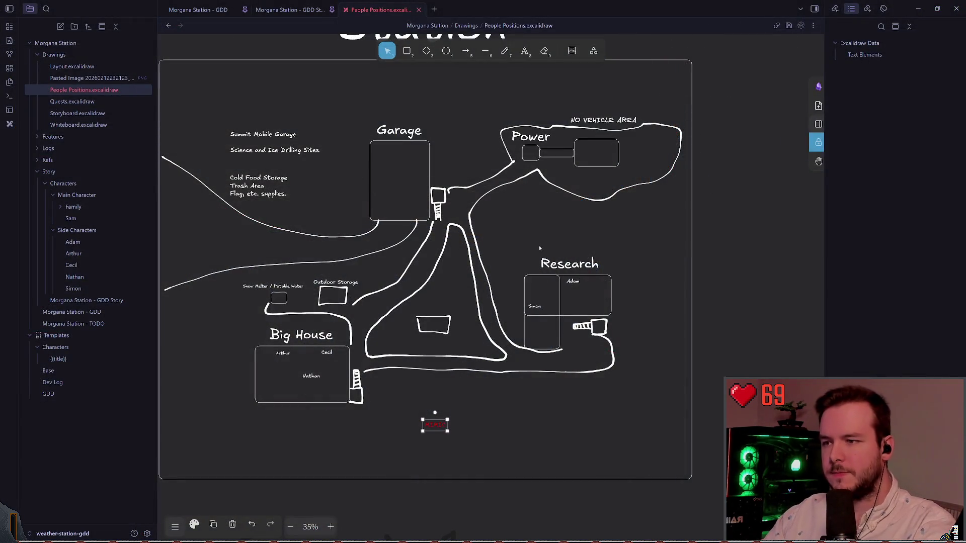
# Drag the red MIMIC label into the Power building, deselect it, and switch back to Godot
pyautogui.scroll(-5, 470, 271)
pyautogui.keyDown('ctrl'); pyautogui.scroll(-3, 470, 271); pyautogui.keyUp('ctrl')
pyautogui.scroll(3, 471, 272)
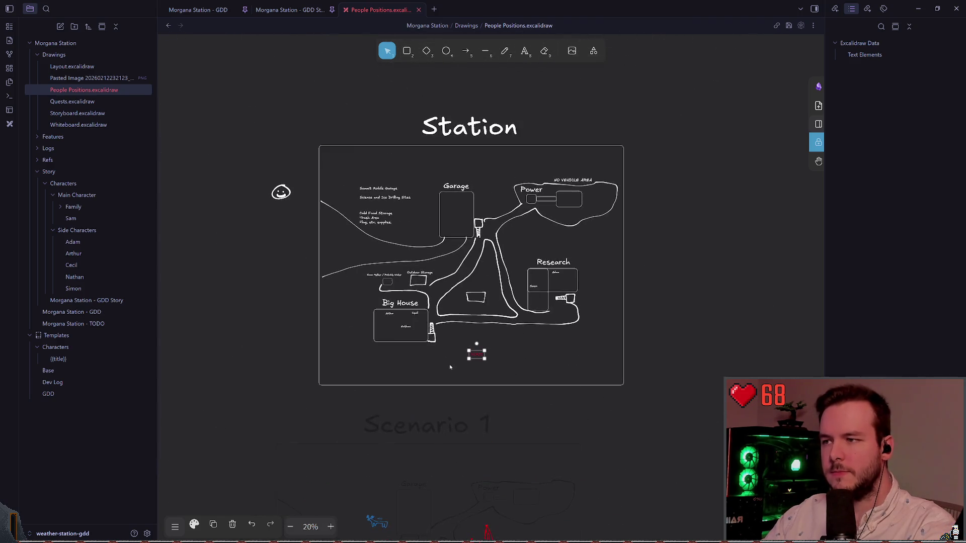
pyautogui.keyDown('ctrl'); pyautogui.scroll(5, 446, 257); pyautogui.keyUp('ctrl')
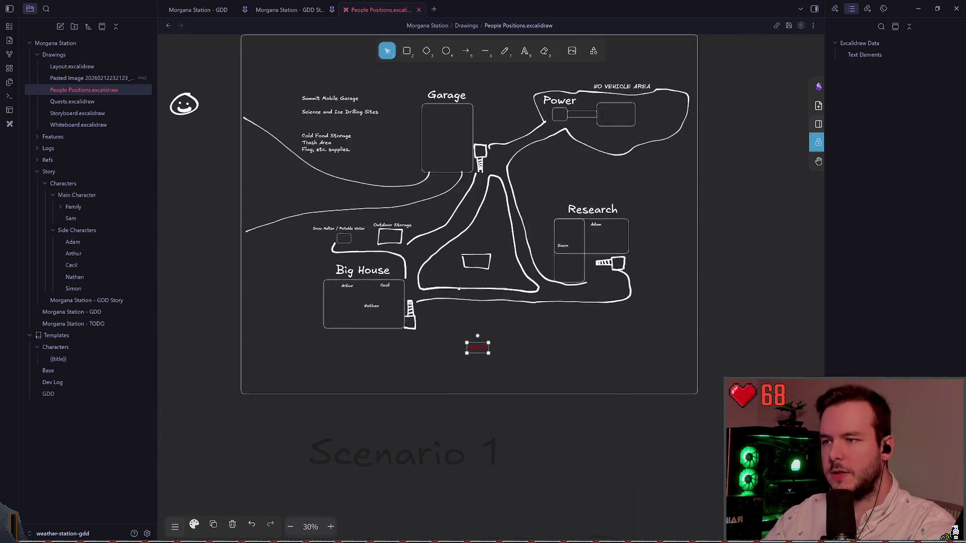
pyautogui.moveTo(478, 439)
pyautogui.mouseDown()
pyautogui.moveTo(528, 157)
pyautogui.moveTo(478, 301)
pyautogui.moveTo(637, 210)
pyautogui.moveTo(639, 229)
pyautogui.mouseUp()
pyautogui.click(521, 291)
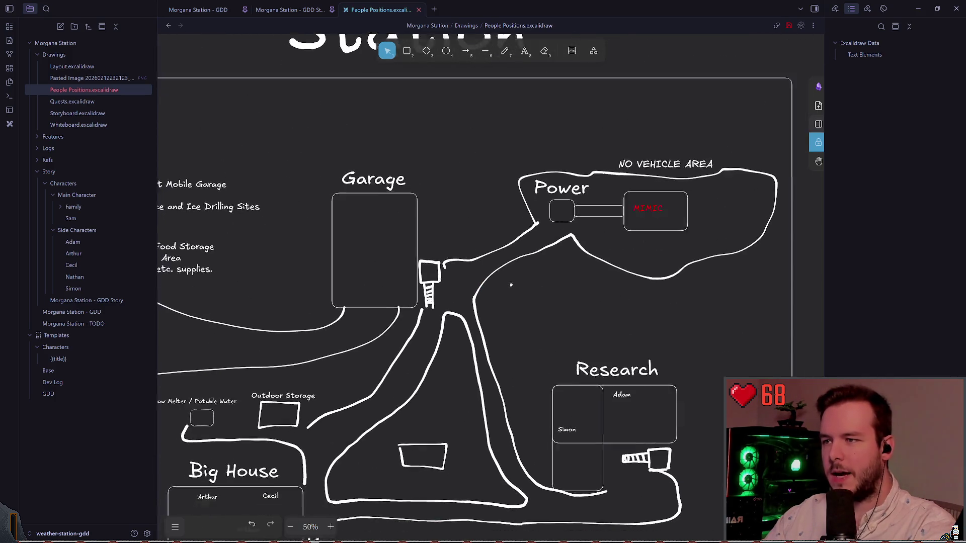
pyautogui.scroll(-2, 553, 274)
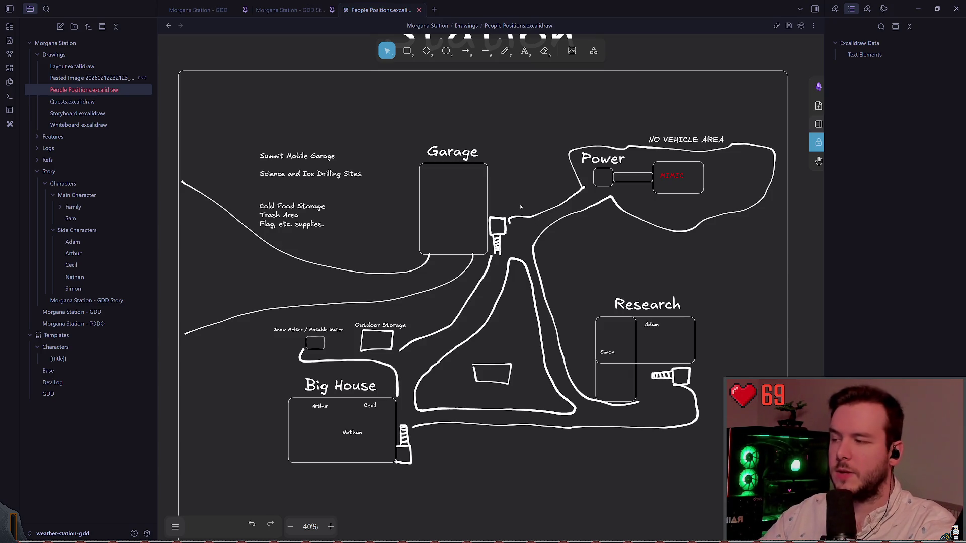
pyautogui.hotkey('alt', 'Tab')
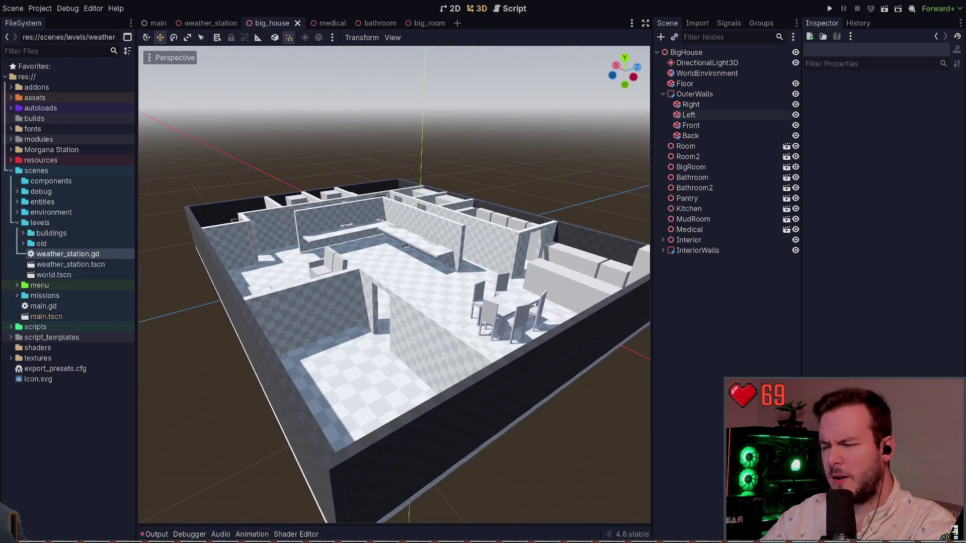
# Orbit around the big_house scene and briefly select the MudRoom node
pyautogui.moveTo(474, 223); pyautogui.dragTo(474, 209)
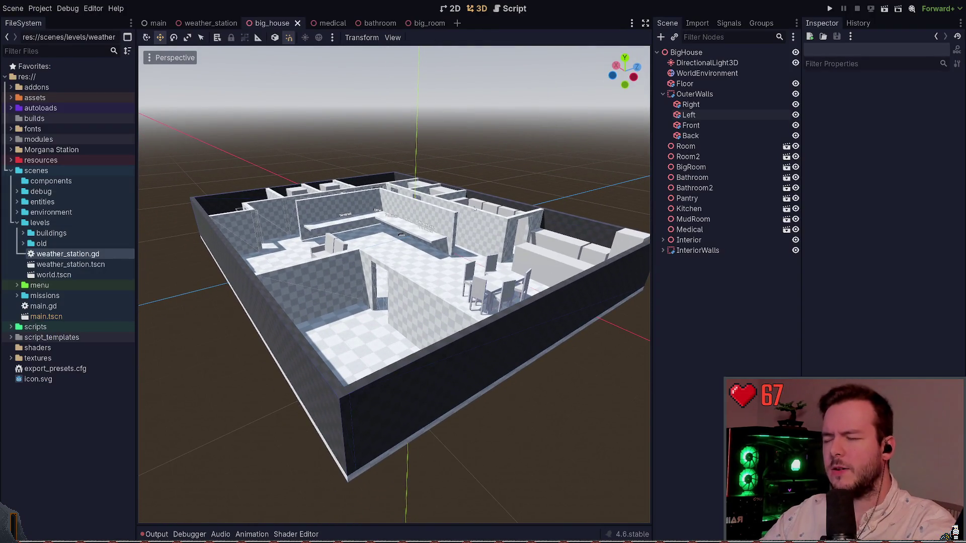
pyautogui.click(346, 252)
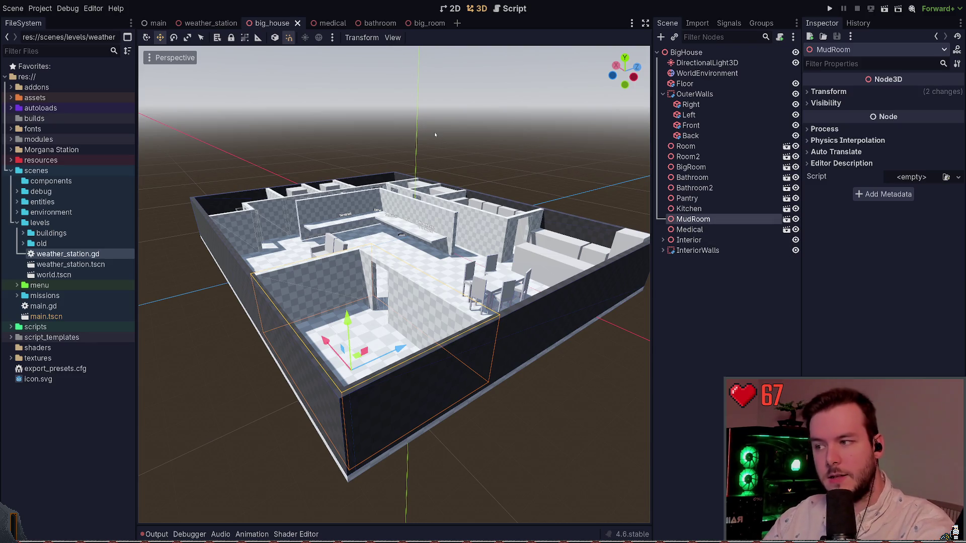
pyautogui.click(484, 138)
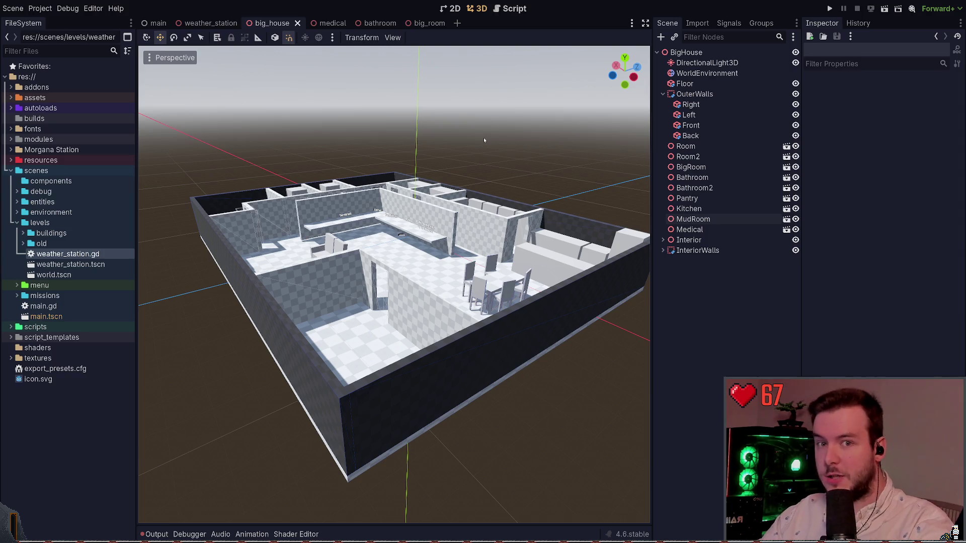
pyautogui.moveTo(484, 140); pyautogui.dragTo(484, 274)
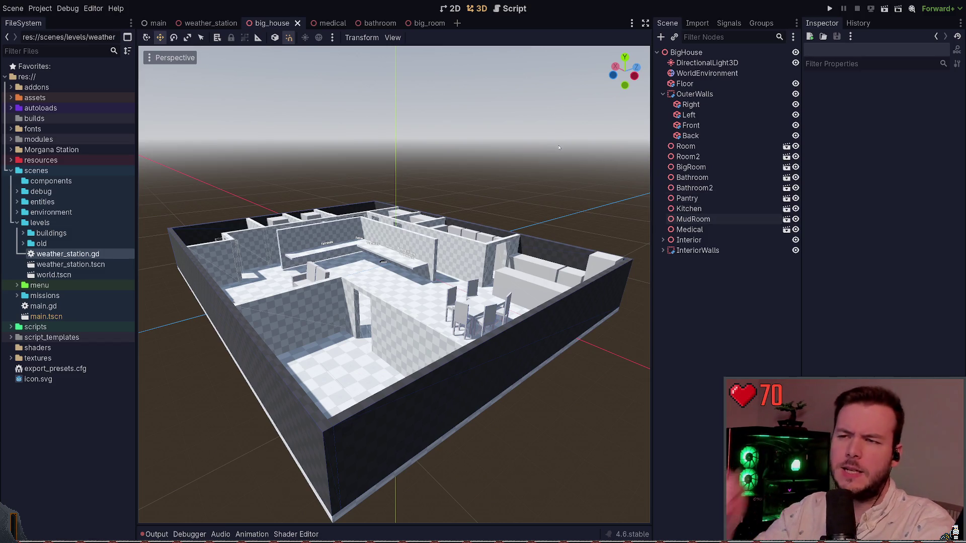
# Bake the OuterWalls CSG node into a CSGBakedMeshInstance3D and select the new node
pyautogui.click(663, 94)
pyautogui.click(663, 94)
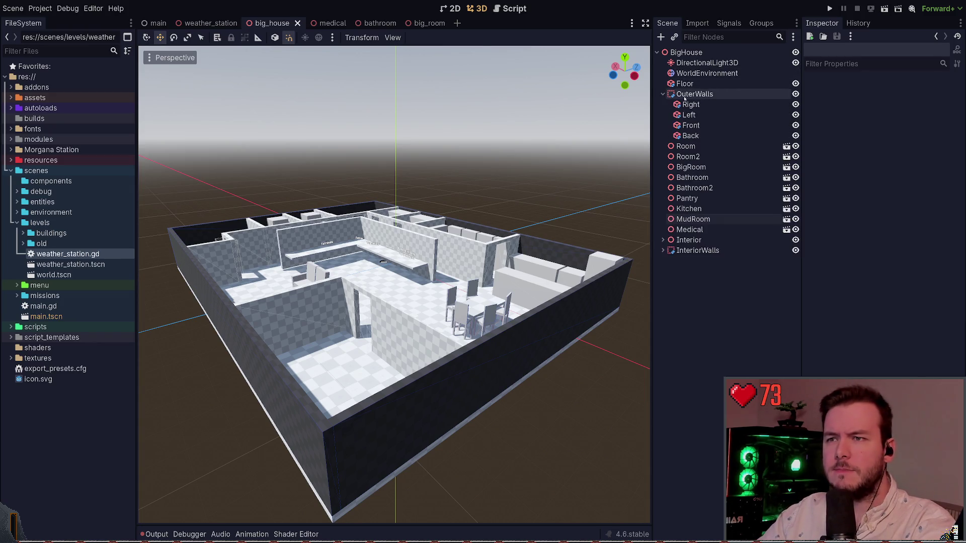
pyautogui.click(694, 94)
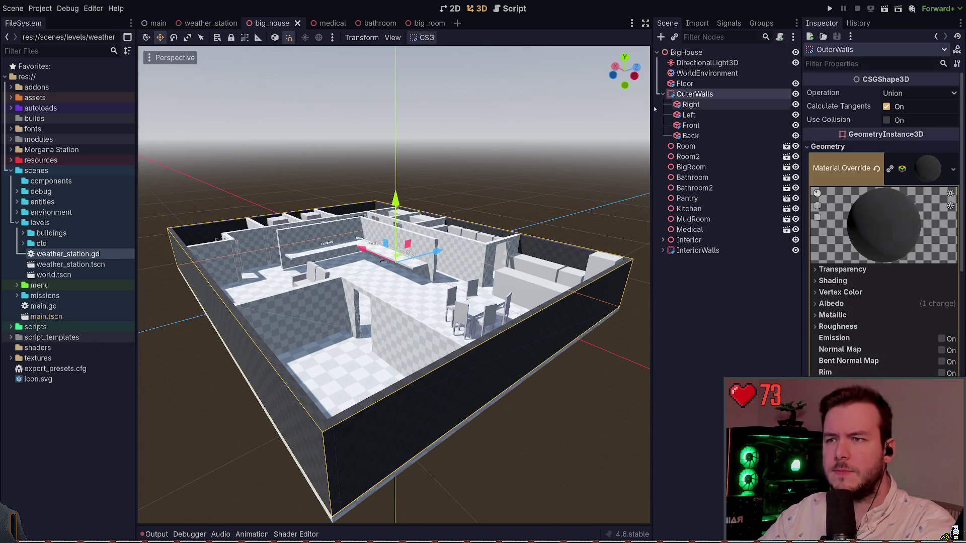
pyautogui.click(928, 169)
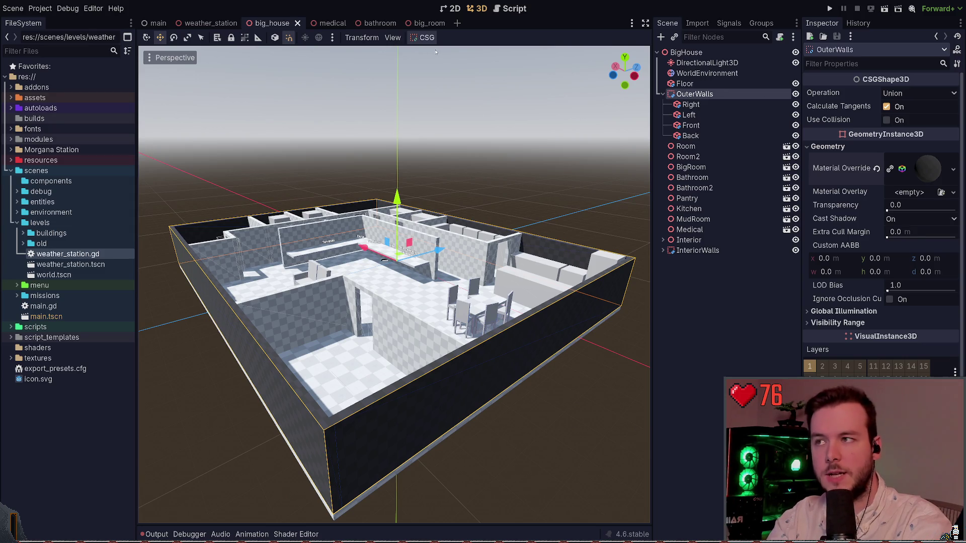
pyautogui.click(435, 52)
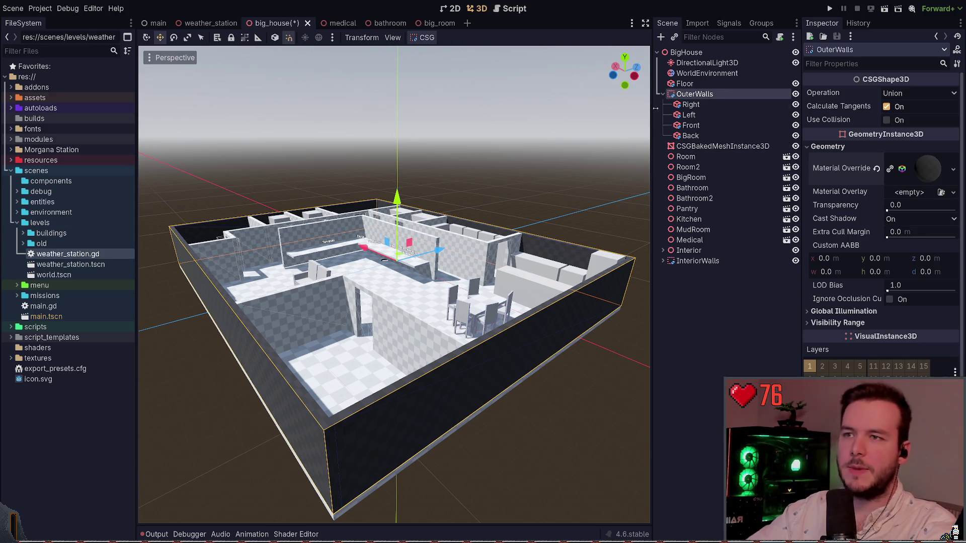
pyautogui.click(719, 147)
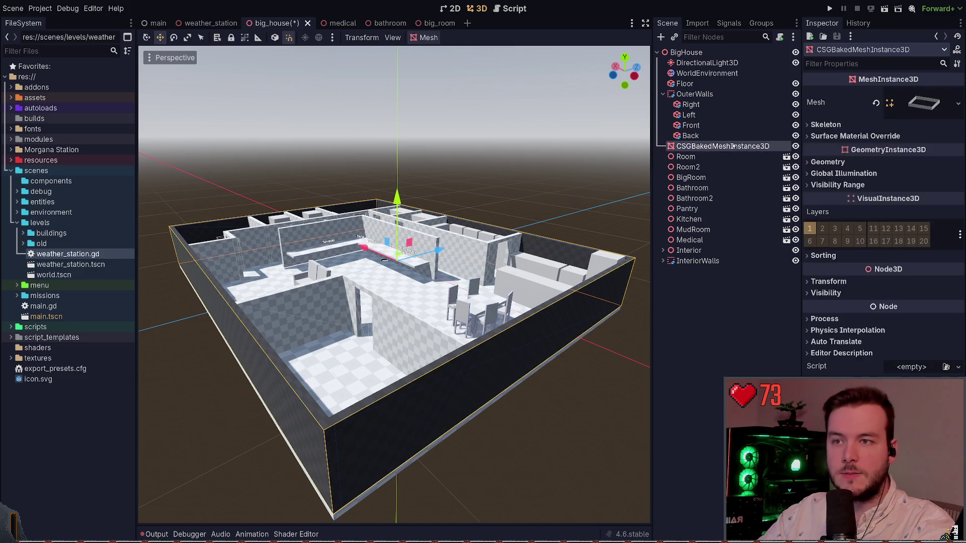
# Move the baked outer-wall mesh beside the house, frame it, and inspect its Mesh resource
pyautogui.scroll(-4, 523, 191)
pyautogui.moveTo(432, 224); pyautogui.dragTo(191, 307)
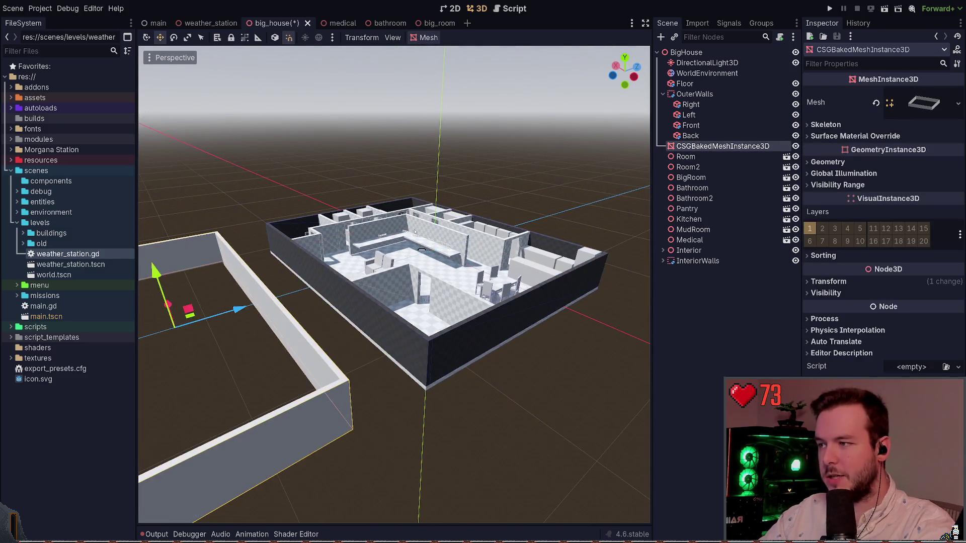
pyautogui.press('f')
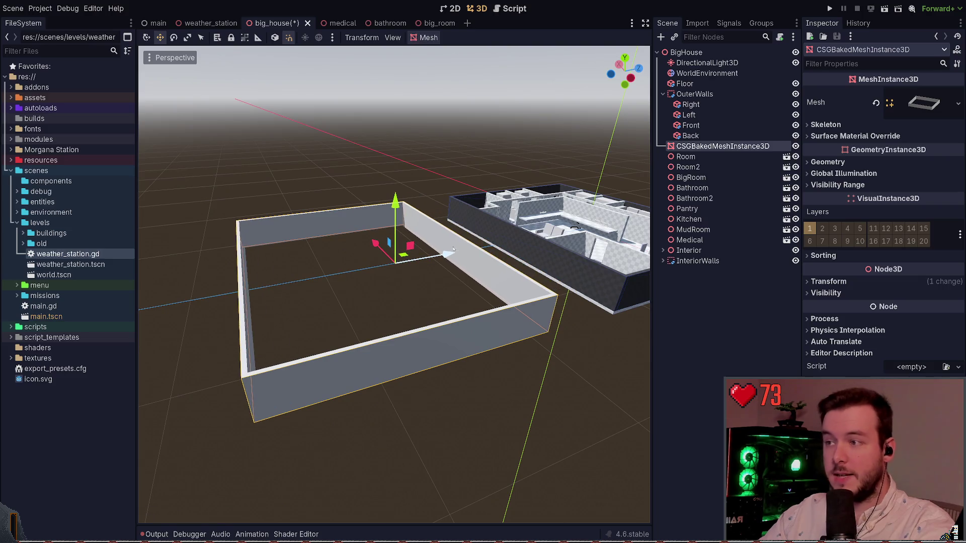
pyautogui.scroll(8, 454, 243)
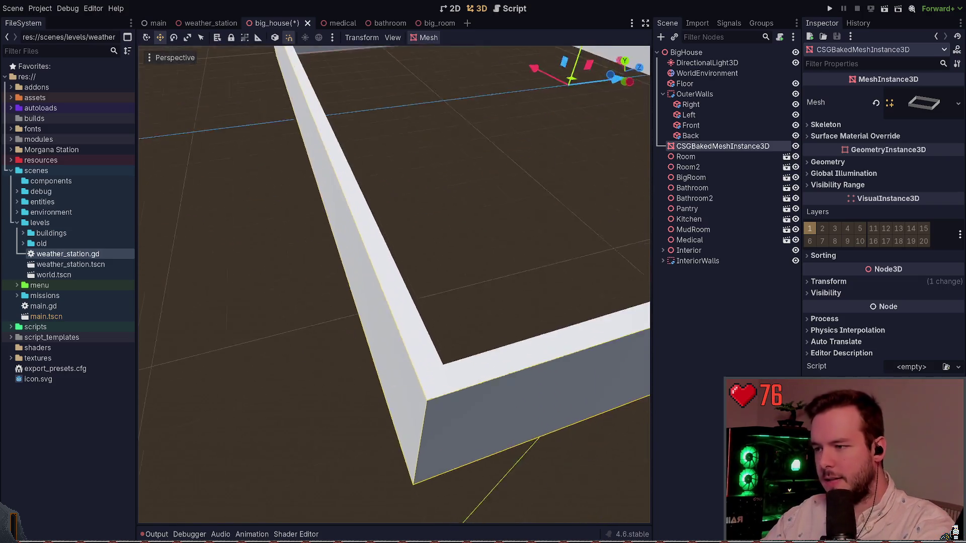
pyautogui.press('f')
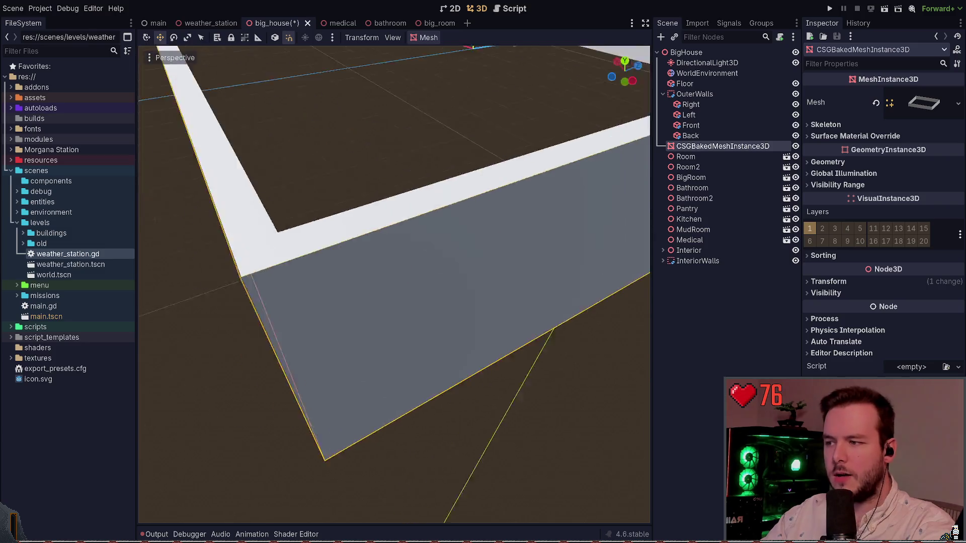
pyautogui.moveTo(452, 272)
pyautogui.mouseDown()
pyautogui.moveTo(486, 272)
pyautogui.moveTo(508, 289)
pyautogui.mouseUp()
pyautogui.click(926, 102)
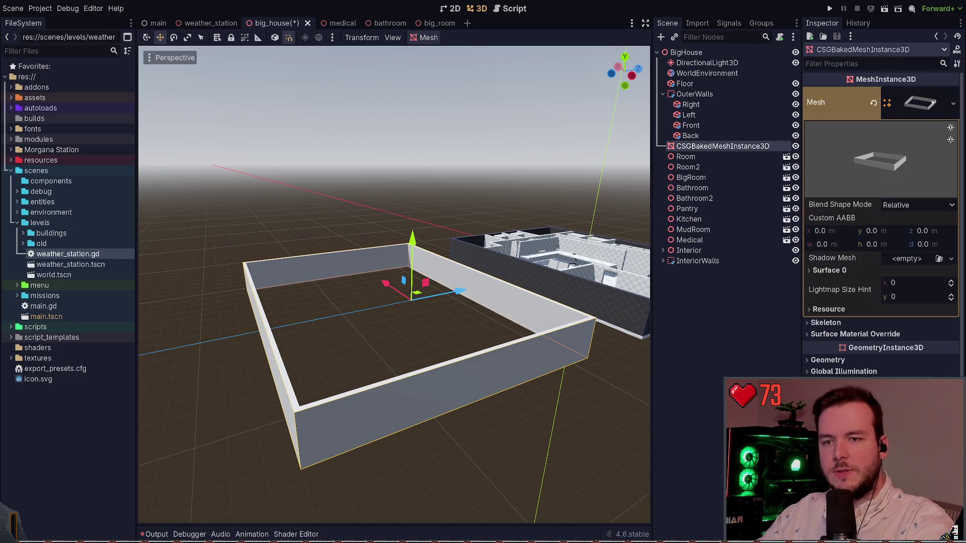
pyautogui.click(933, 103)
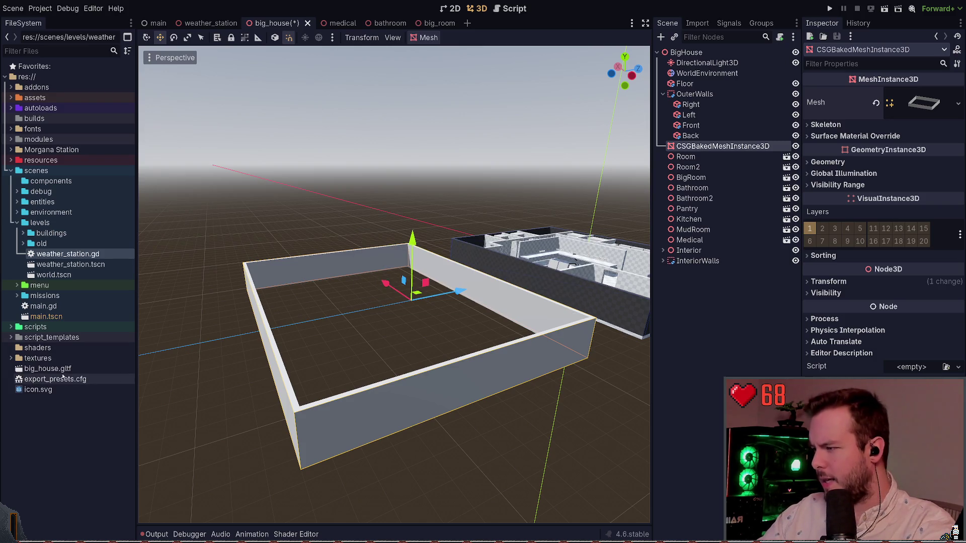
# Place big_house.gltf into the 3D viewport and fly around the new BigHouse instance
pyautogui.click(56, 369)
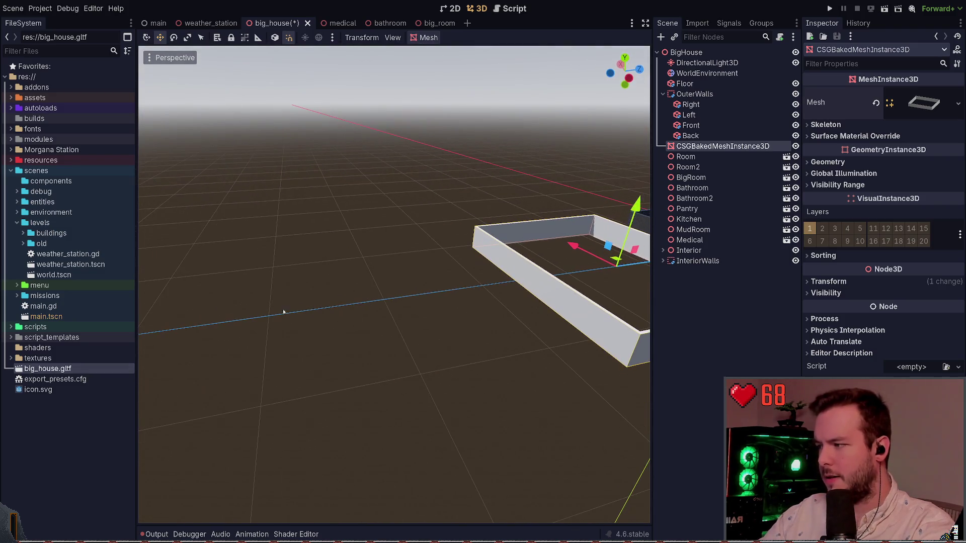
pyautogui.moveTo(57, 371)
pyautogui.mouseDown()
pyautogui.moveTo(347, 302)
pyautogui.moveTo(412, 302)
pyautogui.mouseUp()
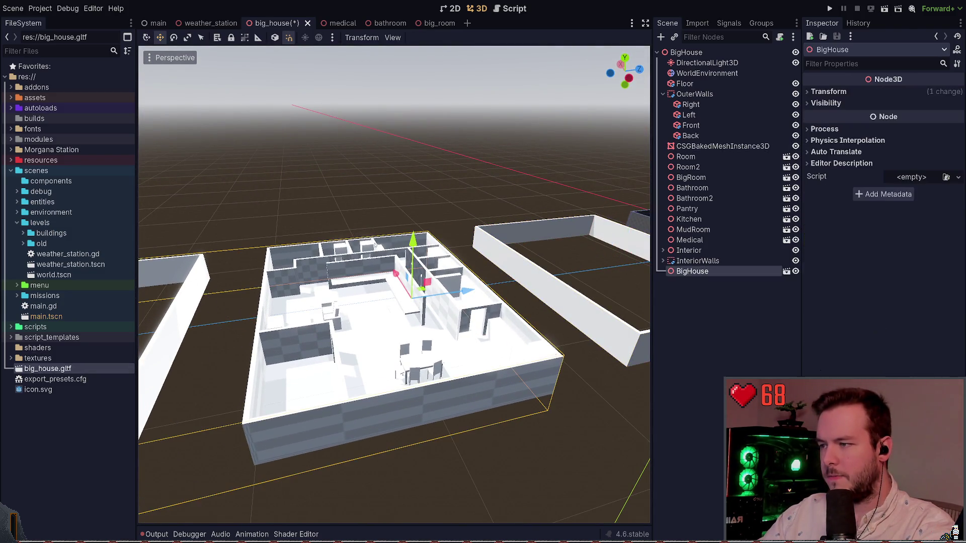
pyautogui.scroll(-5, 379, 202)
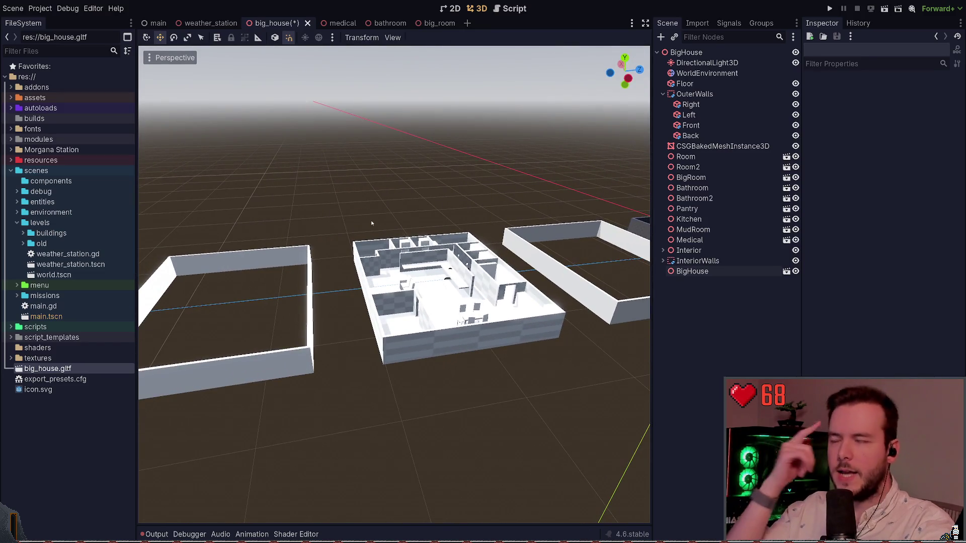
pyautogui.scroll(5, 409, 220)
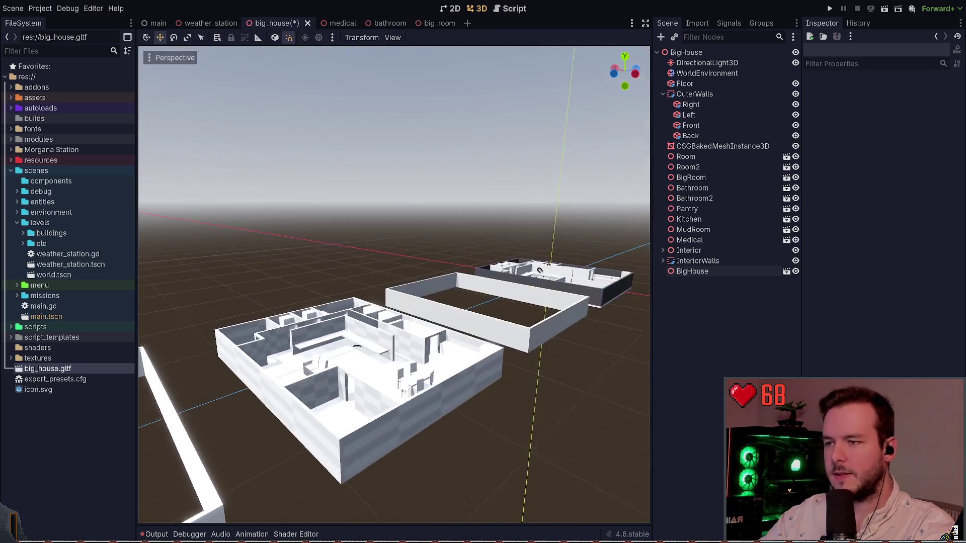
pyautogui.press('w')
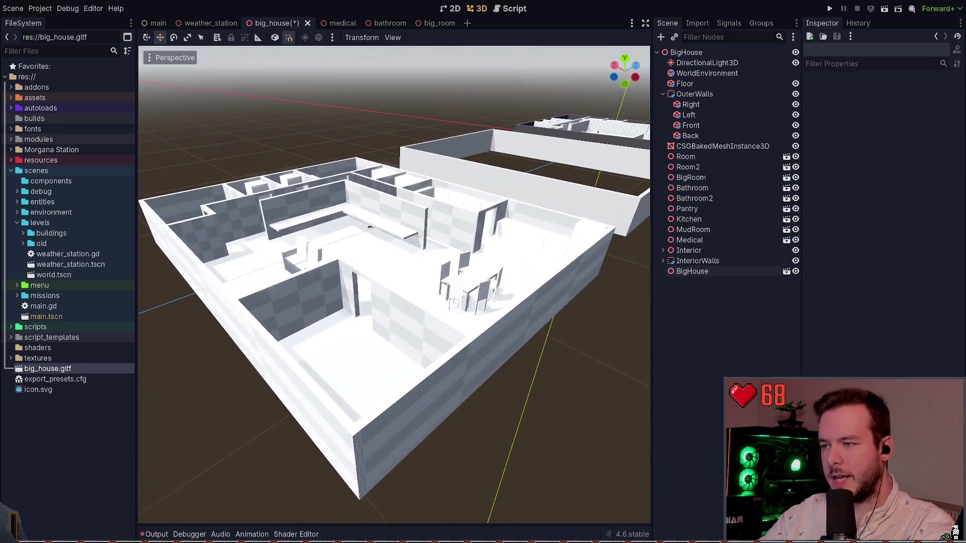
pyautogui.click(399, 297)
pyautogui.press('s')
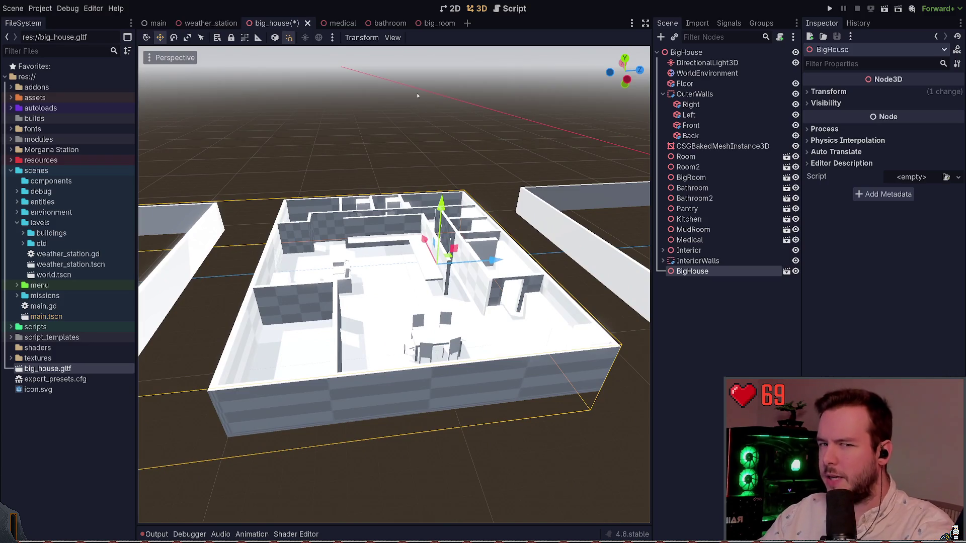
pyautogui.click(417, 96)
pyautogui.press('w')
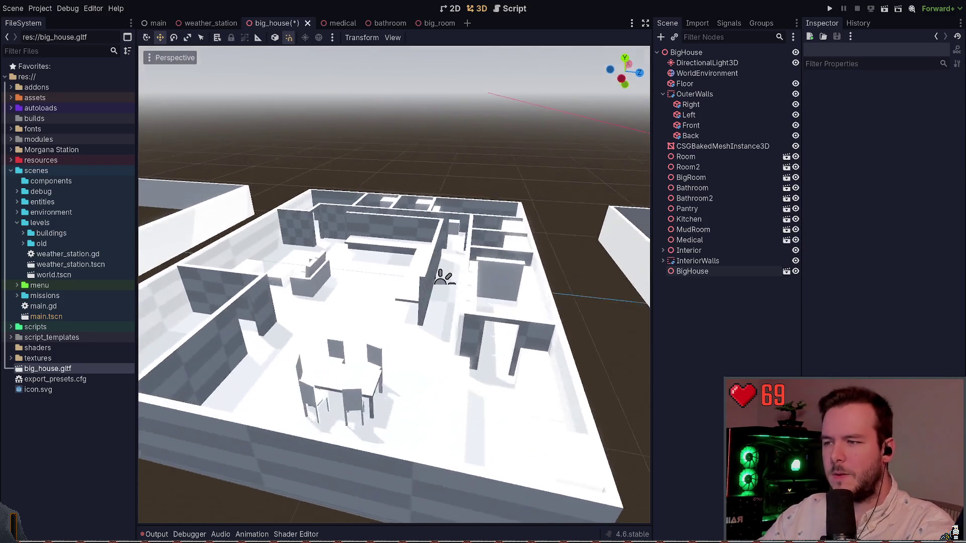
# Rename the BigHouse node to BigHouse-no-vis, then revert the name to BigHouse
pyautogui.click(729, 271)
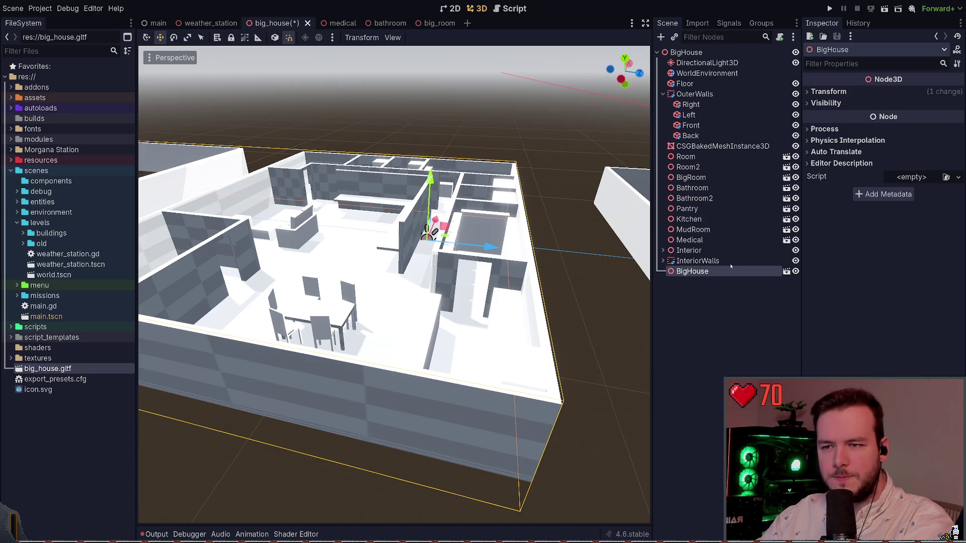
pyautogui.write('-no-vis')
pyautogui.press('Return')
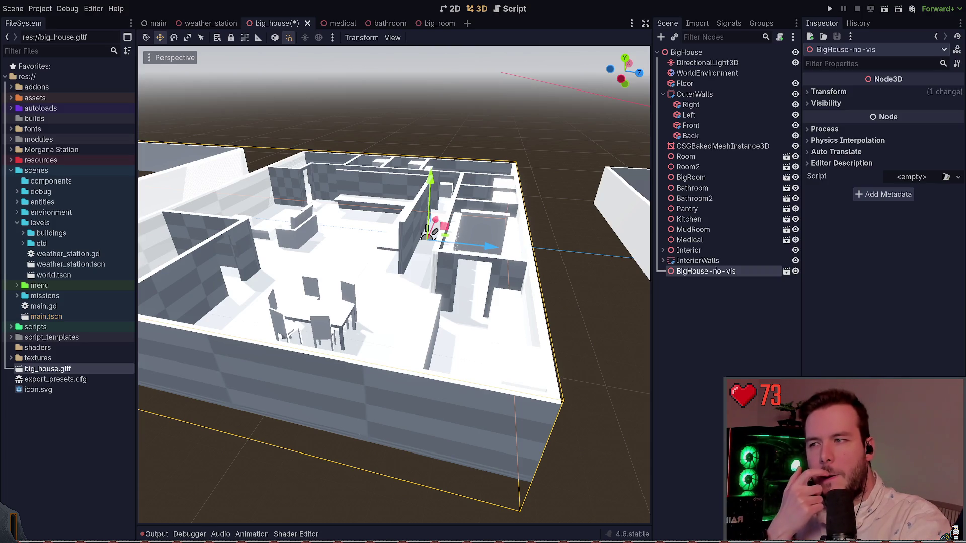
pyautogui.press('BackSpace')
pyautogui.press('BackSpace')
pyautogui.press('BackSpace')
pyautogui.press('Return')
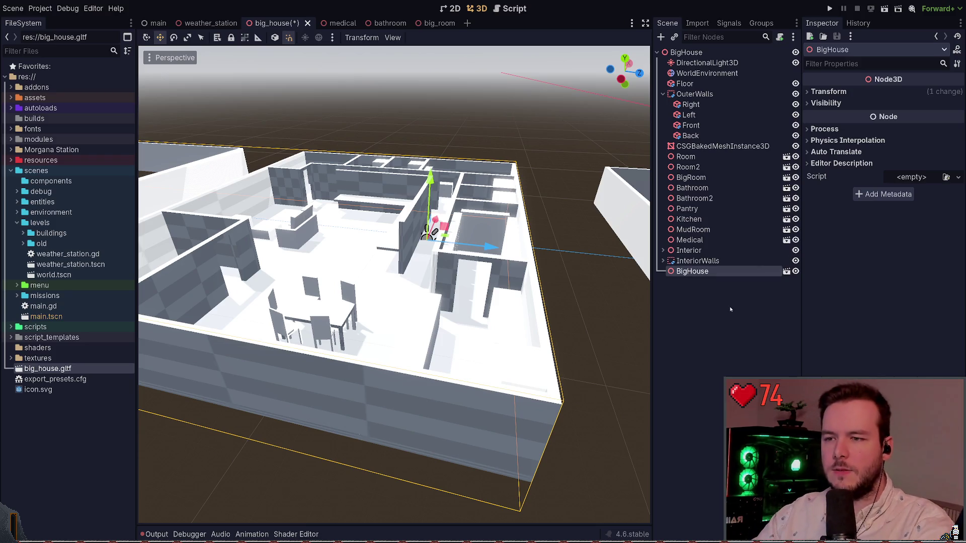
pyautogui.click(692, 295)
# Delete the duplicate BigHouse instance and the baked outer-wall mesh, then save big_house
pyautogui.scroll(-8, 394, 284)
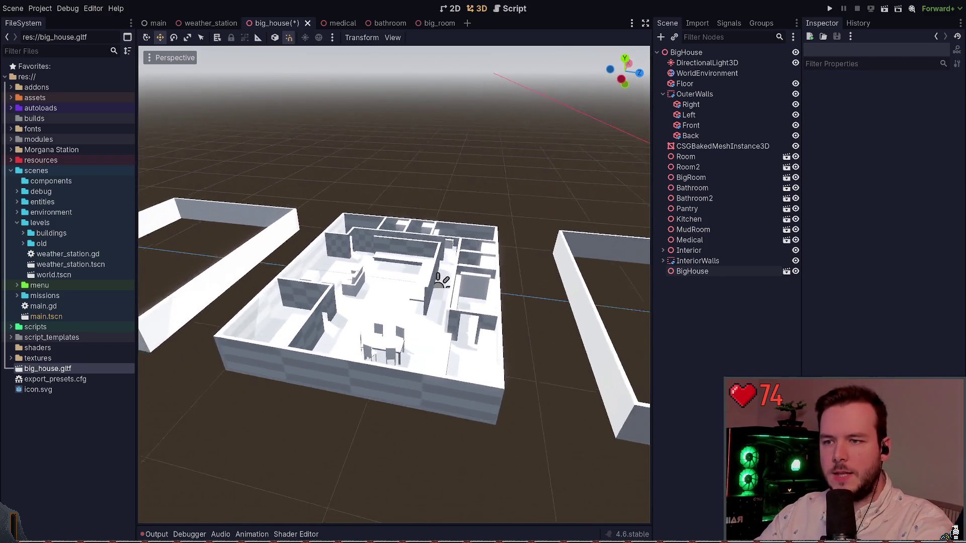
pyautogui.click(718, 272)
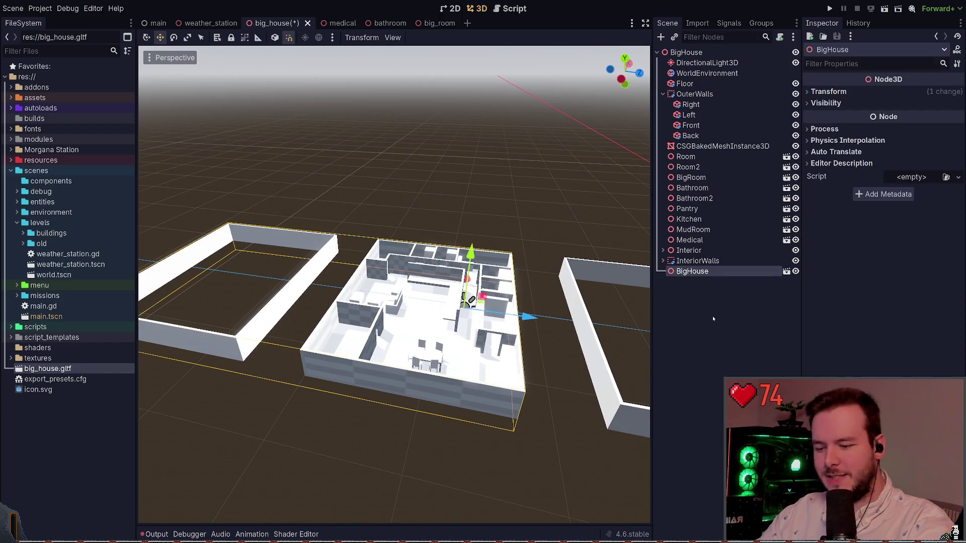
pyautogui.press('Delete')
pyautogui.scroll(2, 442, 289)
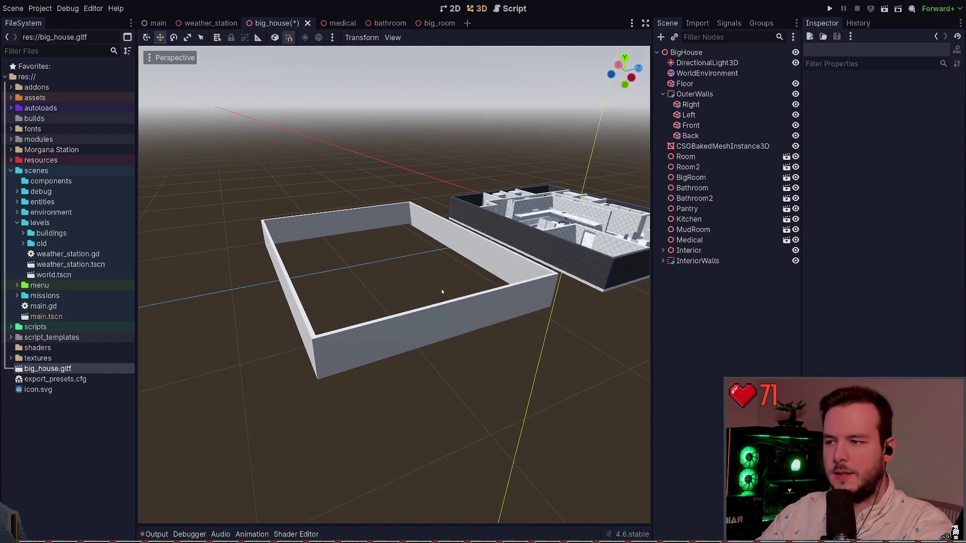
pyautogui.click(395, 318)
pyautogui.press('Delete')
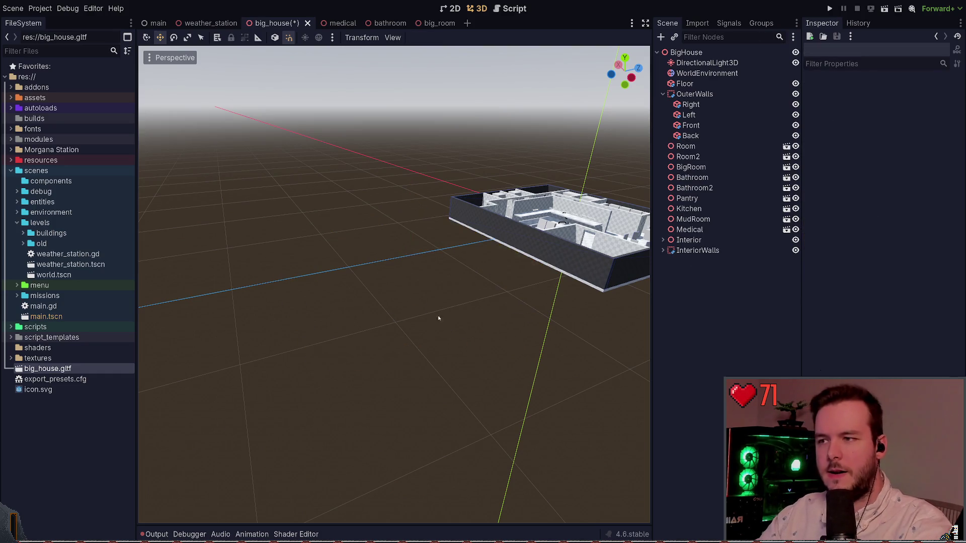
pyautogui.hotkey('ctrl', 's')
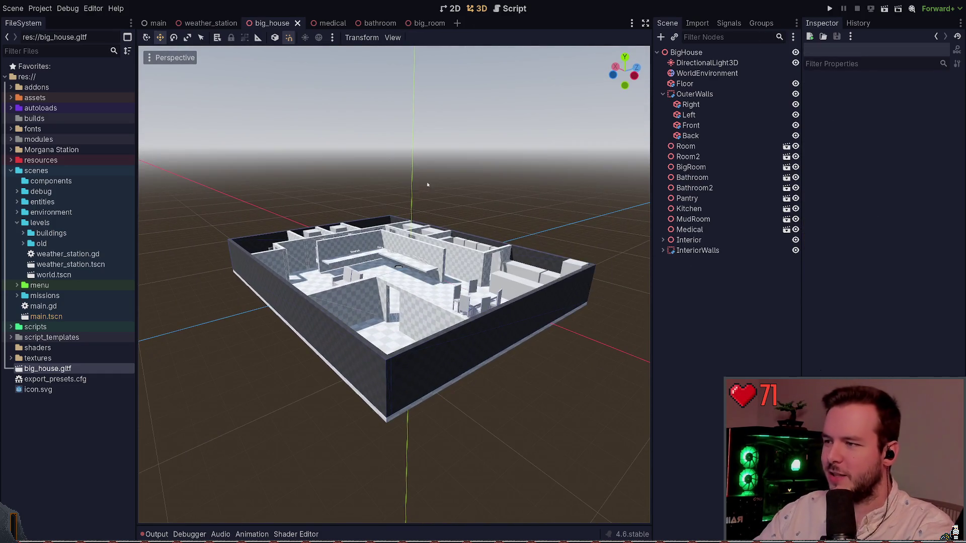
# Close the big_house tab and save the weather_station scene
pyautogui.click(297, 23)
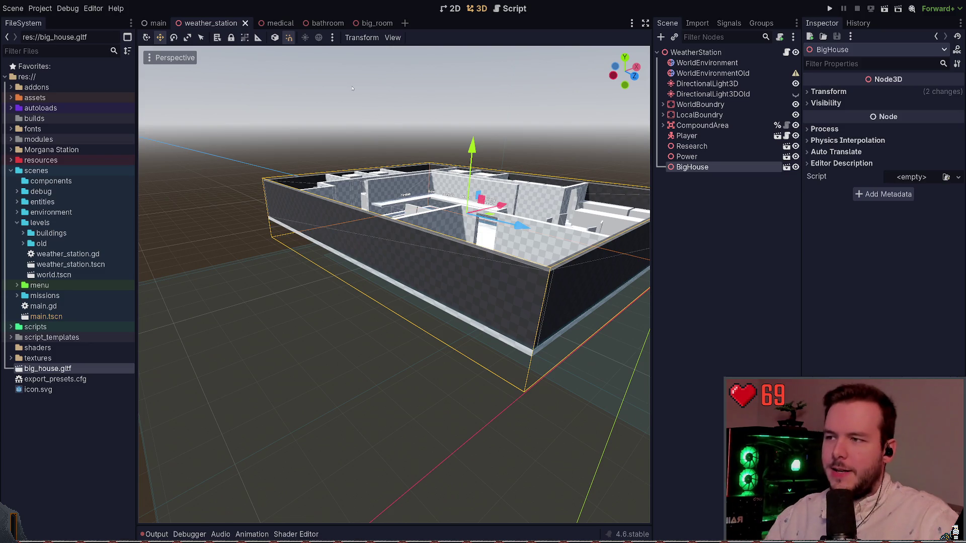
pyautogui.click(352, 89)
pyautogui.moveTo(352, 89); pyautogui.dragTo(413, 161)
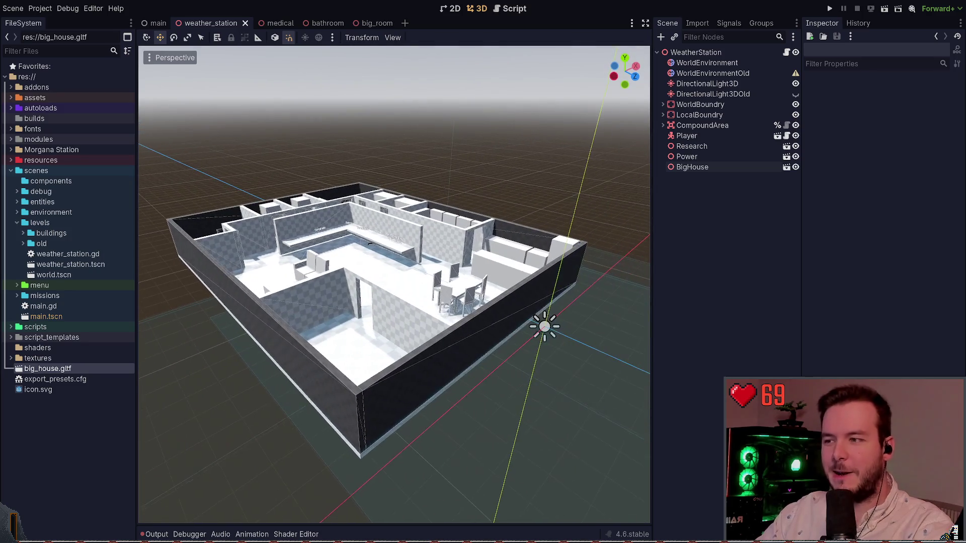
pyautogui.hotkey('ctrl', 's')
pyautogui.moveTo(371, 105); pyautogui.dragTo(392, 114)
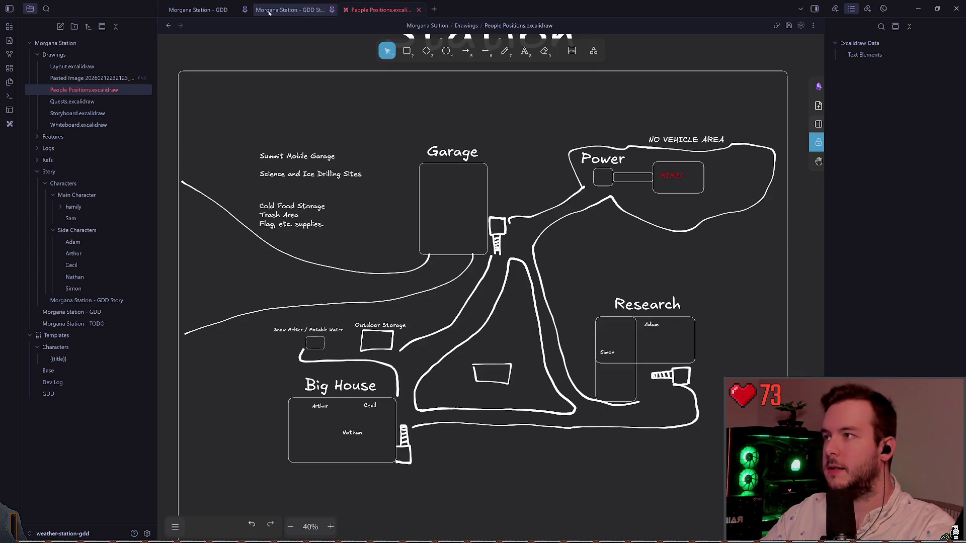
# Switch to the Morgana Station - GDD Story note and scroll to Chapter 0 - The Incident
pyautogui.click(289, 9)
pyautogui.scroll(-8, 385, 209)
pyautogui.scroll(-9, 386, 210)
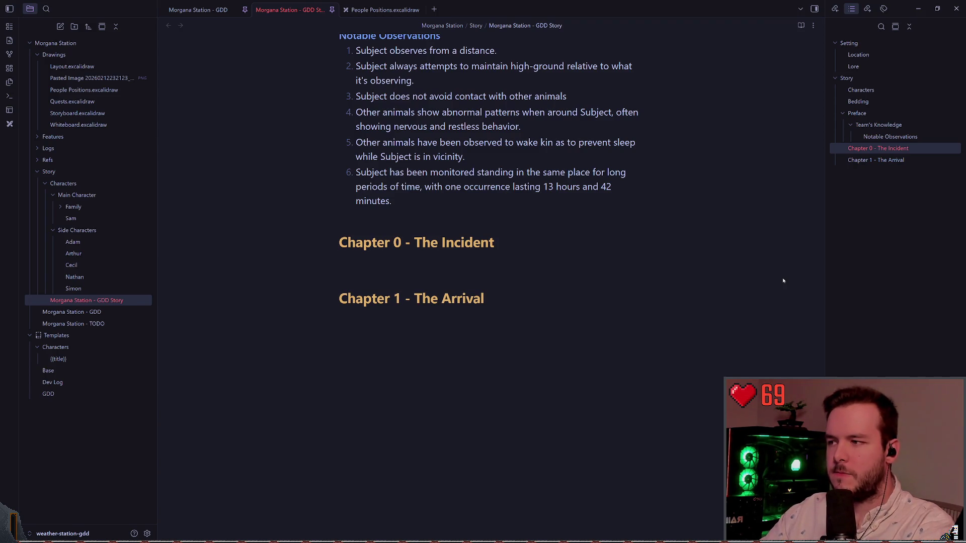
# Write the paragraph: Simon and Adam head to Big House; Simon eats as Cecil cleans up
pyautogui.write('S')
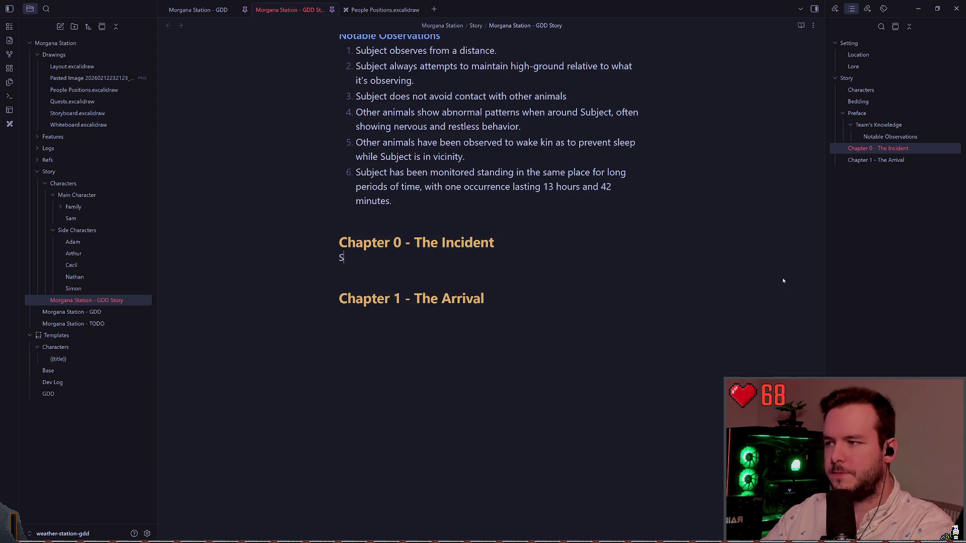
pyautogui.write('imon and A')
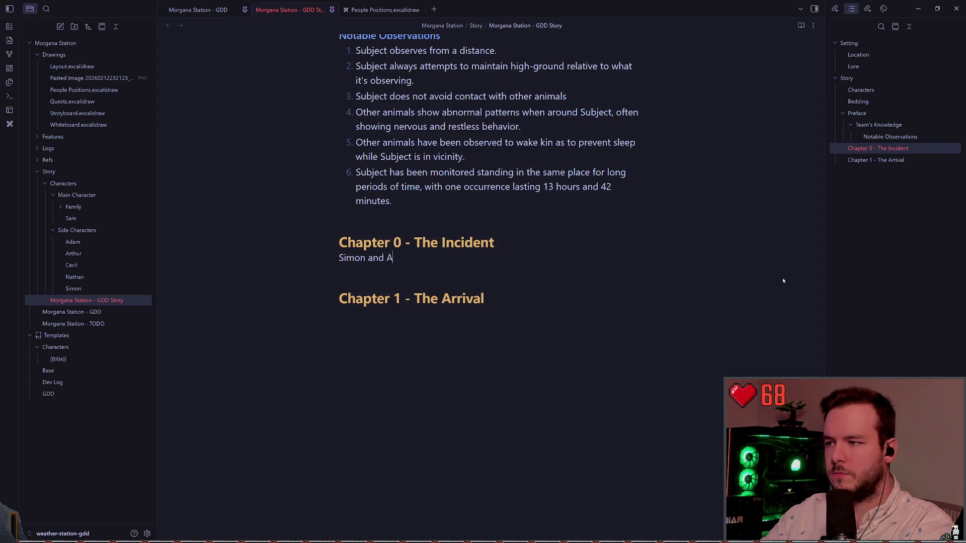
pyautogui.write('dam finish up ')
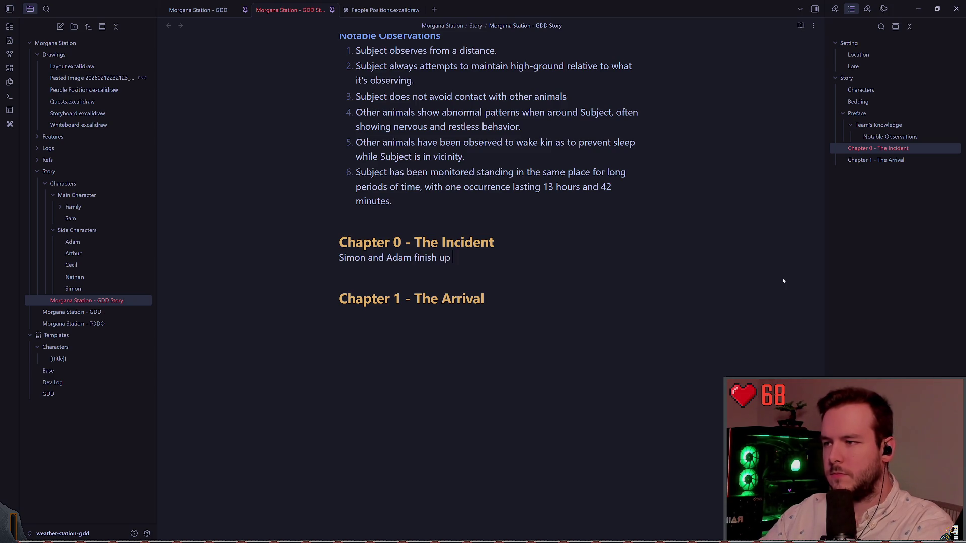
pyautogui.write('their last')
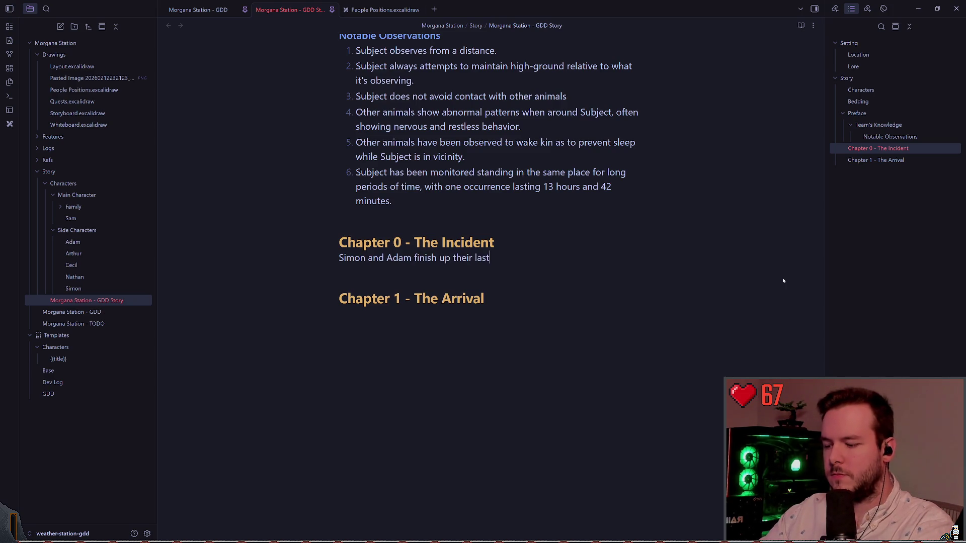
pyautogui.write('-minute wo')
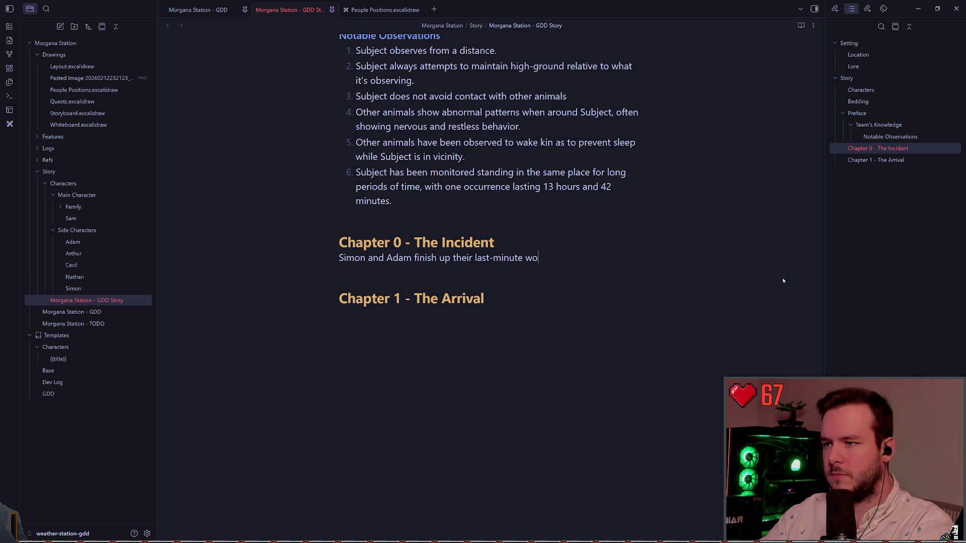
pyautogui.write('rk and head back to B')
pyautogui.write('ig House.  ')
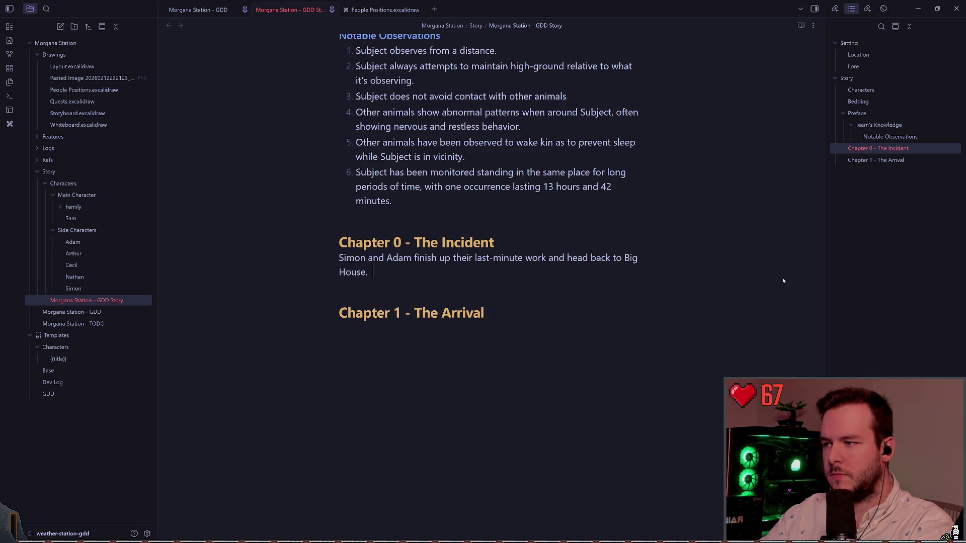
pyautogui.write('They join')
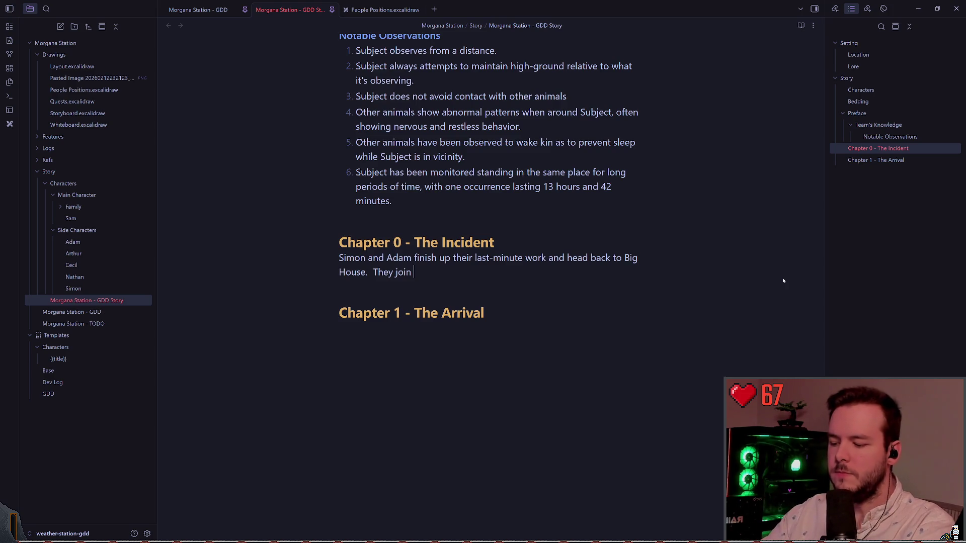
pyautogui.write(' Cecil and Nathan in ')
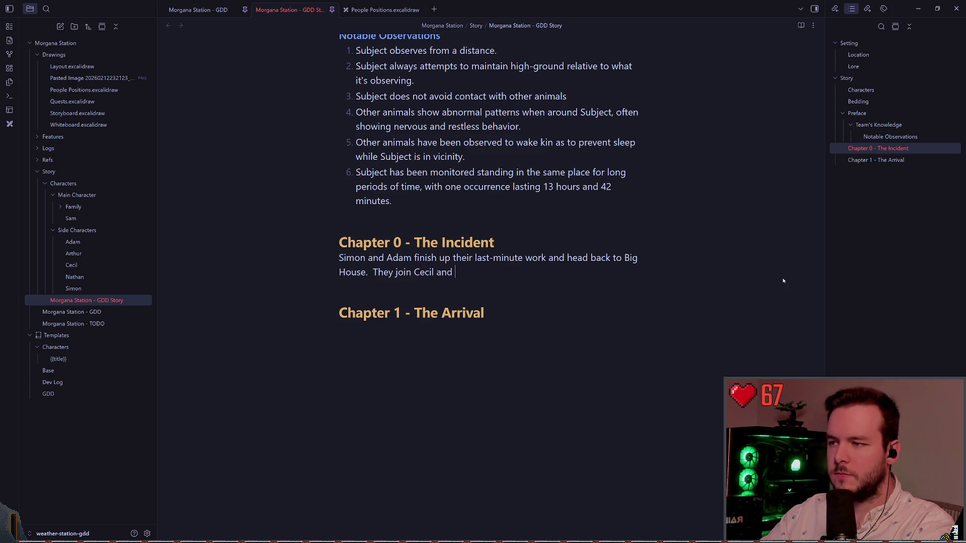
pyautogui.write('the common area')
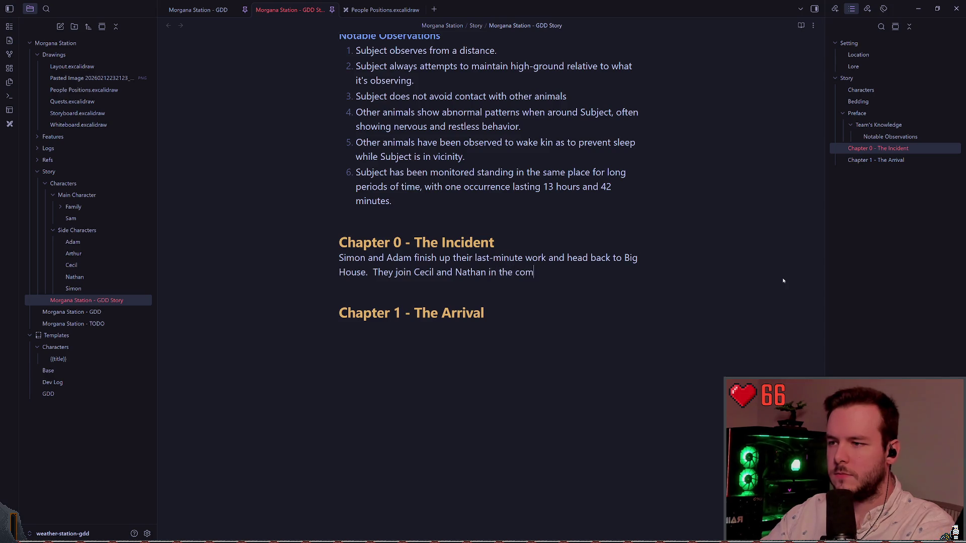
pyautogui.press('BackSpace')
pyautogui.press('BackSpace')
pyautogui.press('BackSpace')
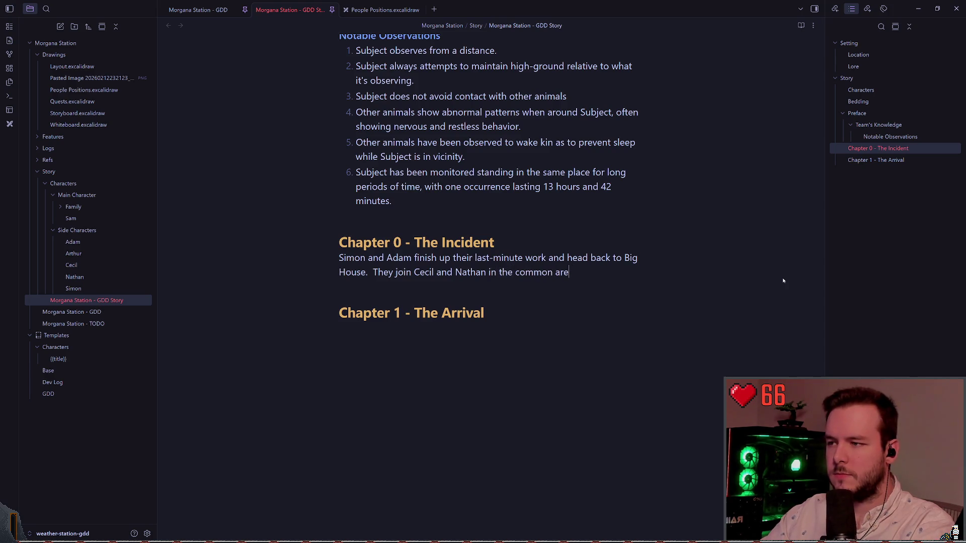
pyautogui.press('BackSpace')
pyautogui.press('BackSpace')
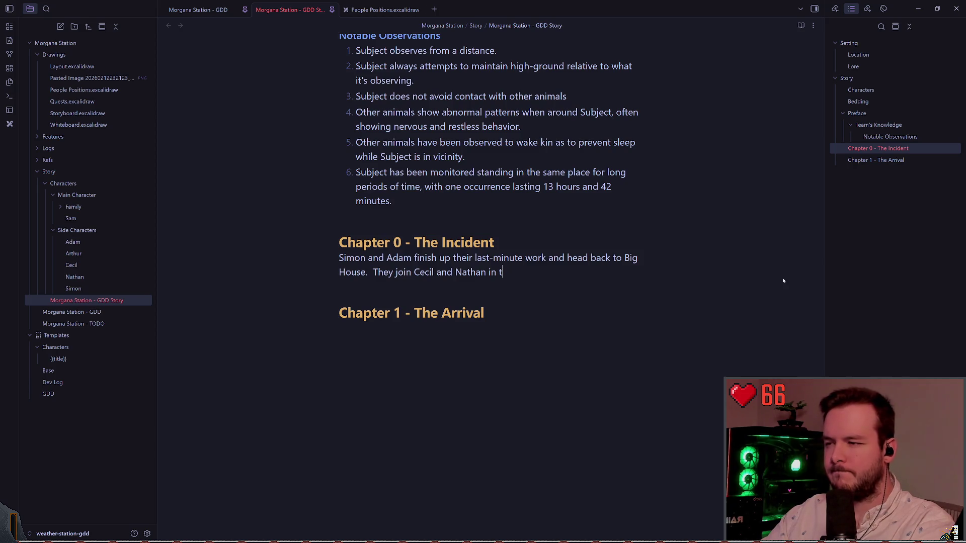
pyautogui.press('BackSpace')
pyautogui.press('BackSpace')
pyautogui.press('BackSpace')
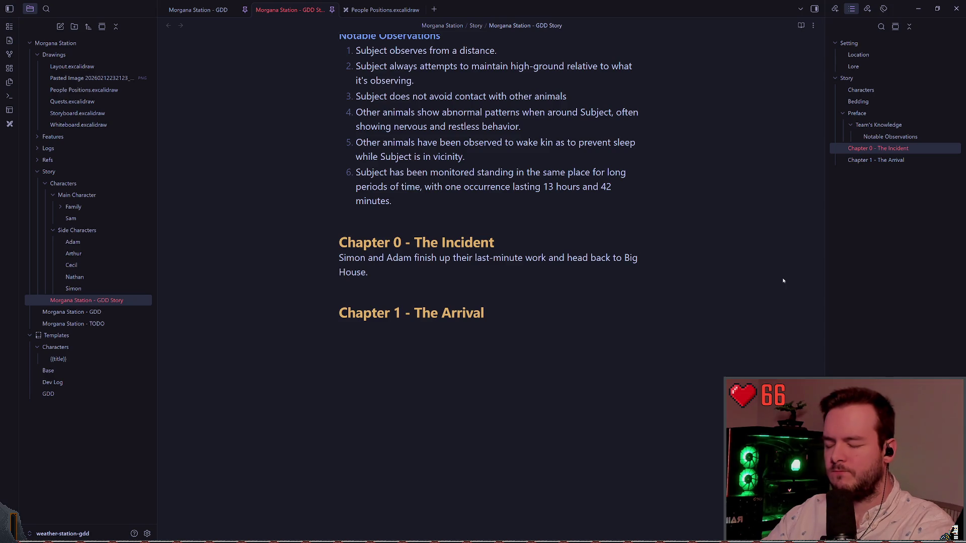
pyautogui.write('Simon joins Cecil at the ')
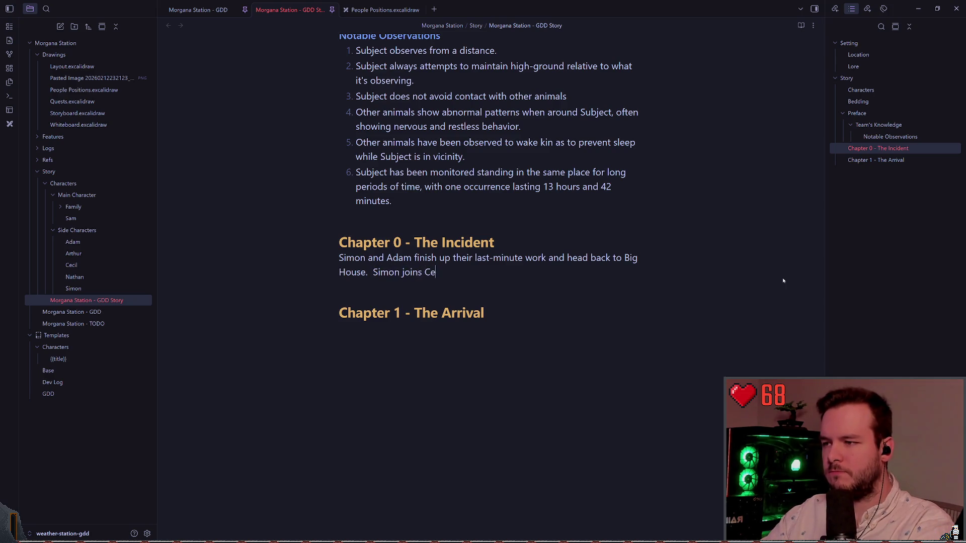
pyautogui.write('bar and')
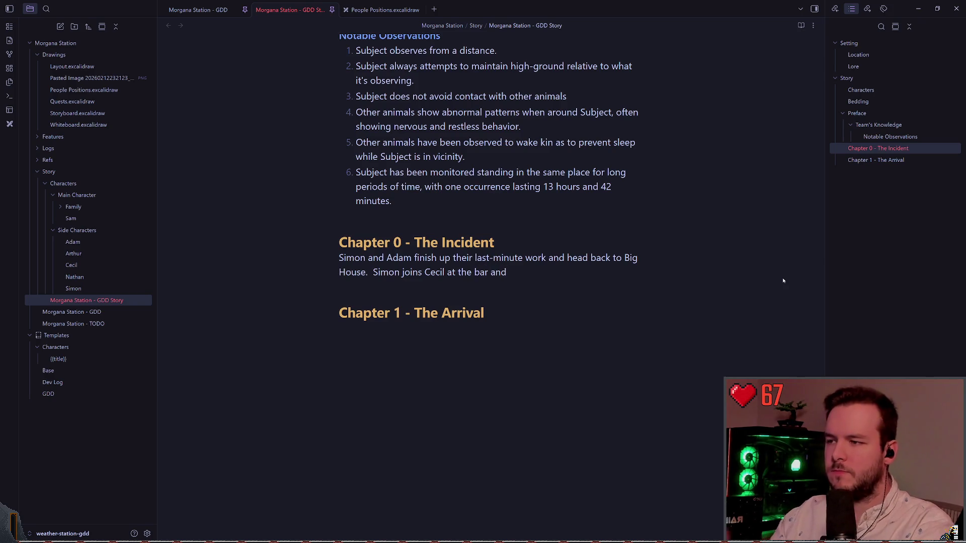
pyautogui.write('beings ')
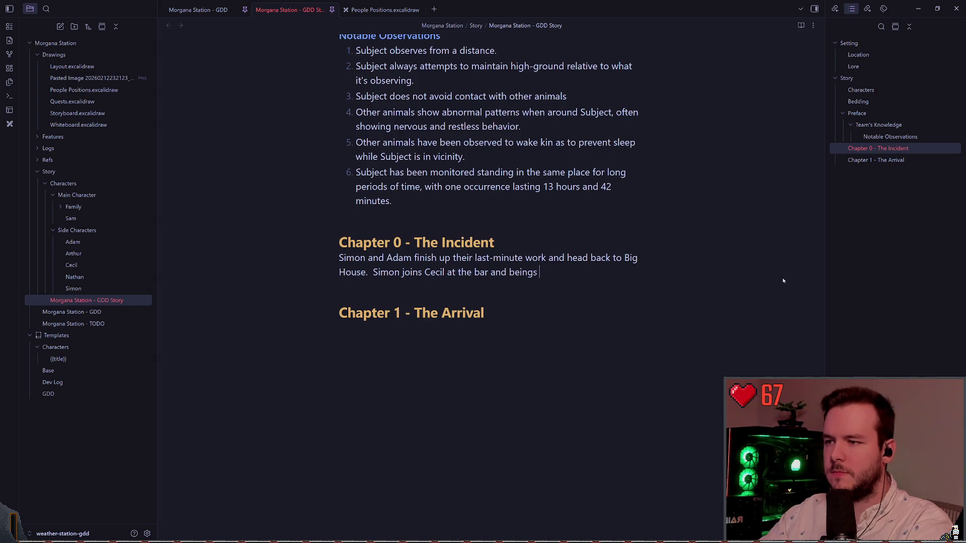
pyautogui.press('BackSpace')
pyautogui.press('BackSpace')
pyautogui.press('BackSpace')
pyautogui.press('BackSpace')
pyautogui.press('BackSpace')
pyautogui.write('gins eating hi')
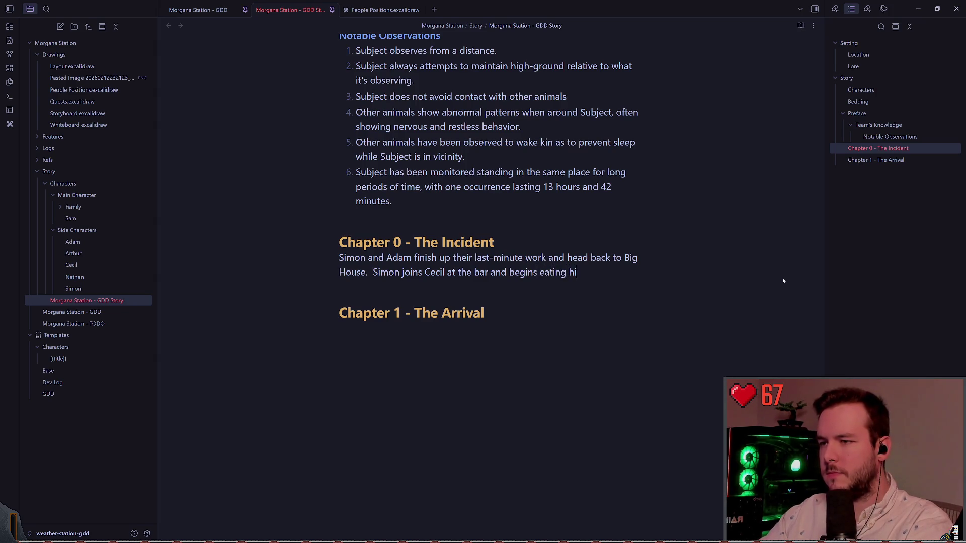
pyautogui.write('s last meal for teh da')
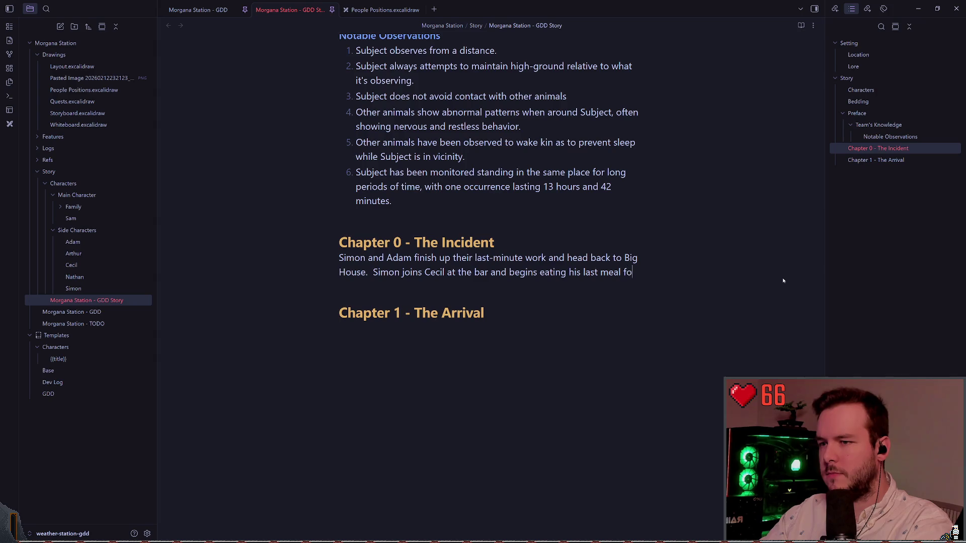
pyautogui.press('BackSpace')
pyautogui.press('BackSpace')
pyautogui.press('BackSpace')
pyautogui.write('the ')
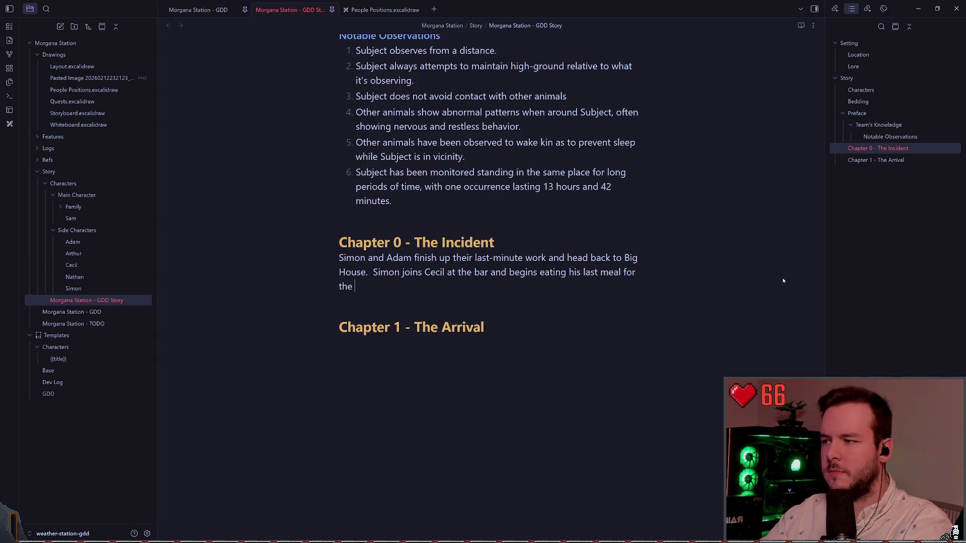
pyautogui.write('day as Cecil')
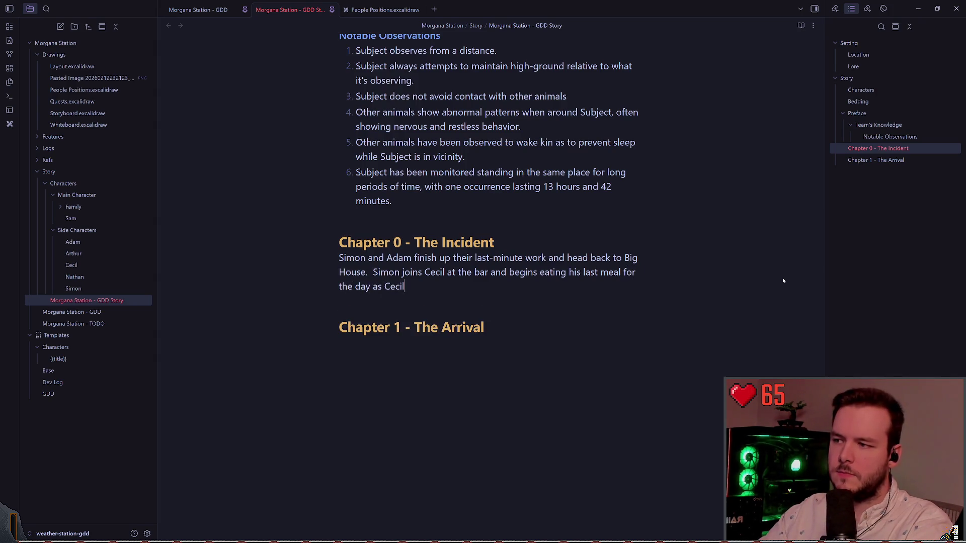
pyautogui.write(' cleans up.')
# Remove the unfinished 'Nathan is' line and the blank line below the paragraph
pyautogui.press('Return')
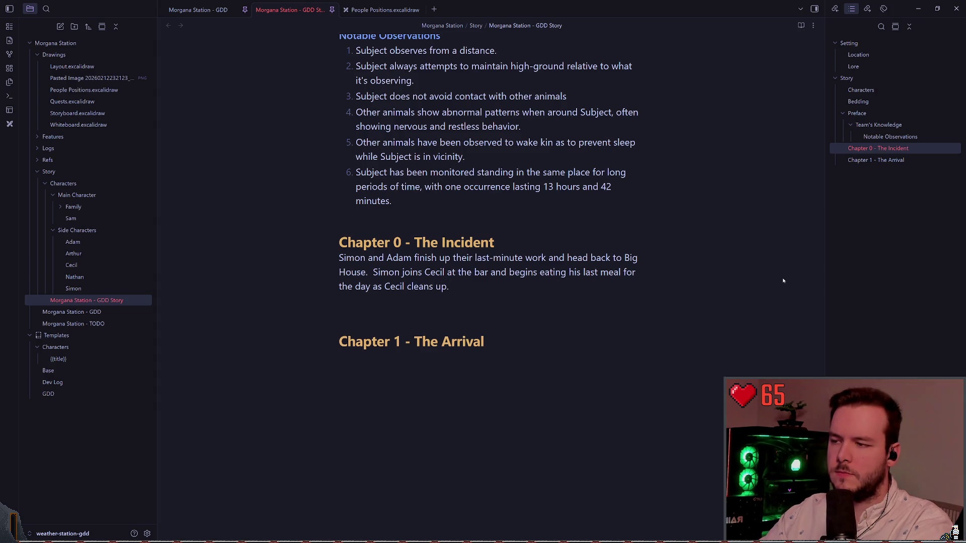
pyautogui.press('Return')
pyautogui.write('Nathan is')
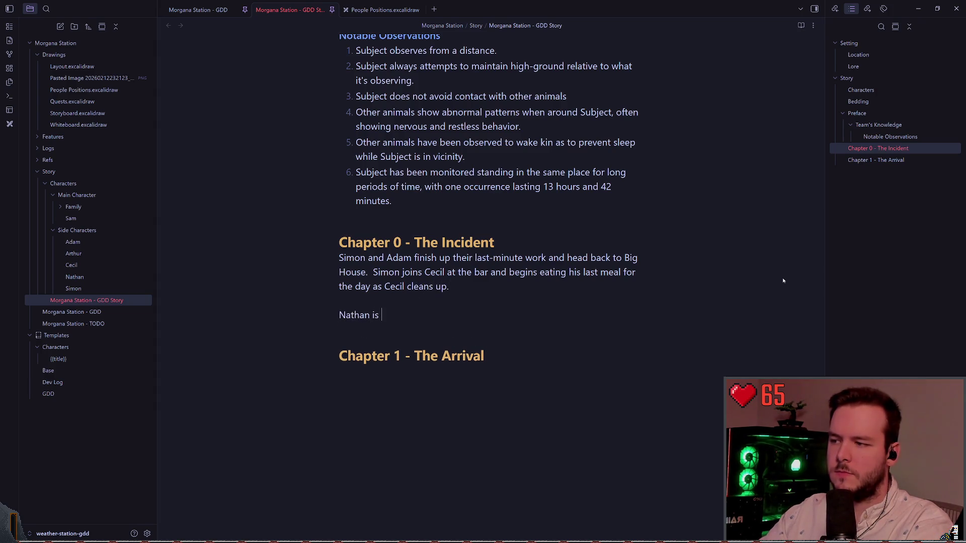
pyautogui.press('BackSpace')
pyautogui.press('BackSpace')
pyautogui.press('BackSpace')
pyautogui.press('Escape')
pyautogui.press('k')
pyautogui.hotkey('shift', 'v')
pyautogui.write('jdk')
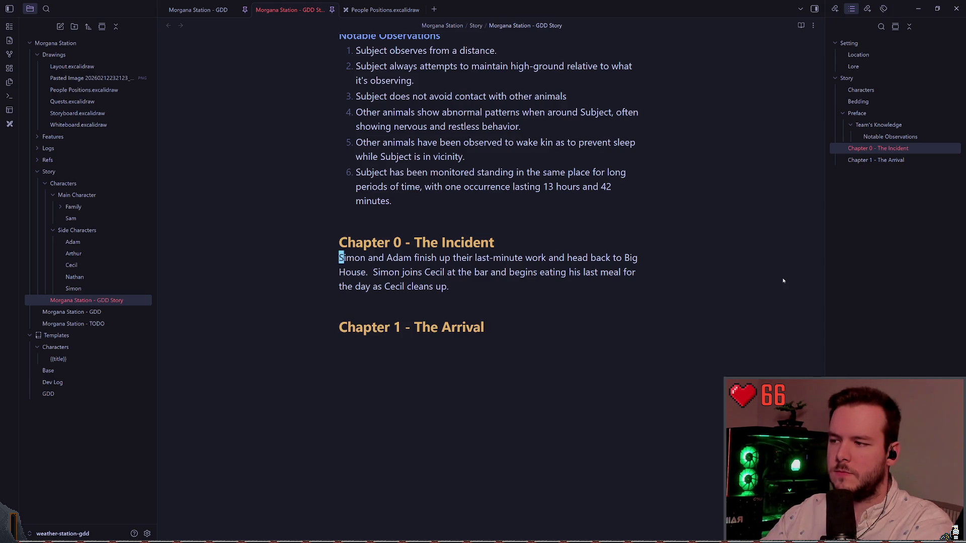
pyautogui.write('A Nathan')
# Append 'Nathan is finishing his report for the day before he heads to bed.' to the paragraph
pyautogui.press('BackSpace')
pyautogui.press('BackSpace')
pyautogui.press('BackSpace')
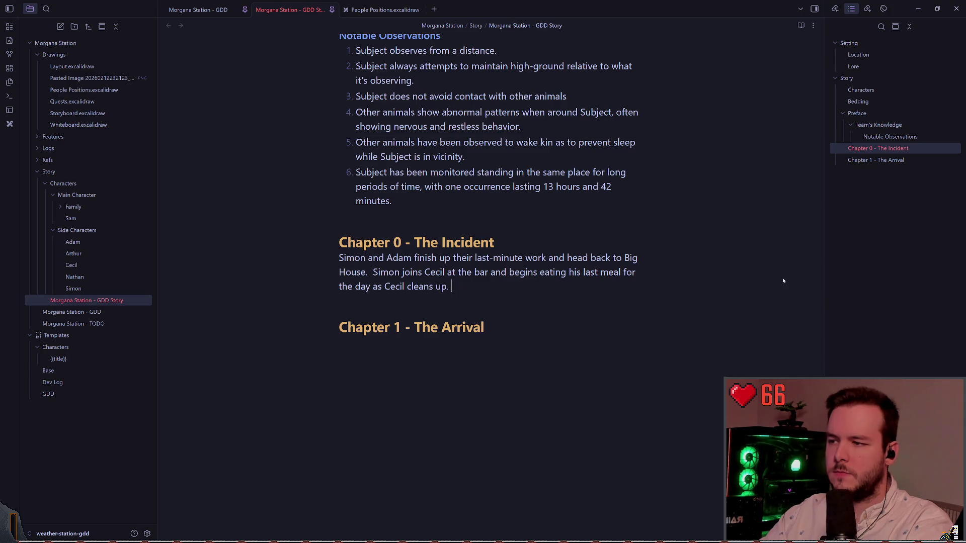
pyautogui.write('Nathan ')
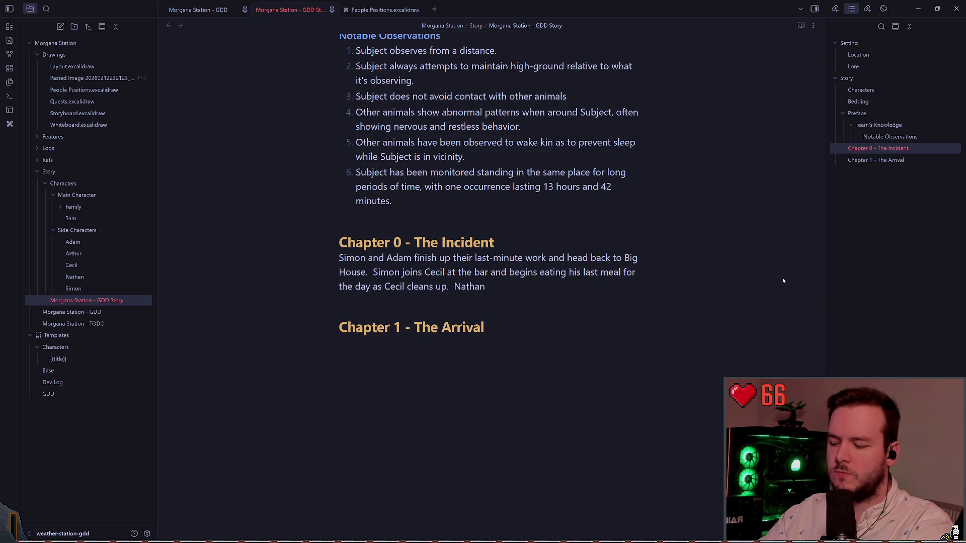
pyautogui.write('is f')
pyautogui.write('inishing ')
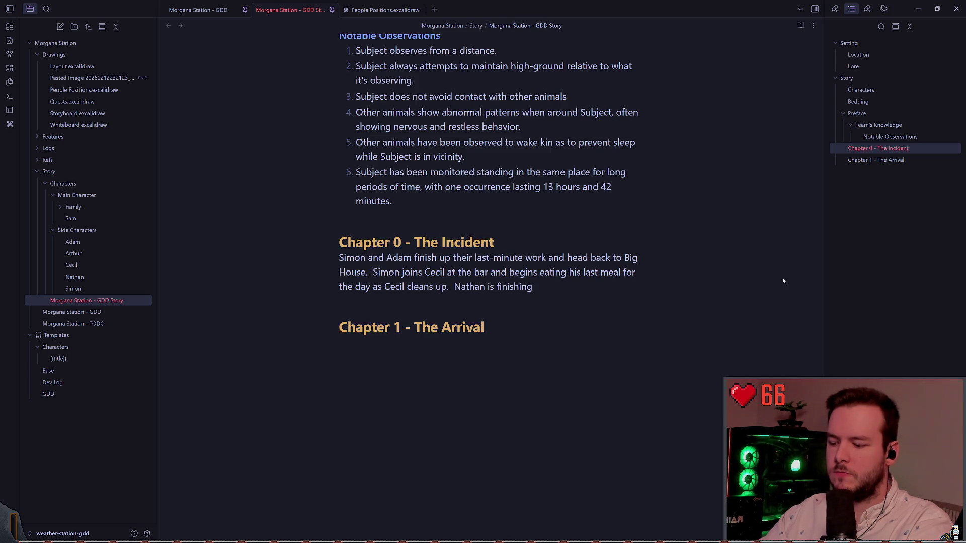
pyautogui.write('his report fo')
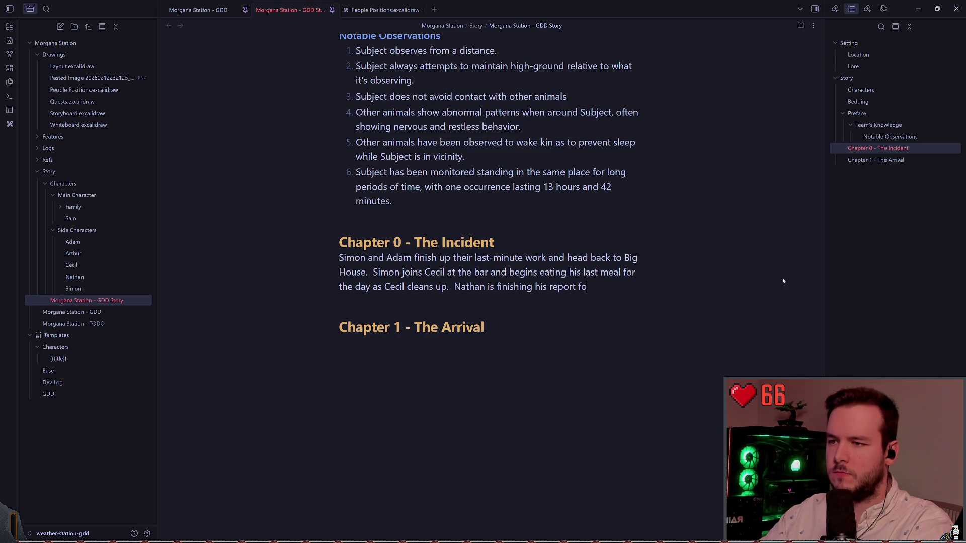
pyautogui.write('r the day before he ')
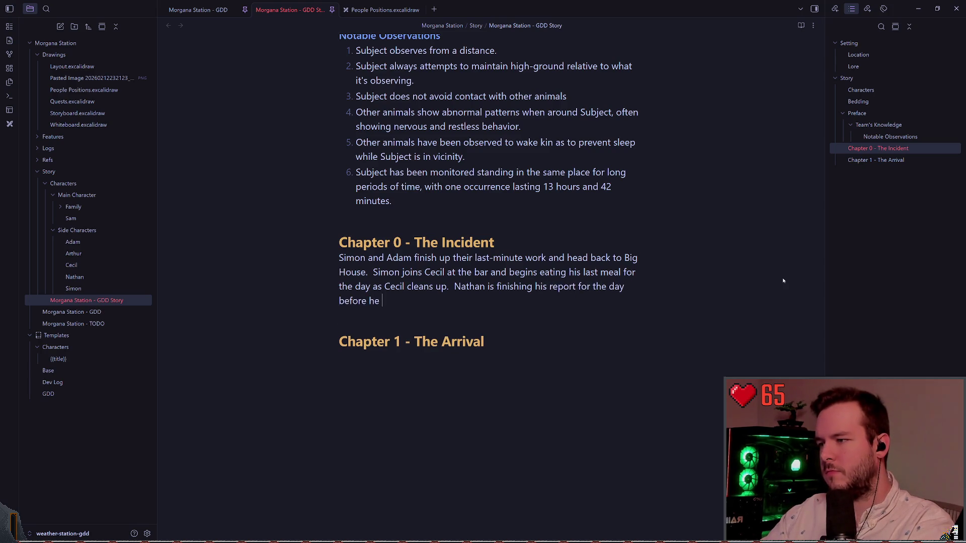
pyautogui.write('heads to bed.')
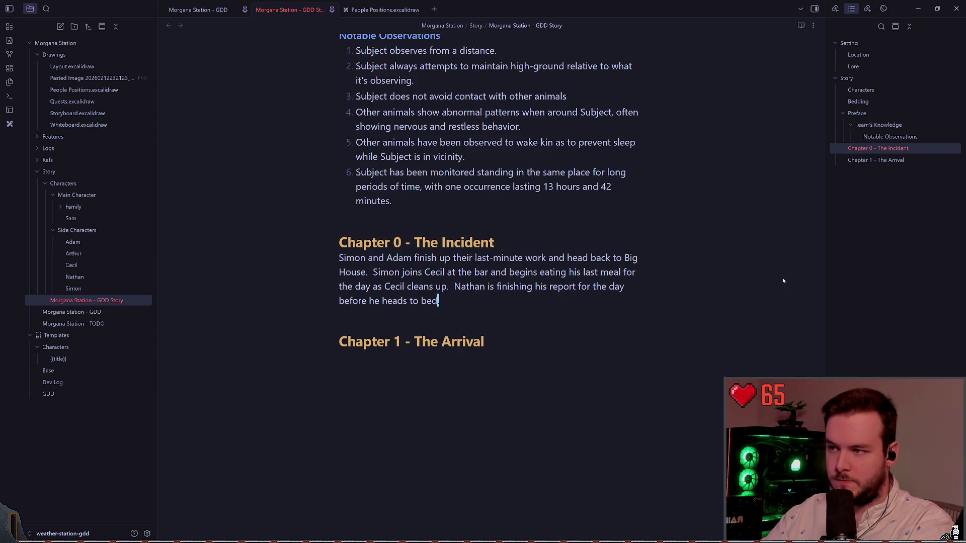
pyautogui.press('Up')
pyautogui.press('Up')
pyautogui.press('Up')
pyautogui.press('Down')
# Try a '### Before' subheading, delete it, and leave a blank line below the paragraph
pyautogui.press('End')
pyautogui.press('Return')
pyautogui.write('#')
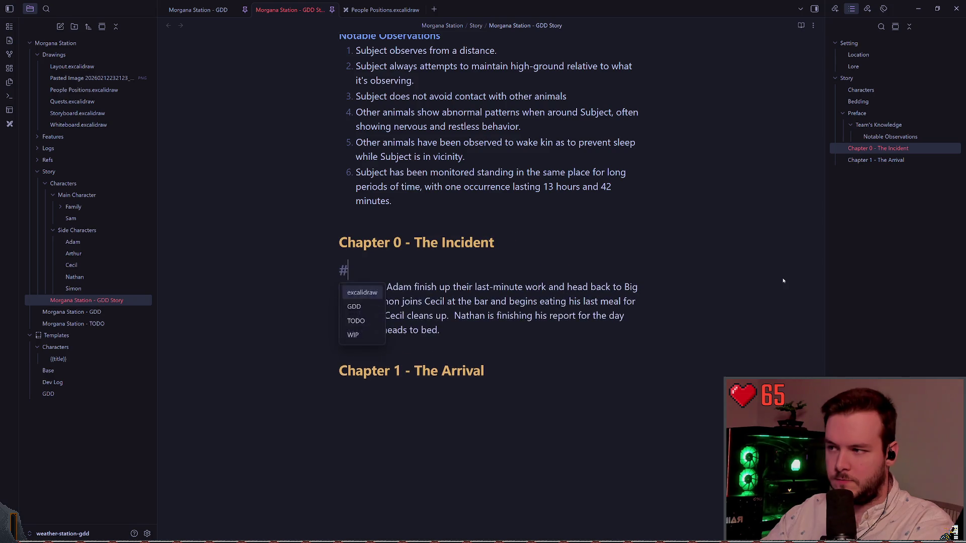
pyautogui.write('## Before')
pyautogui.press('BackSpace')
pyautogui.press('BackSpace')
pyautogui.press('BackSpace')
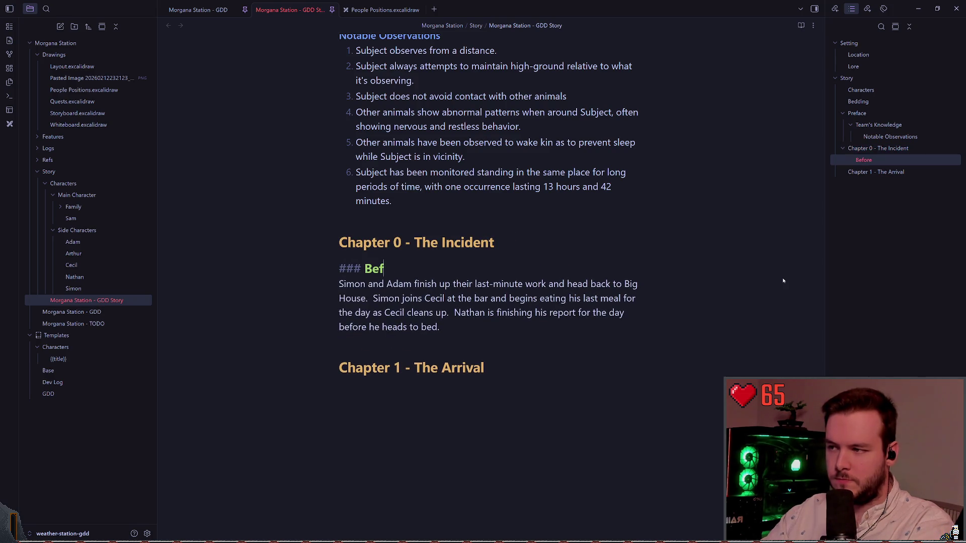
pyautogui.press('Escape')
pyautogui.press('d')
pyautogui.press('d')
pyautogui.press('j')
pyautogui.press('j')
pyautogui.press('k')
pyautogui.press('i')
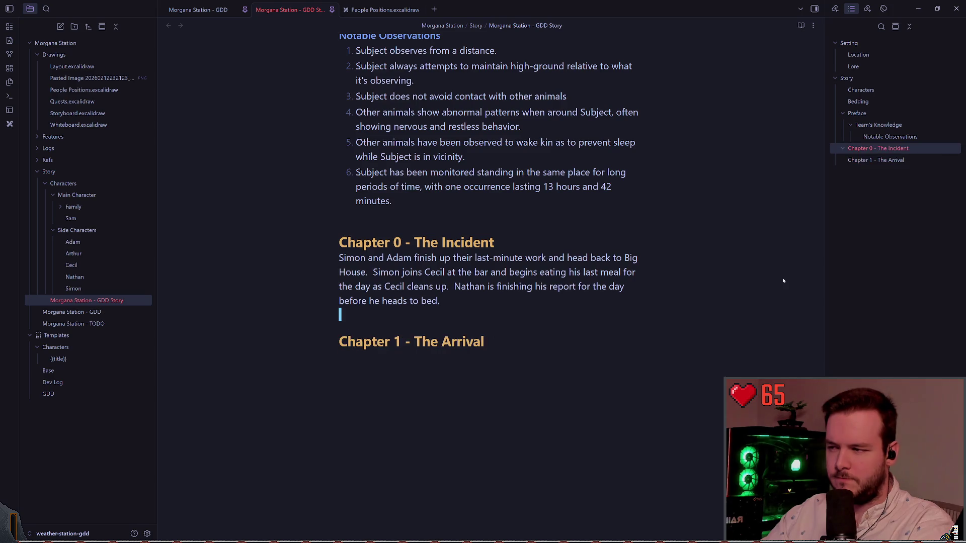
pyautogui.press('Return')
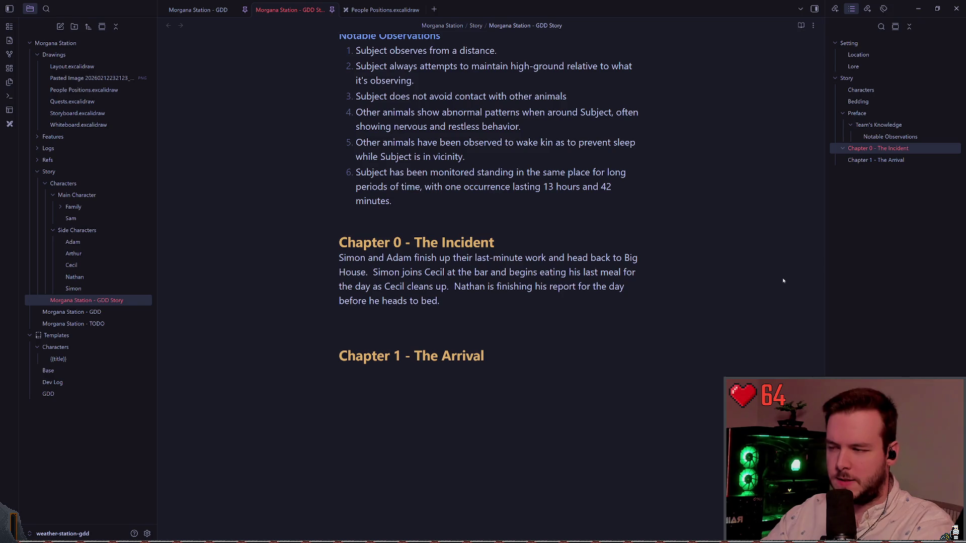
pyautogui.scroll(-1, 789, 297)
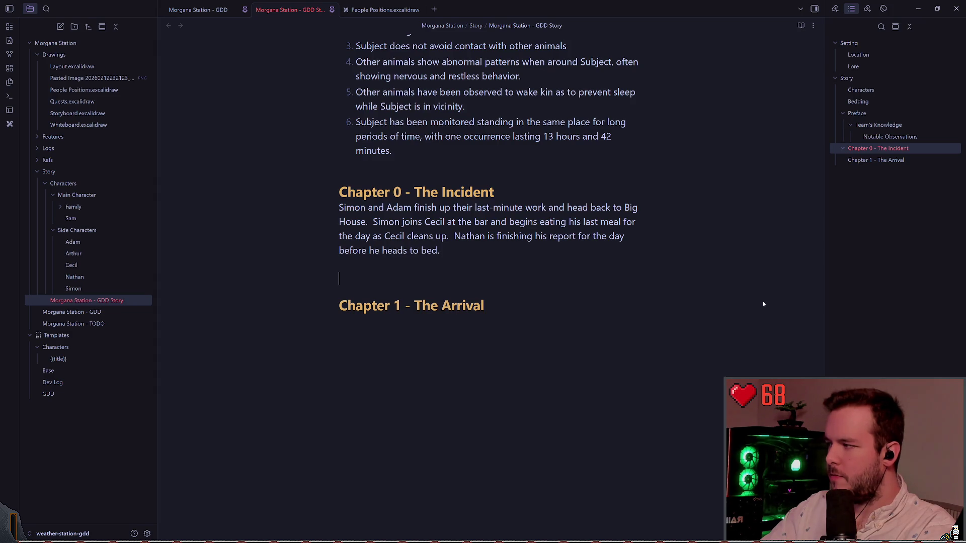
# Start a second Chapter 0 paragraph with 'The power cuts out and' below the existing text
pyautogui.write('The power')
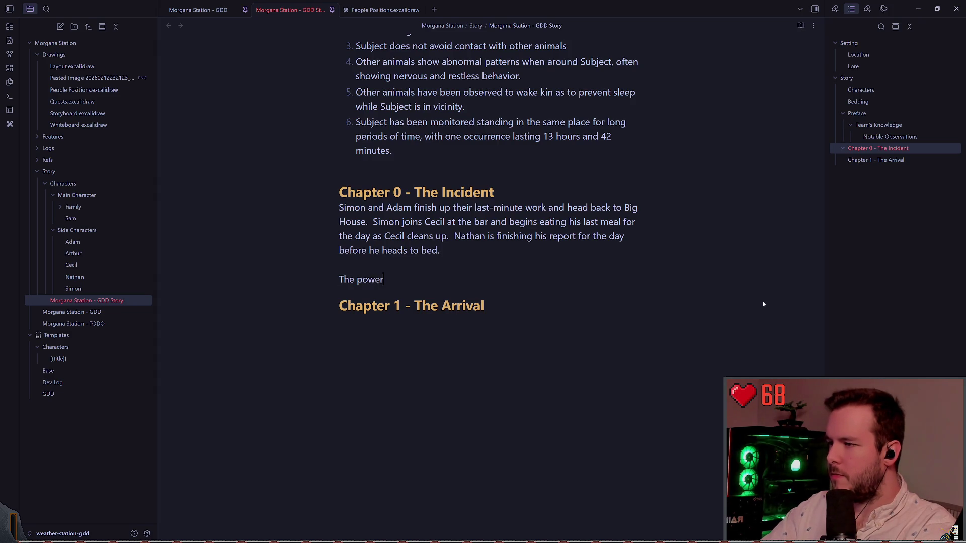
pyautogui.write(' cuts out and')
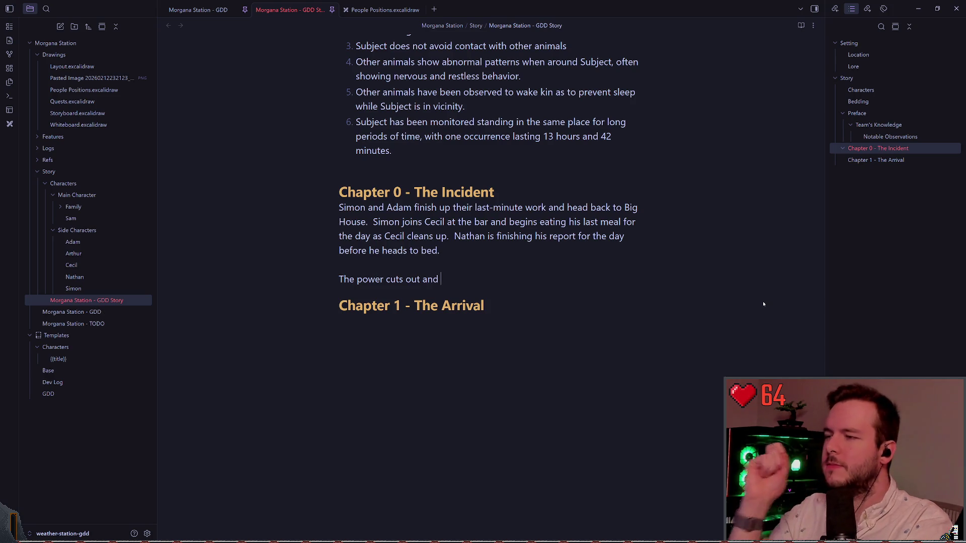
pyautogui.press('Up')
pyautogui.press('Up')
pyautogui.press('Up')
pyautogui.scroll(10, 486, 330)
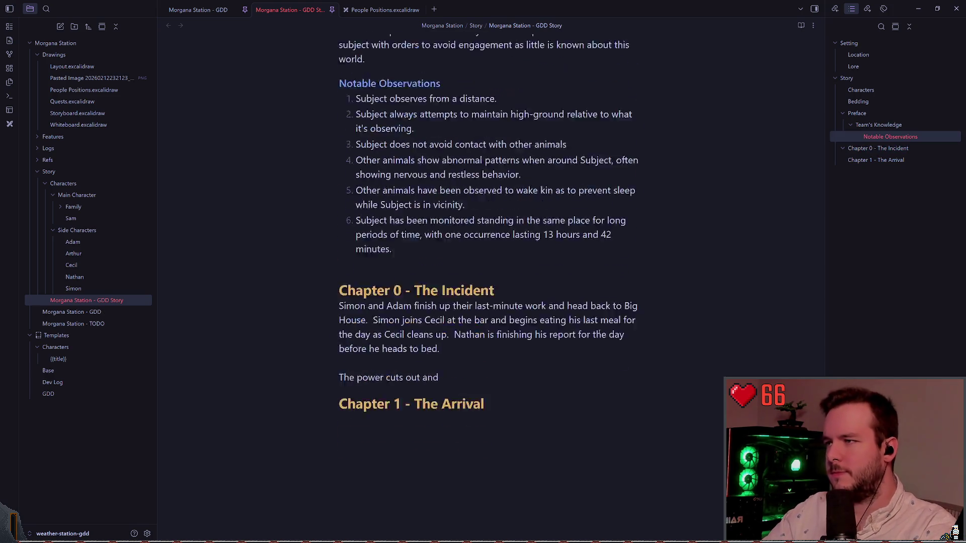
pyautogui.scroll(3, 487, 330)
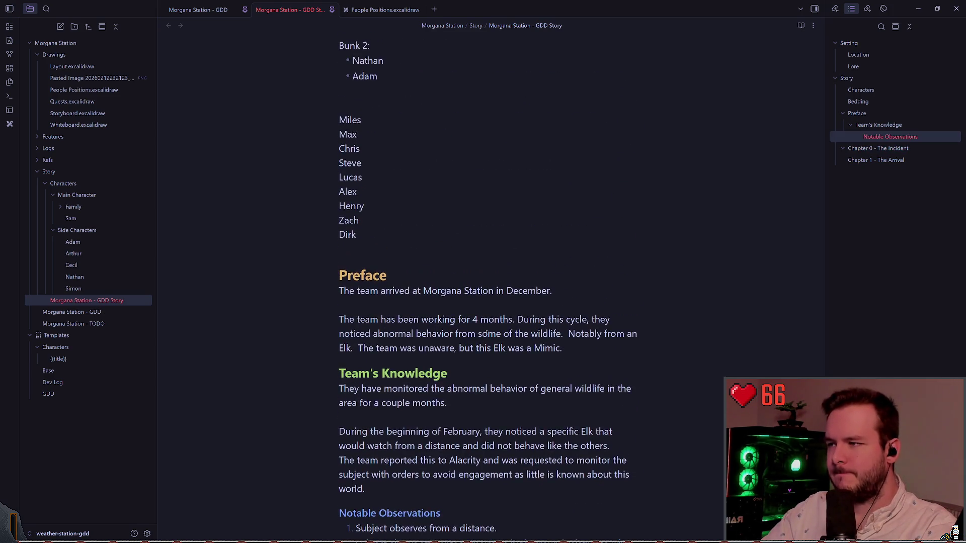
pyautogui.scroll(-10, 544, 287)
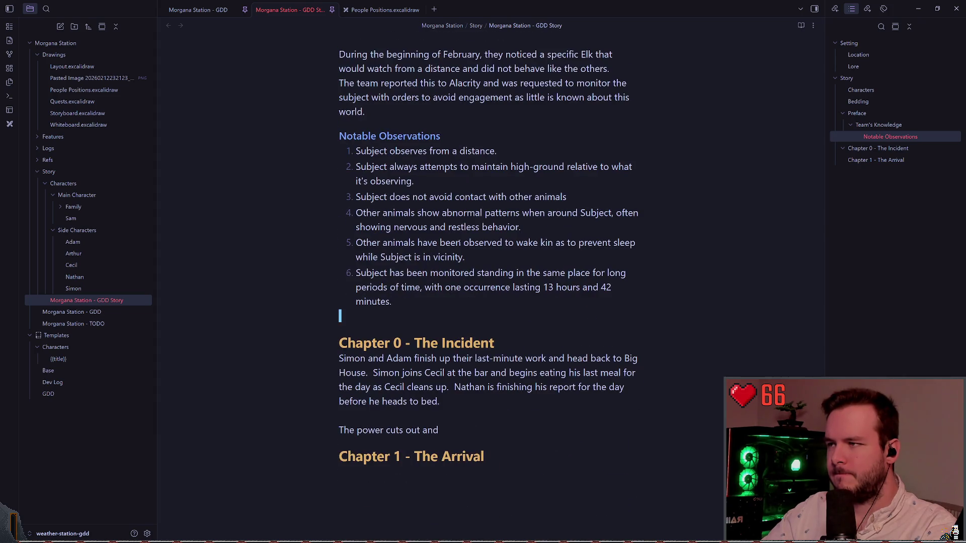
pyautogui.scroll(1, 544, 287)
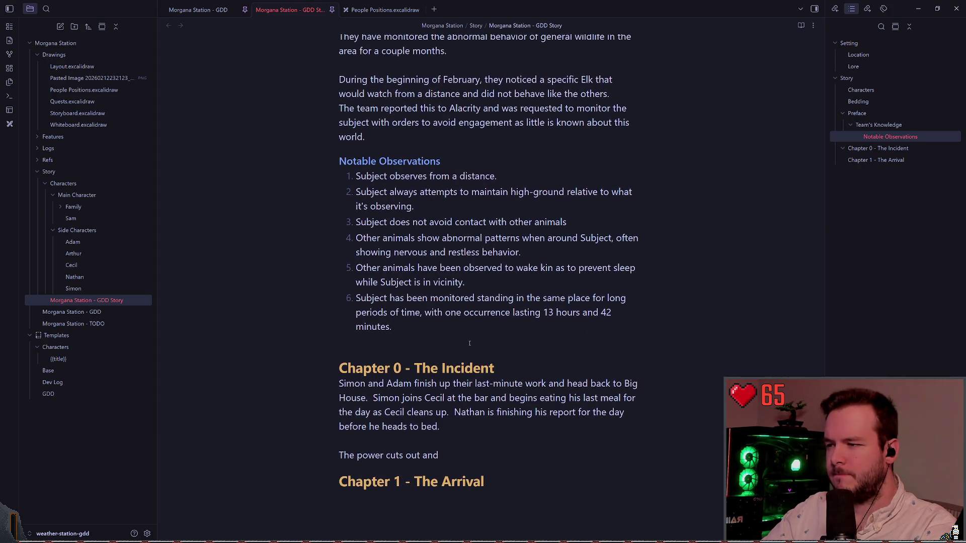
pyautogui.scroll(9, 448, 275)
pyautogui.scroll(2, 447, 276)
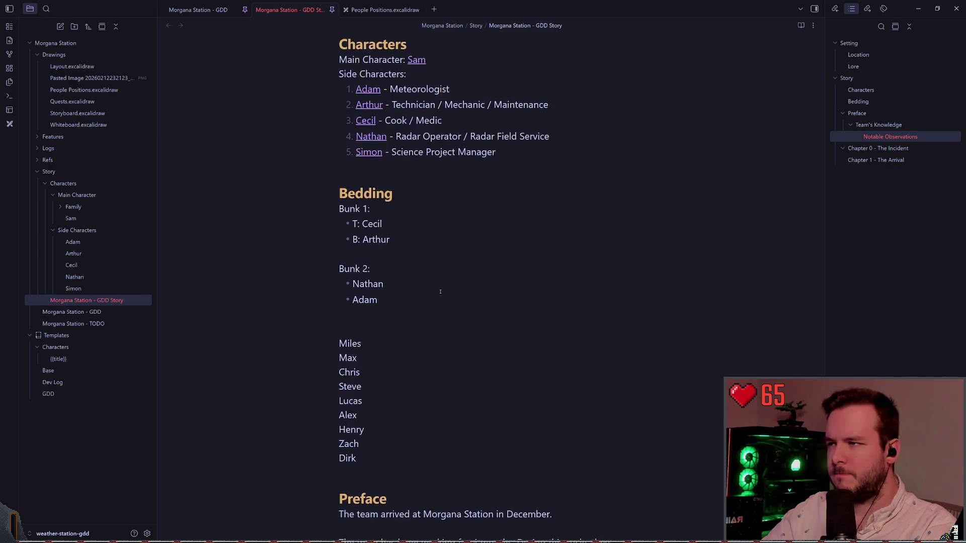
pyautogui.scroll(-14, 446, 292)
pyautogui.click(403, 251)
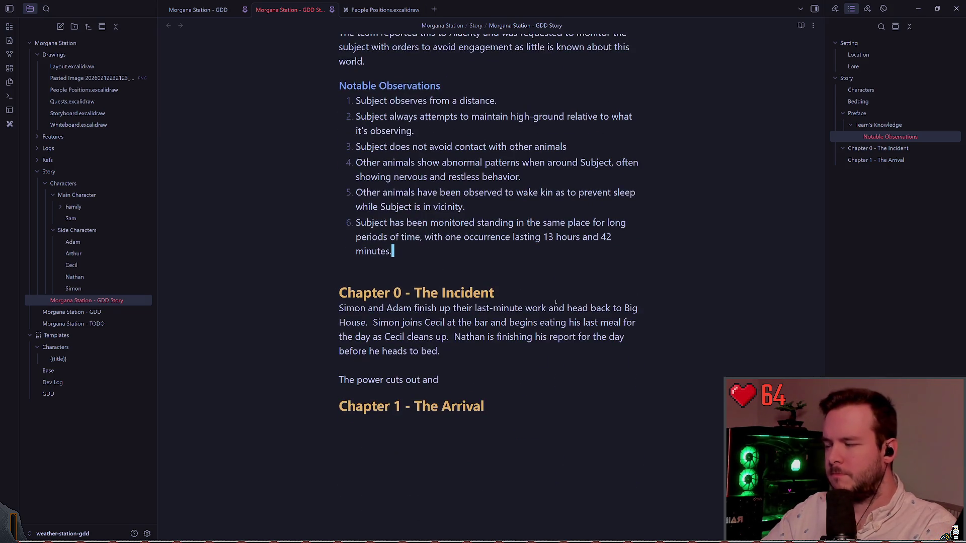
pyautogui.press('Return')
pyautogui.write('Subject shows heavy')
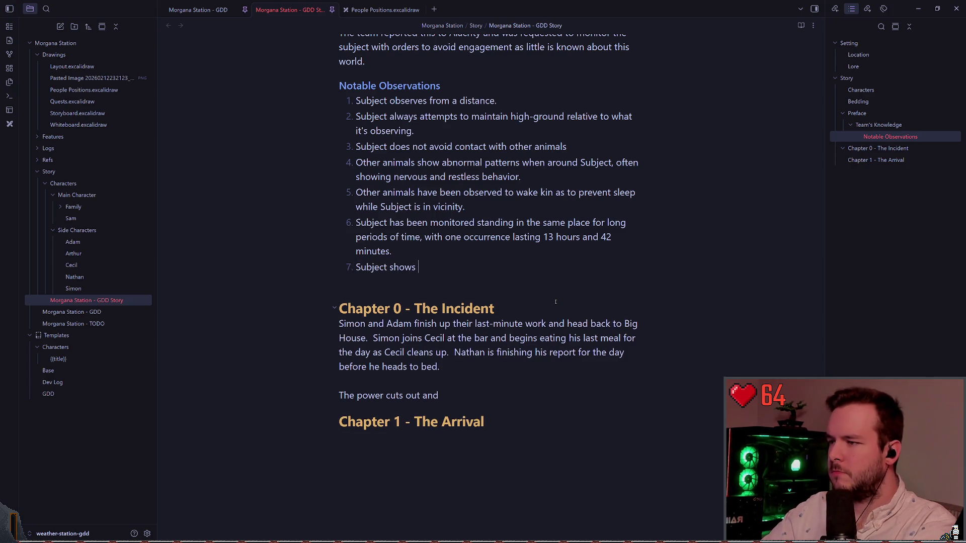
pyautogui.press('BackSpace')
pyautogui.press('BackSpace')
pyautogui.press('BackSpace')
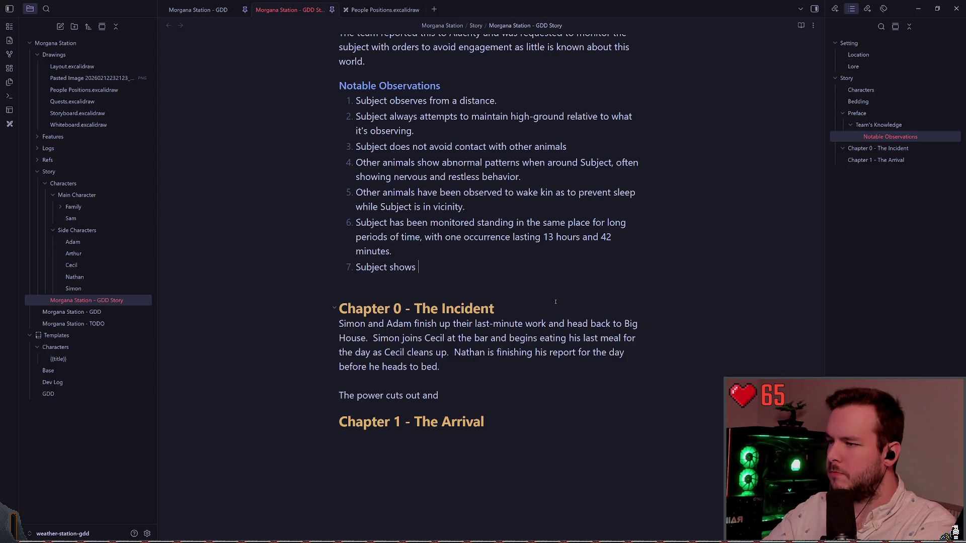
pyautogui.write('heavy interest in ')
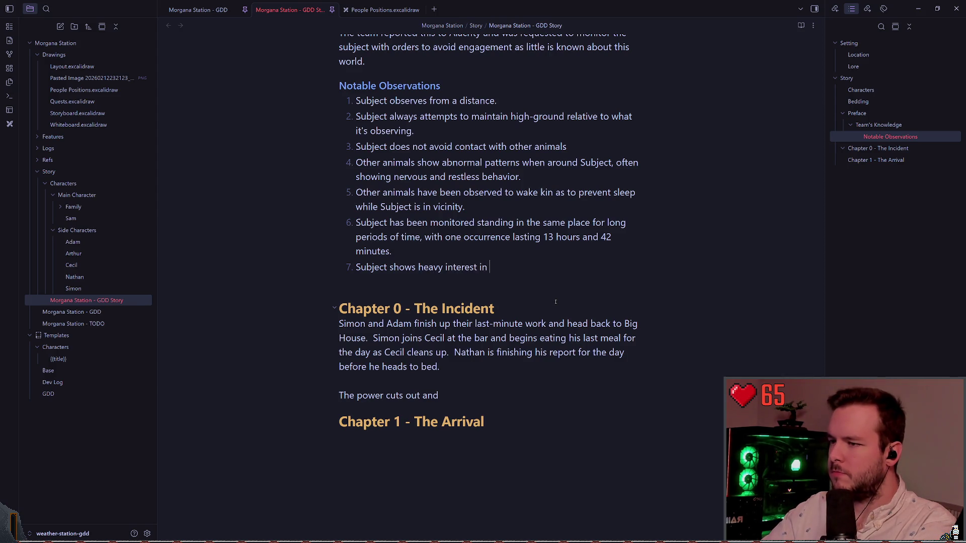
pyautogui.write('biological')
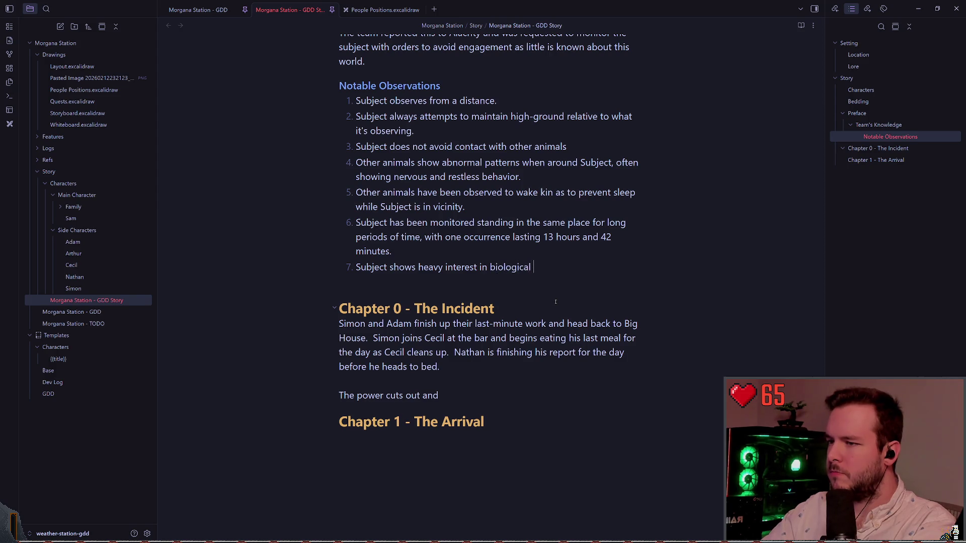
pyautogui.press('BackSpace')
pyautogui.press('BackSpace')
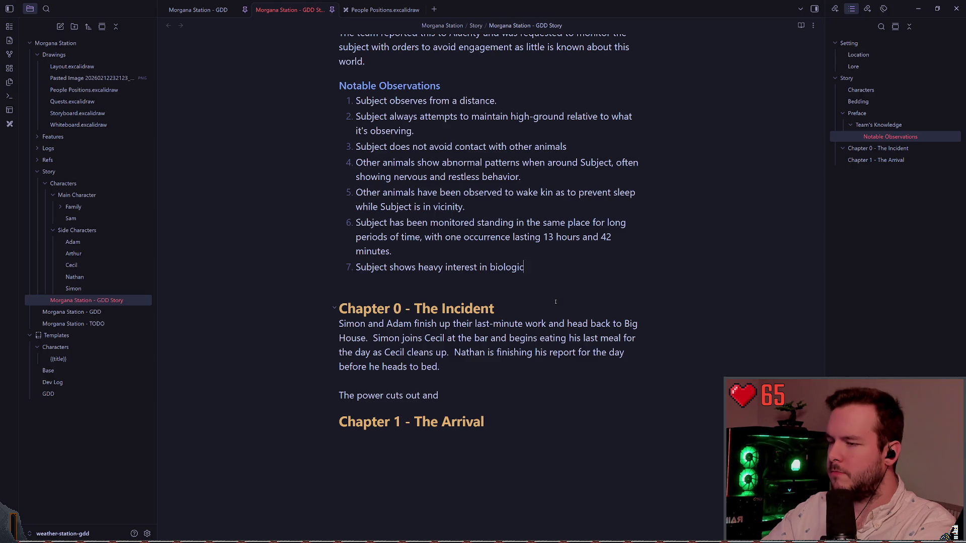
pyautogui.write('al')
pyautogui.hotkey('shift', 'Home')
pyautogui.press('BackSpace')
pyautogui.press('BackSpace')
pyautogui.press('BackSpace')
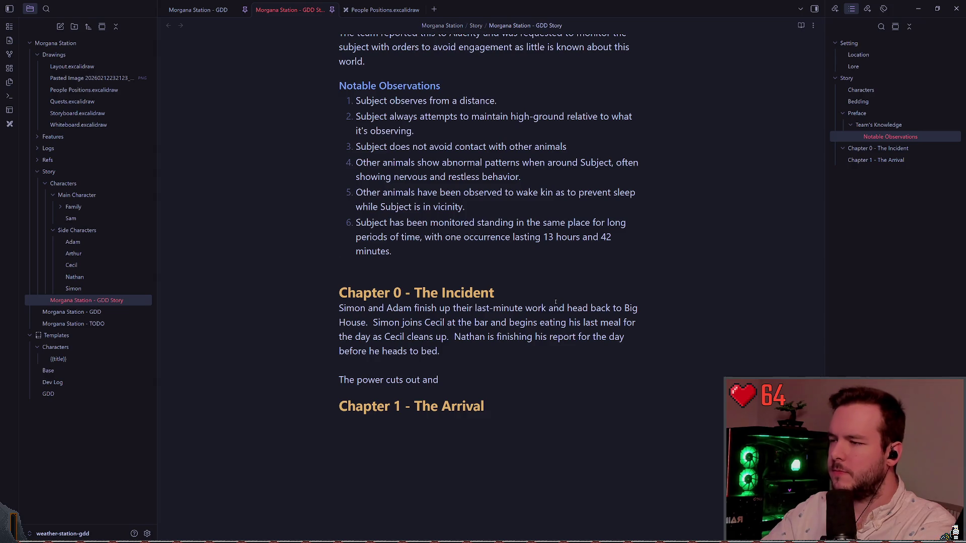
pyautogui.press('Down')
pyautogui.press('Down')
pyautogui.press('Down')
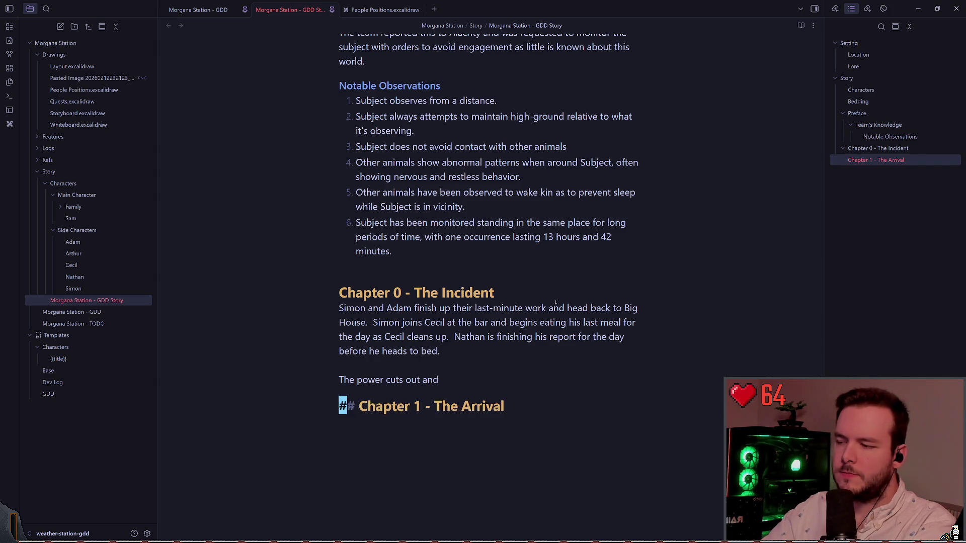
pyautogui.press('Up')
pyautogui.press('Up')
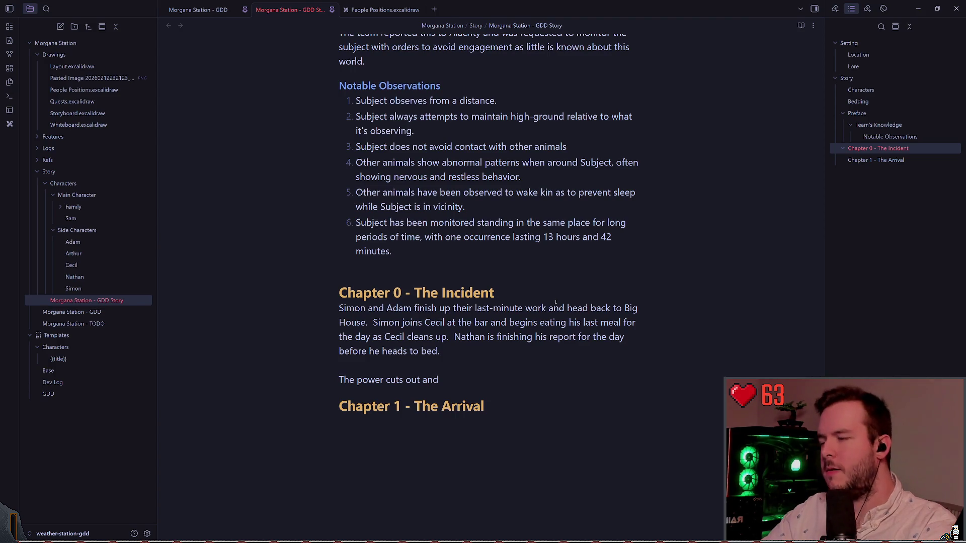
# Add a '### Mimic' subheading directly under the Chapter 0 - The Incident heading
pyautogui.scroll(6, 555, 302)
pyautogui.scroll(-5, 485, 259)
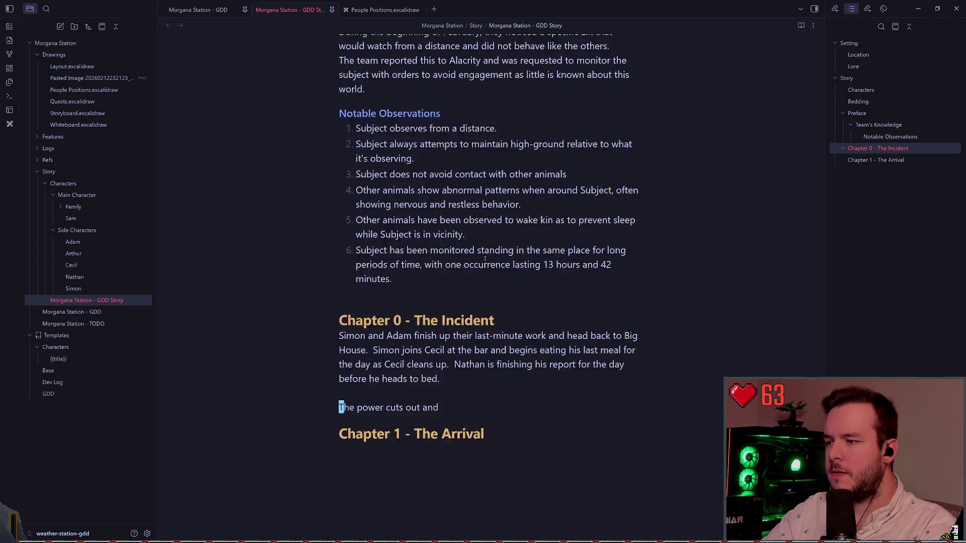
pyautogui.scroll(10, 485, 256)
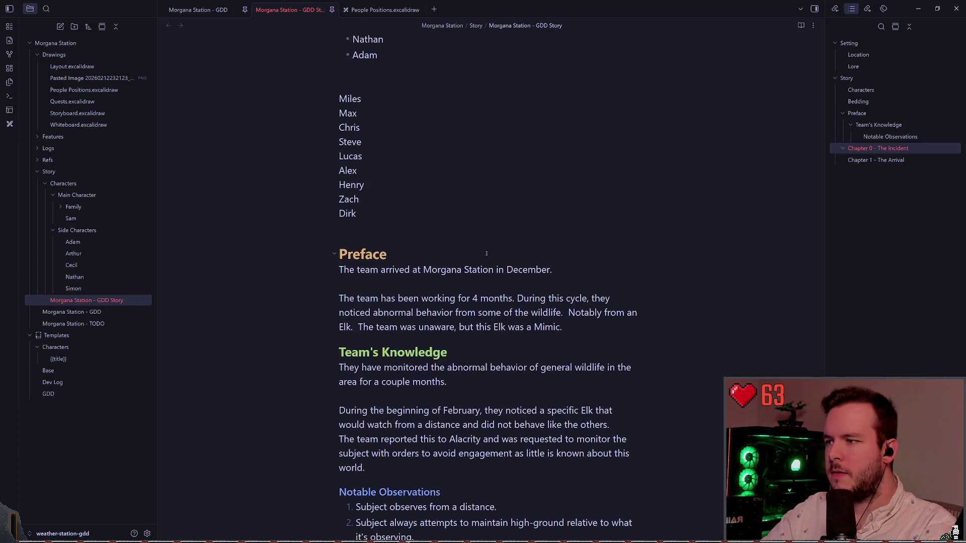
pyautogui.scroll(7, 487, 254)
pyautogui.scroll(-20, 546, 222)
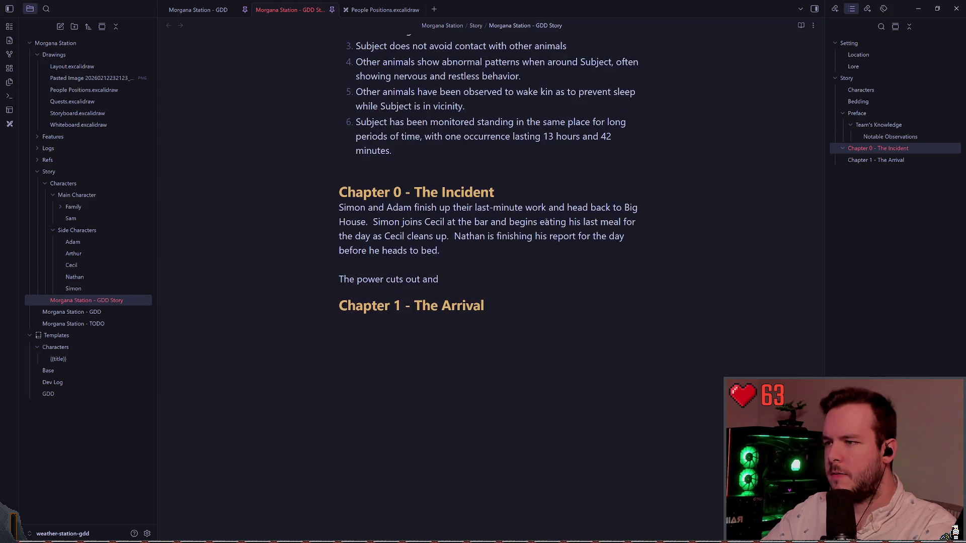
pyautogui.click(571, 191)
pyautogui.press('Return')
pyautogui.write('#')
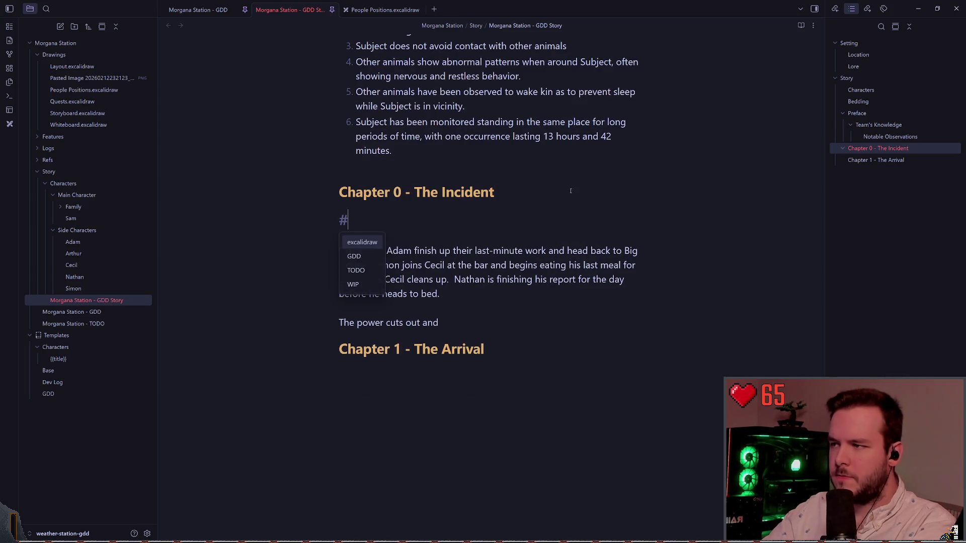
pyautogui.write('## Mimic')
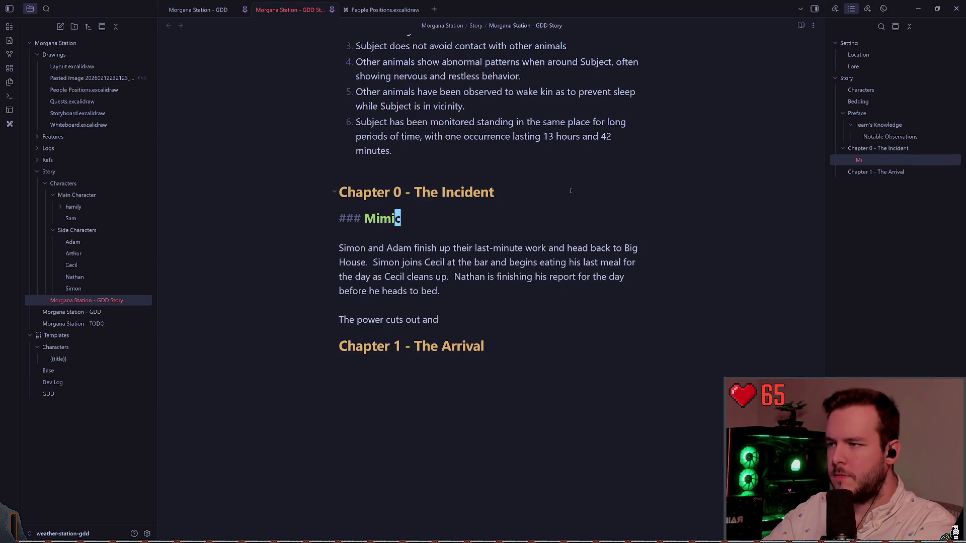
pyautogui.press('Return')
# Add a '### People' subheading above the story text and begin the Mimic section with 'The mim'
pyautogui.write('### Mimic')
pyautogui.hotkey('ctrl', 'shift', 'Left')
pyautogui.write('P')
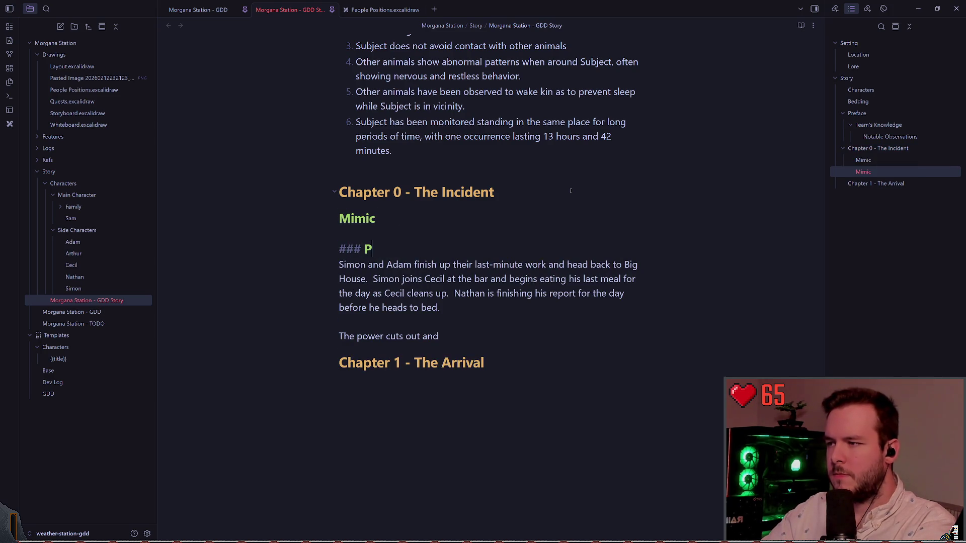
pyautogui.write('eople')
pyautogui.press('Up')
pyautogui.press('Up')
pyautogui.press('Down')
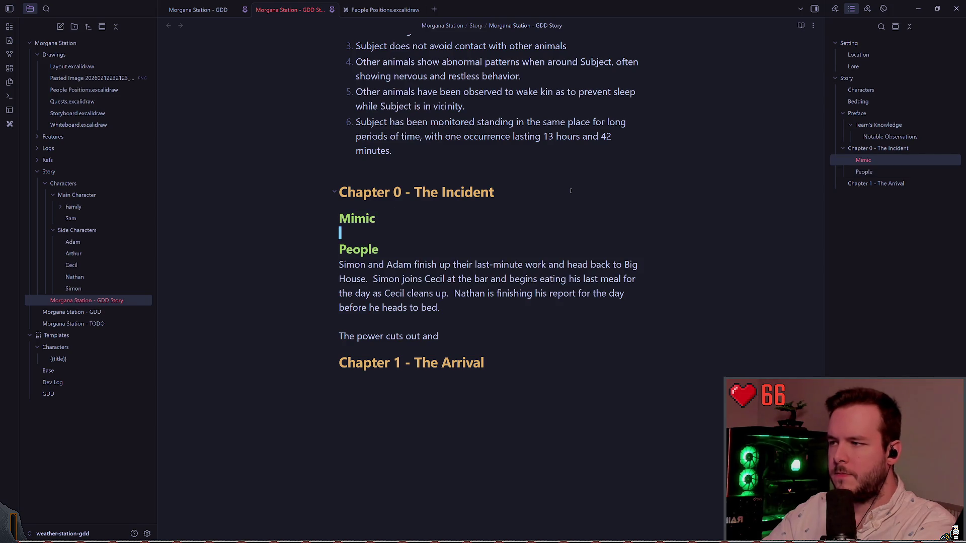
pyautogui.press('Return')
pyautogui.press('Up')
pyautogui.write('The')
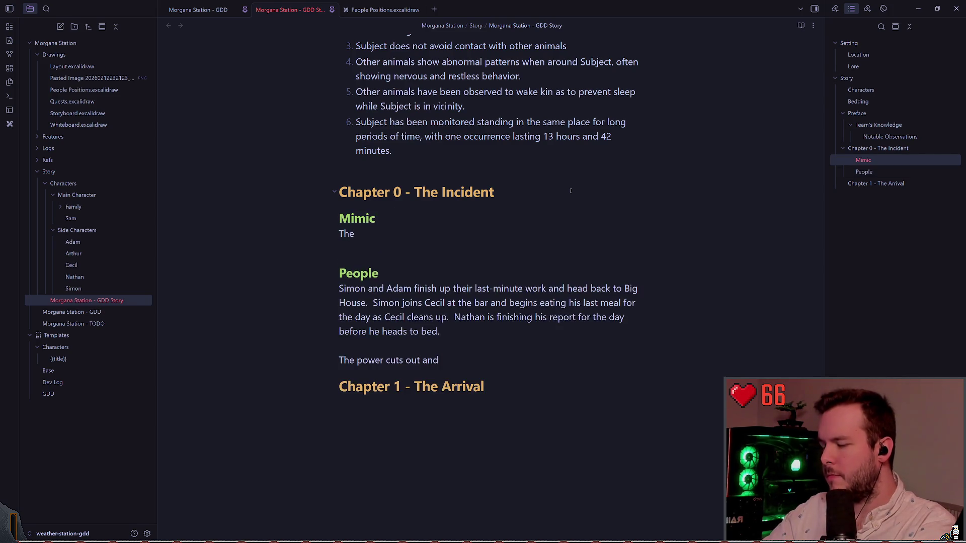
pyautogui.write(' mim')
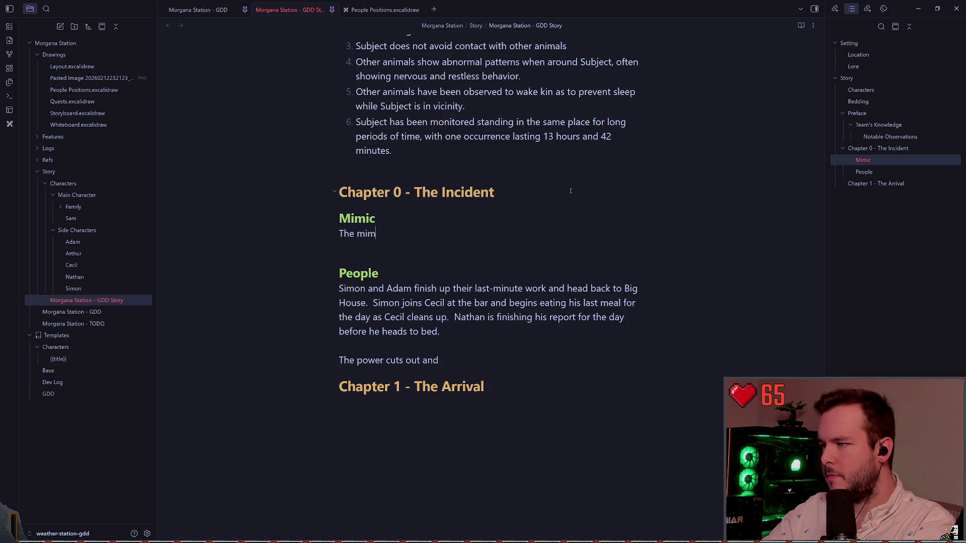
# Write the Mimic text: drawn to organics, it breaks into a cell, compromising power and generators
pyautogui.press('BackSpace')
pyautogui.press('BackSpace')
pyautogui.press('BackSpace')
pyautogui.write('mimic heads to the power ')
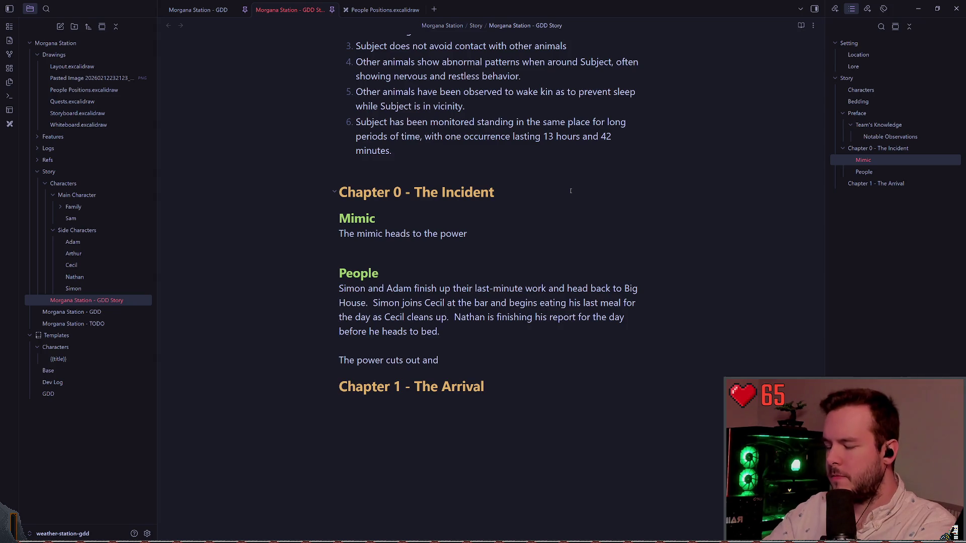
pyautogui.write('as it is ')
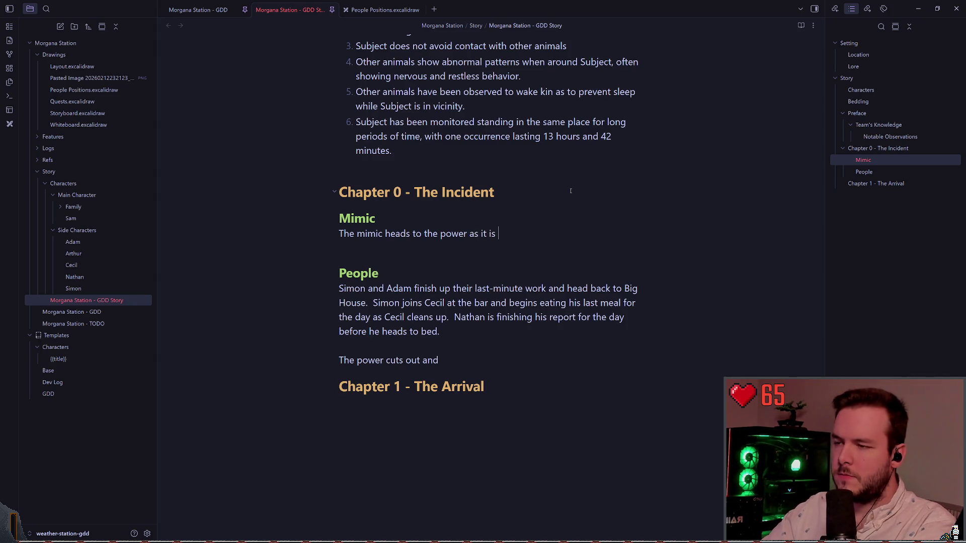
pyautogui.write('attracted t')
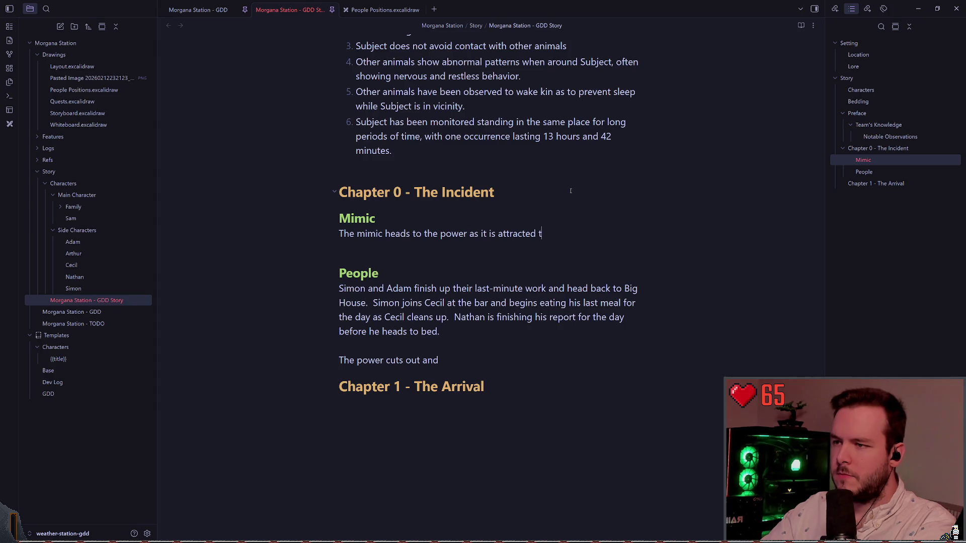
pyautogui.write('o biological ')
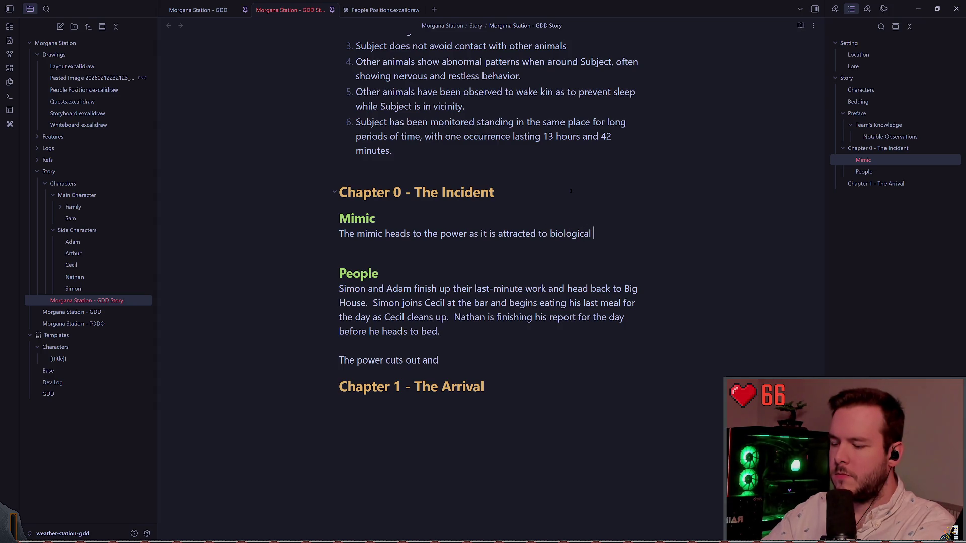
pyautogui.write('organisms,')
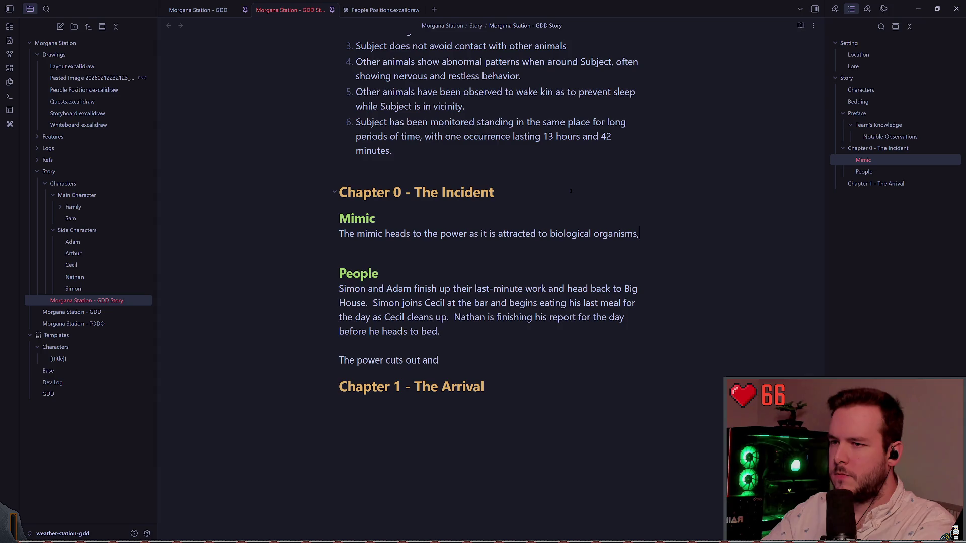
pyautogui.press('BackSpace')
pyautogui.write('.')
pyautogui.press('Return')
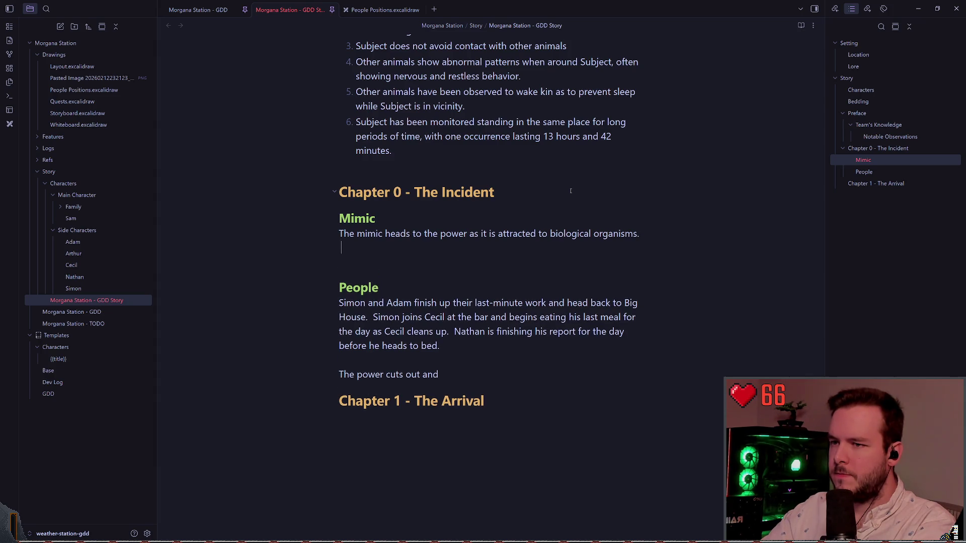
pyautogui.write('It bei')
pyautogui.press('BackSpace')
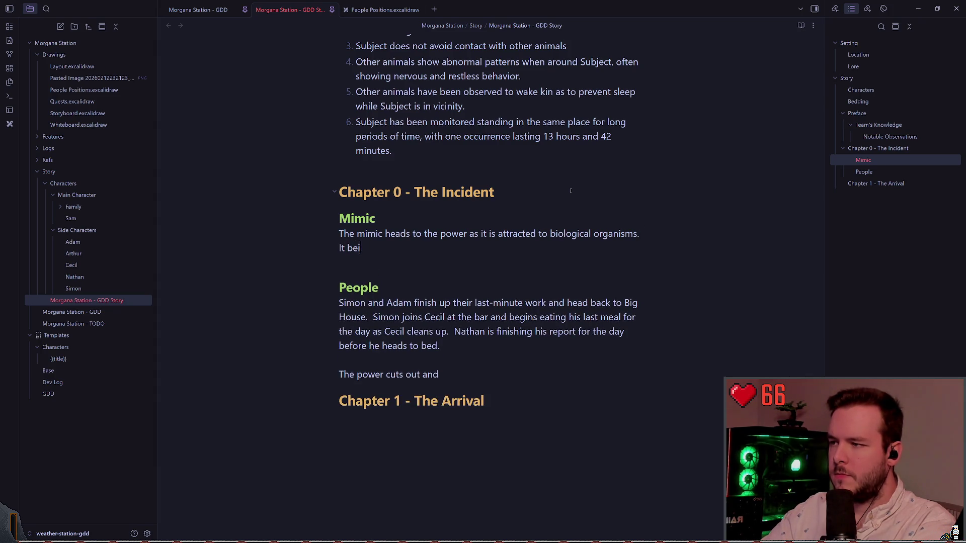
pyautogui.write('gins breakin')
pyautogui.write('g')
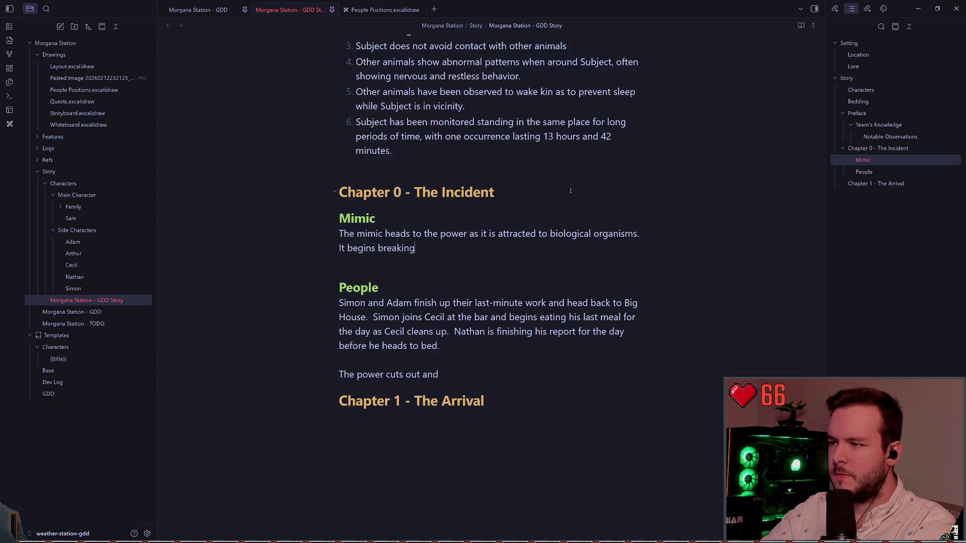
pyautogui.write(' into one of the ')
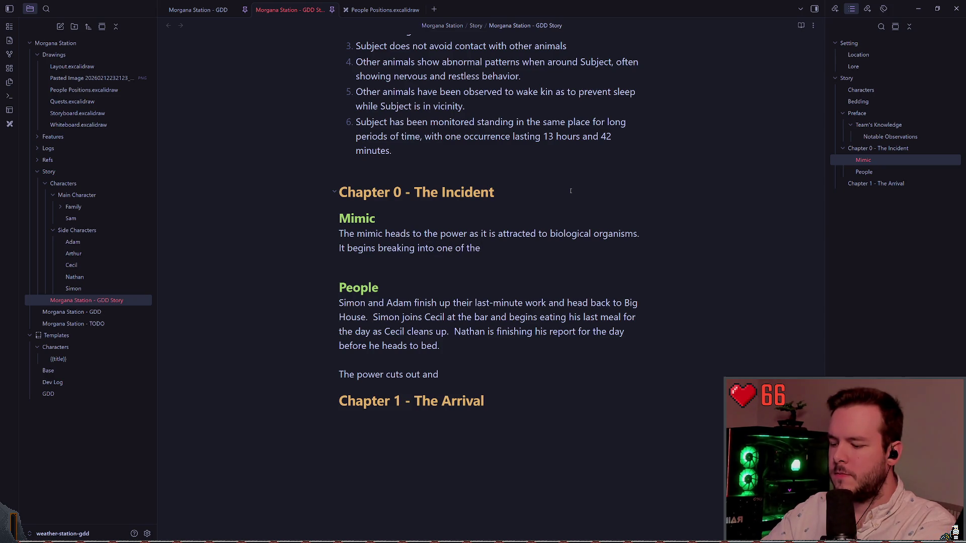
pyautogui.write('cells')
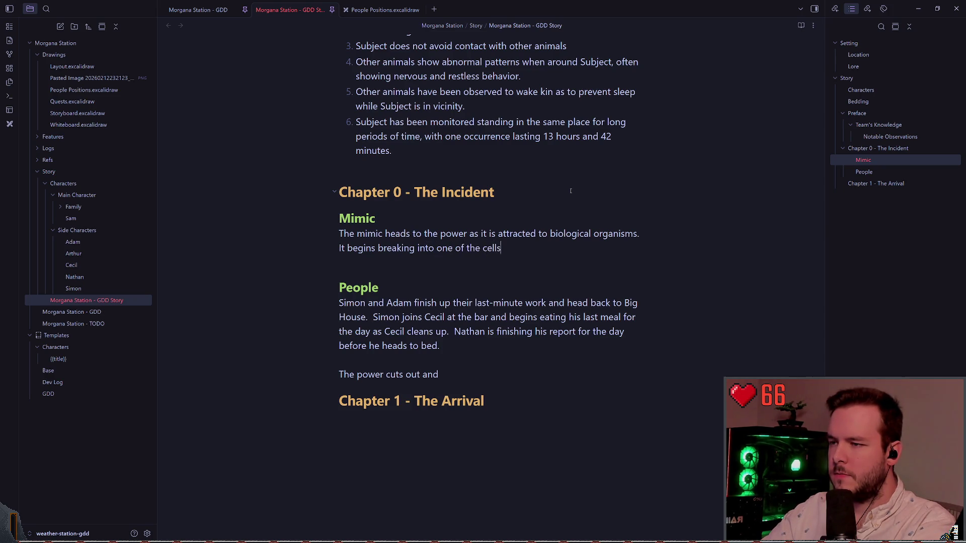
pyautogui.write(' to consume the o')
pyautogui.write('rganics within')
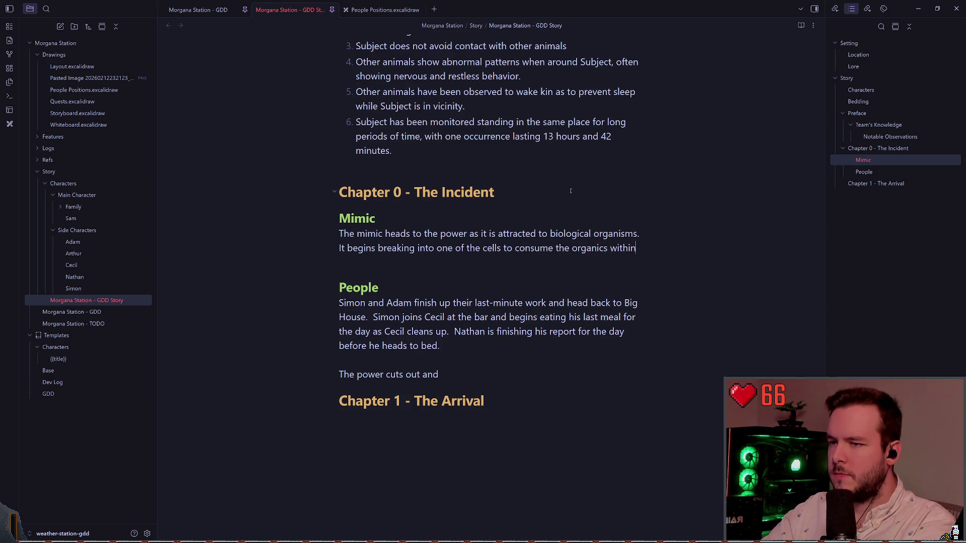
pyautogui.write(', which comrp')
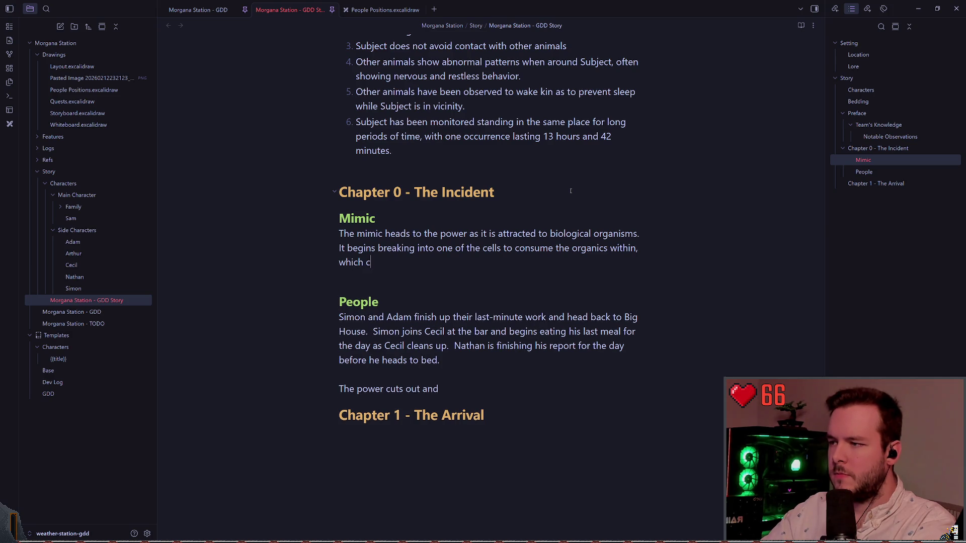
pyautogui.press('BackSpace')
pyautogui.press('BackSpace')
pyautogui.write('promise')
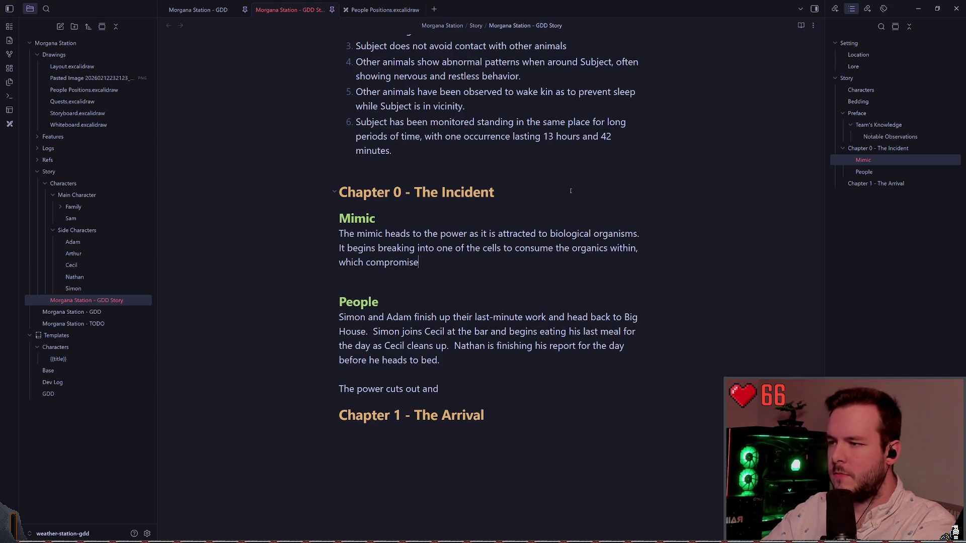
pyautogui.write('s the power')
pyautogui.write(' and ')
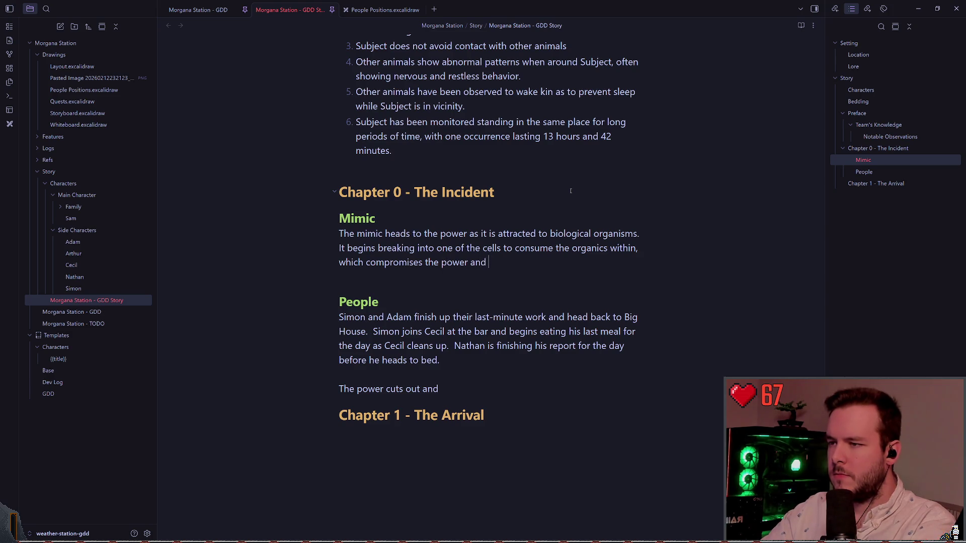
pyautogui.write('shuts off the ')
pyautogui.write('generators.')
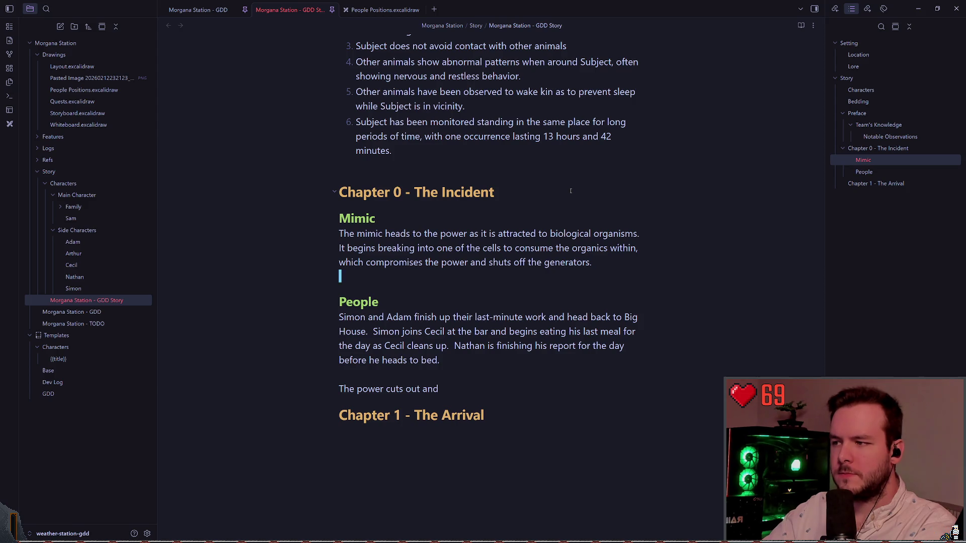
pyautogui.press('Down')
pyautogui.press('Down')
pyautogui.press('Down')
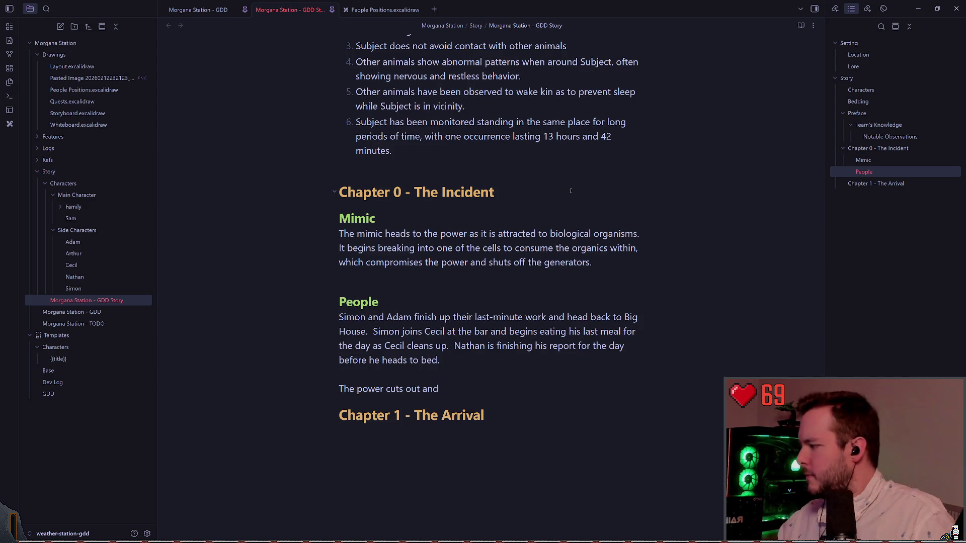
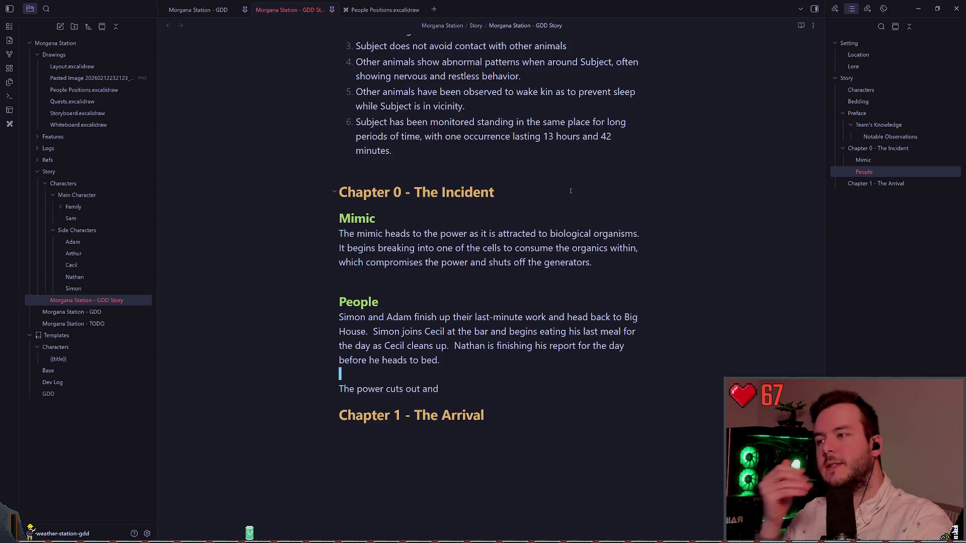
# Scroll up the GDD Story note and open Layout.excalidraw from the file explorer in a new tab
pyautogui.scroll(3, 532, 291)
pyautogui.scroll(2, 532, 291)
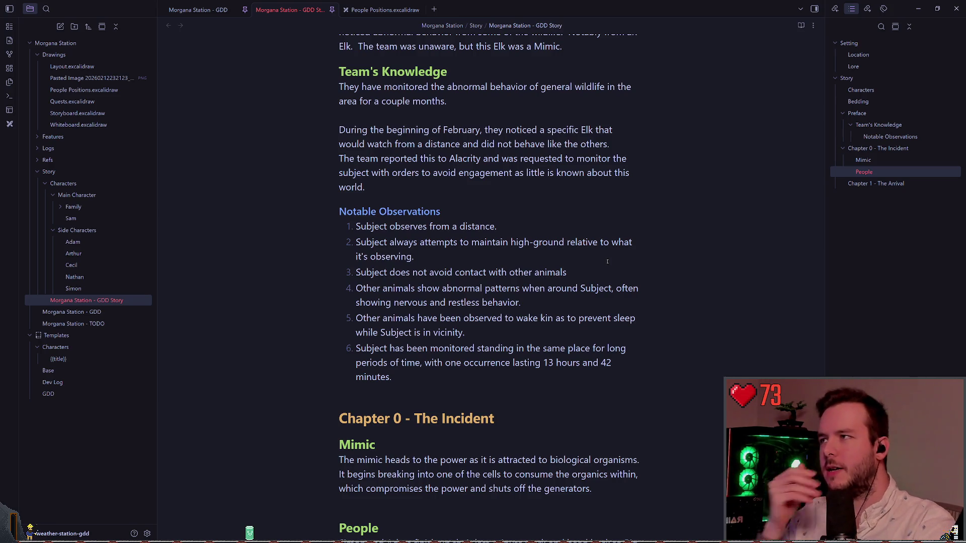
pyautogui.click(122, 67)
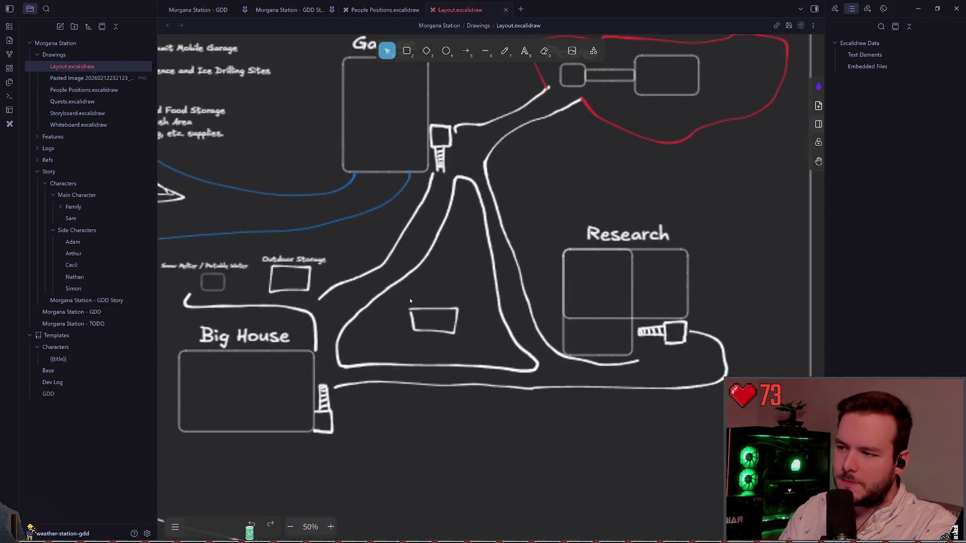
# Sketch trial freehand loops inside Big House on the Layout map and undo each one
pyautogui.press('7')
pyautogui.moveTo(442, 297); pyautogui.dragTo(370, 287)
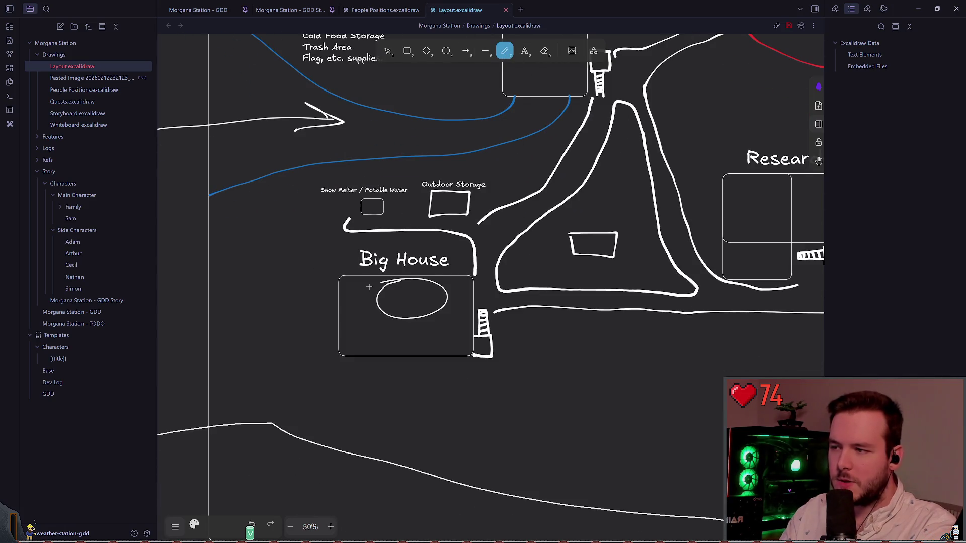
pyautogui.hotkey('ctrl', 'z')
pyautogui.hscroll(3, 521, 288)
pyautogui.moveTo(228, 326)
pyautogui.mouseDown()
pyautogui.moveTo(324, 329)
pyautogui.moveTo(244, 314)
pyautogui.mouseUp()
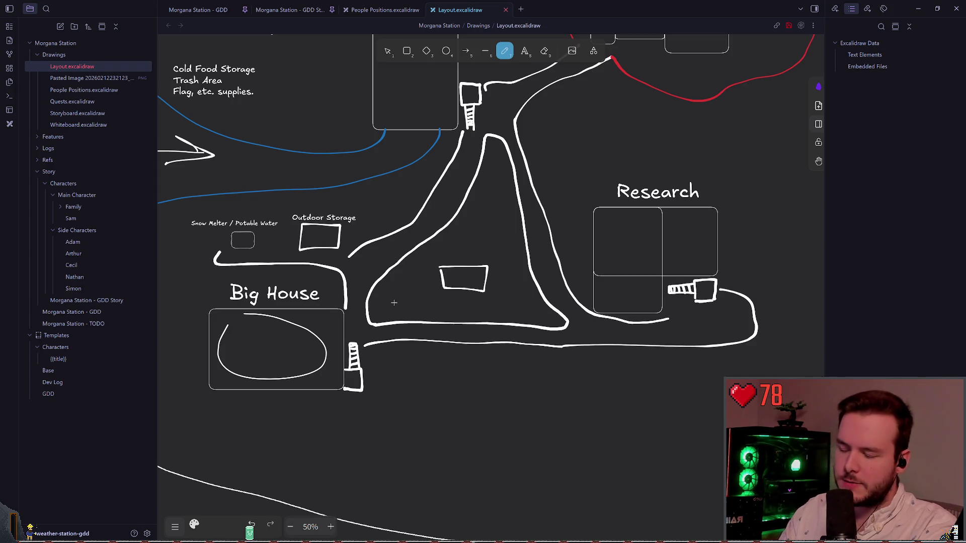
pyautogui.hotkey('ctrl', 'z')
pyautogui.scroll(1, 308, 329)
pyautogui.hscroll(1, 309, 329)
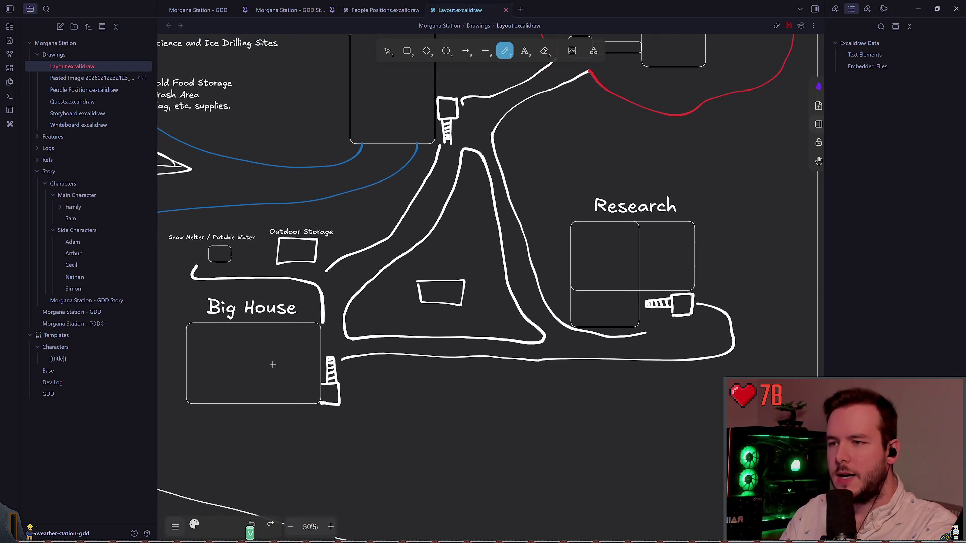
# Sketch and undo trial strokes in the Research box and around the Power area
pyautogui.moveTo(558, 302)
pyautogui.mouseDown()
pyautogui.moveTo(632, 242)
pyautogui.moveTo(649, 251)
pyautogui.moveTo(638, 228)
pyautogui.moveTo(647, 232)
pyautogui.mouseUp()
pyautogui.hotkey('ctrl', 'z')
pyautogui.hotkey('ctrl', 'z')
pyautogui.moveTo(281, 355)
pyautogui.mouseDown()
pyautogui.moveTo(526, 348)
pyautogui.moveTo(652, 315)
pyautogui.moveTo(654, 282)
pyautogui.moveTo(603, 254)
pyautogui.moveTo(611, 249)
pyautogui.mouseUp()
pyautogui.moveTo(479, 295); pyautogui.dragTo(511, 354)
pyautogui.hotkey('ctrl', 'z')
pyautogui.scroll(2, 511, 354)
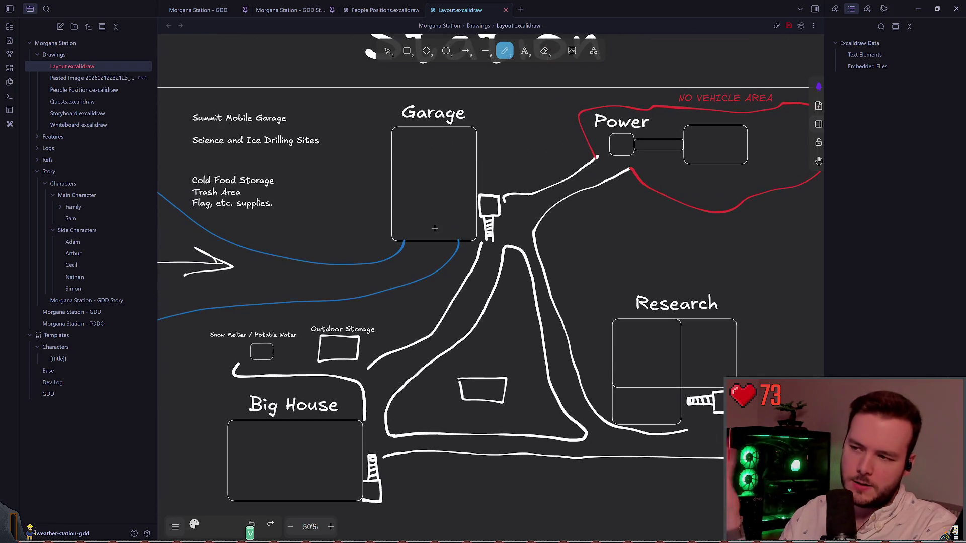
pyautogui.scroll(1, 403, 271)
pyautogui.scroll(1, 403, 270)
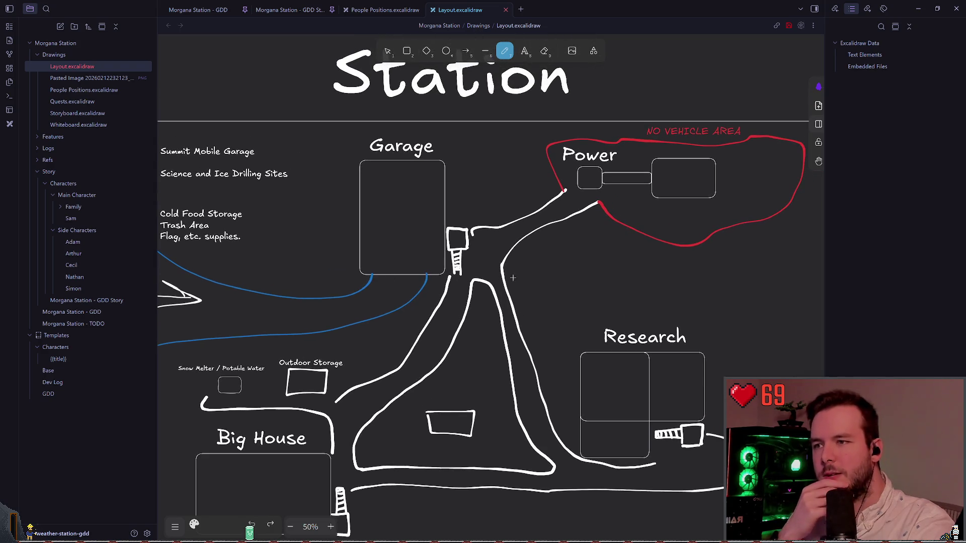
pyautogui.moveTo(698, 140)
pyautogui.mouseDown()
pyautogui.moveTo(577, 228)
pyautogui.moveTo(544, 215)
pyautogui.mouseUp()
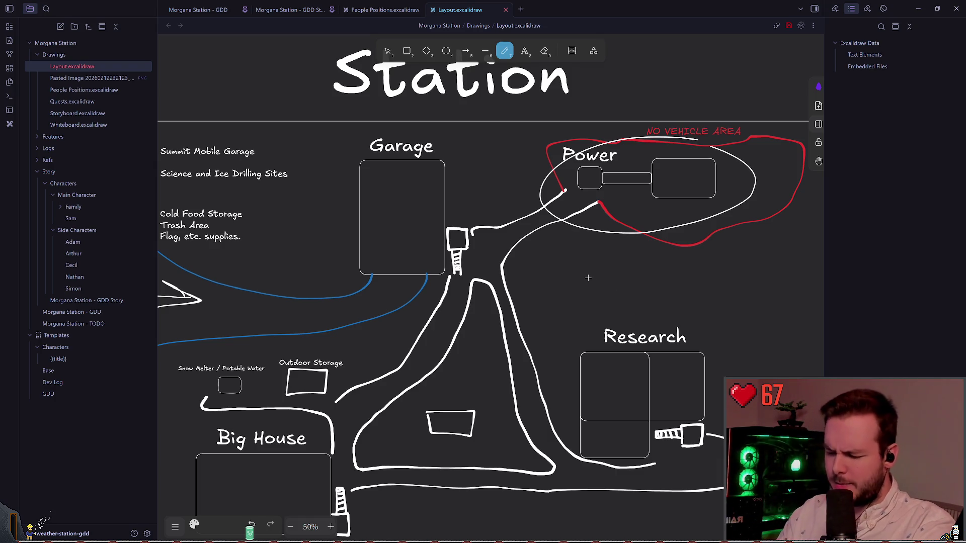
pyautogui.hotkey('ctrl', 'z')
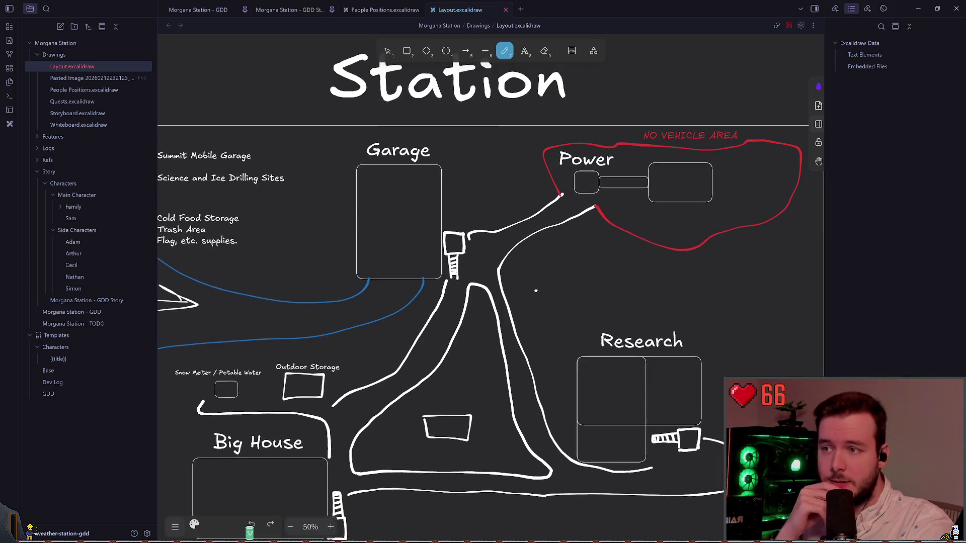
# Return to the GDD Story note and scroll to the Chapter 0 People section
pyautogui.scroll(-2, 569, 262)
pyautogui.hscroll(-1, 568, 262)
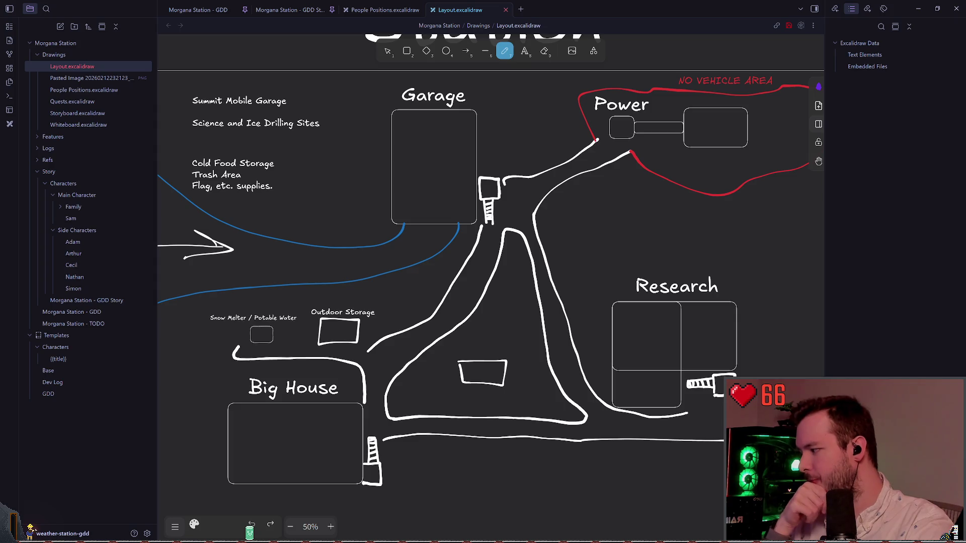
pyautogui.scroll(-1, 440, 224)
pyautogui.hscroll(2, 440, 225)
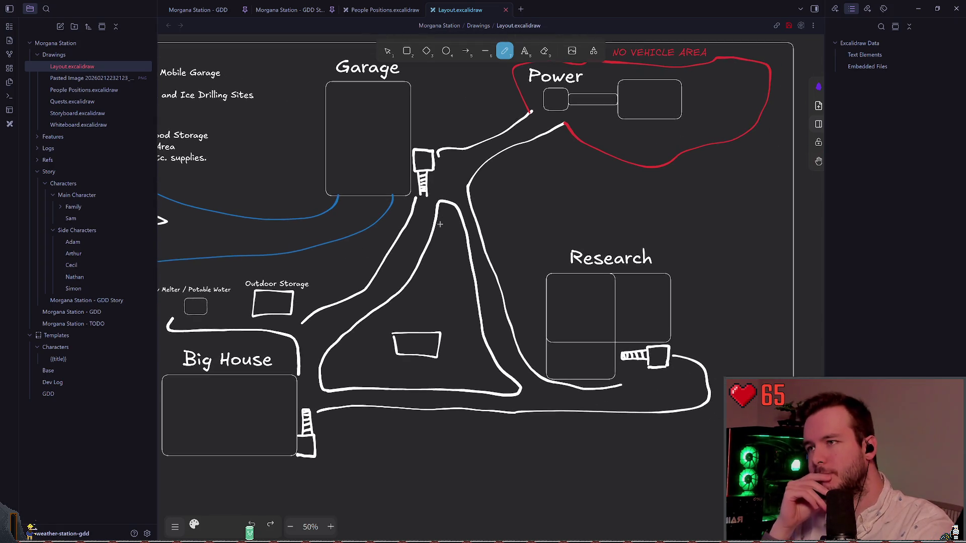
pyautogui.click(289, 9)
pyautogui.scroll(-5, 490, 346)
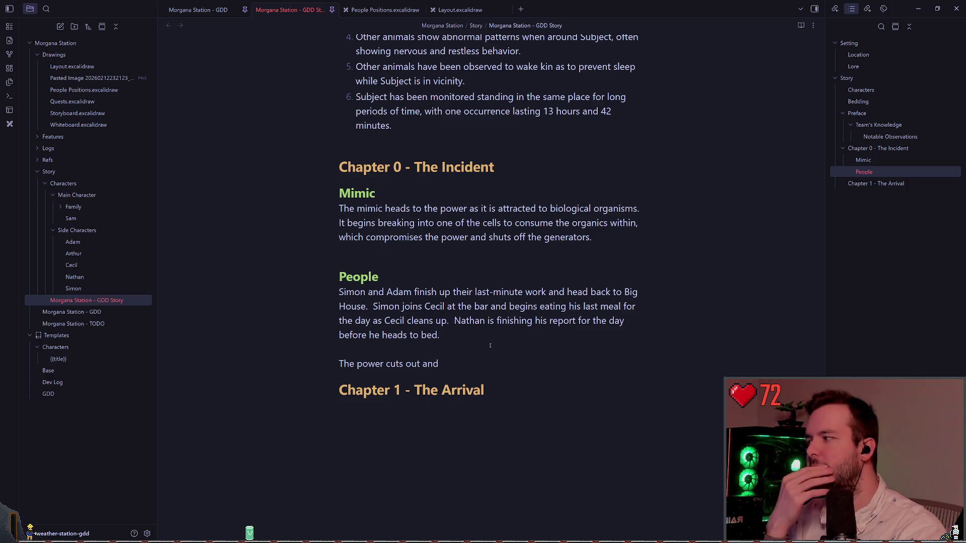
# Open the People Positions map and try, then undo, a freehand circle around Adam
pyautogui.click(459, 11)
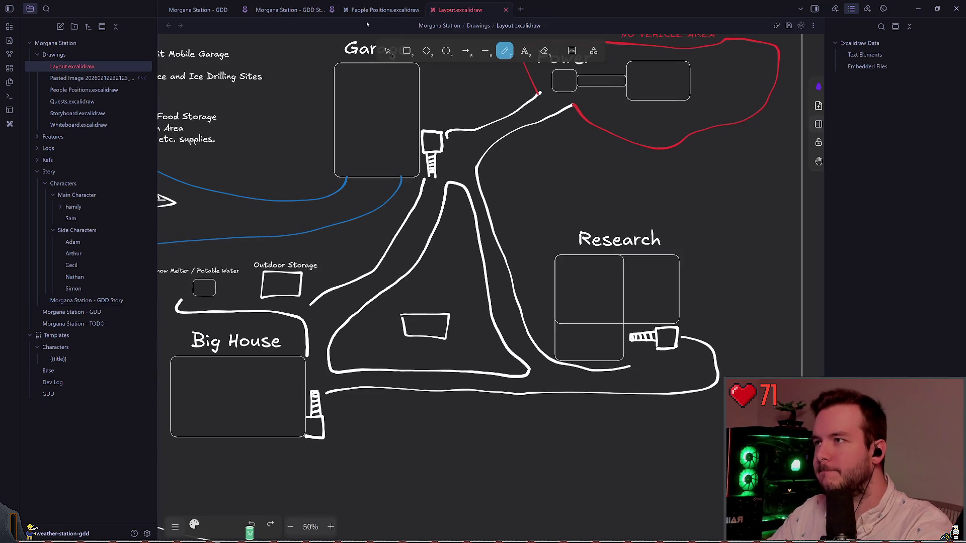
pyautogui.click(382, 10)
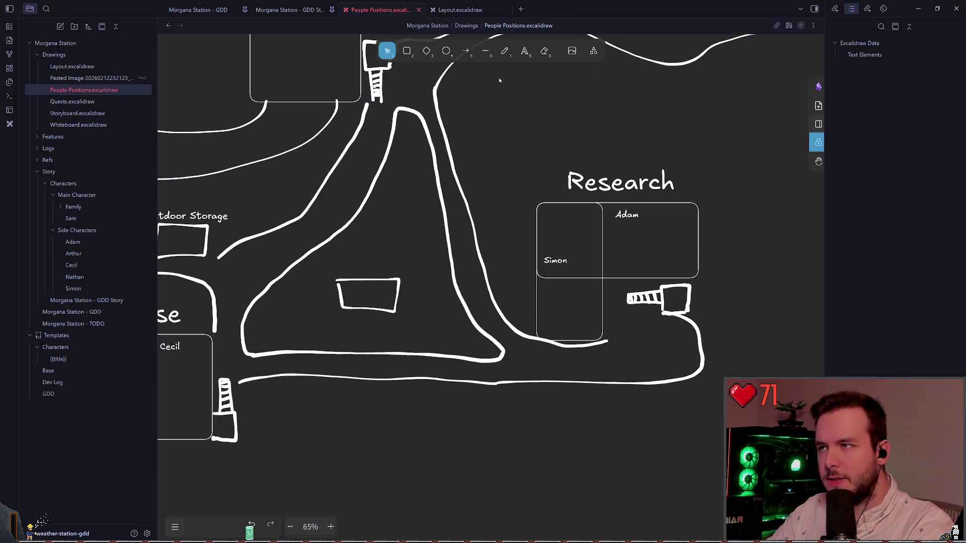
pyautogui.click(505, 51)
pyautogui.moveTo(605, 198); pyautogui.dragTo(656, 203)
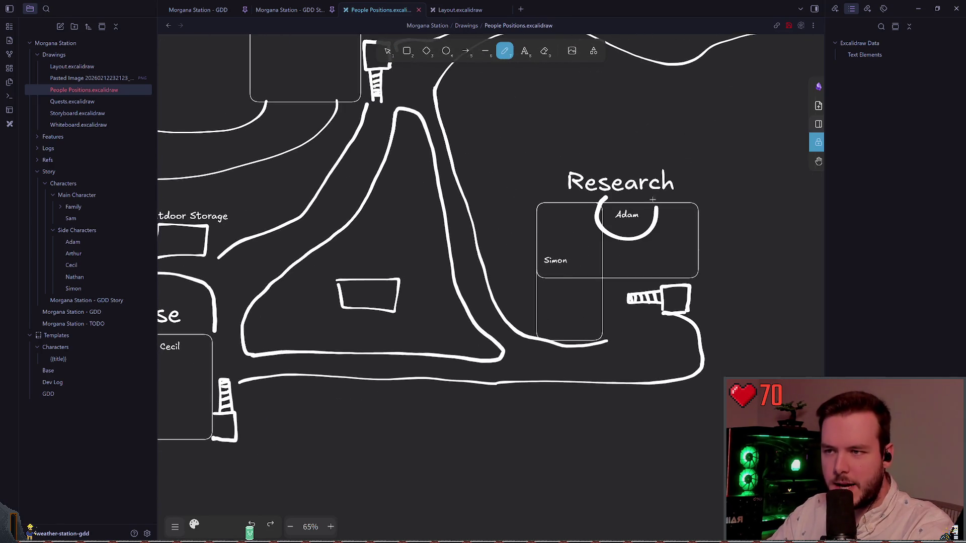
pyautogui.hotkey('ctrl', 'z')
pyautogui.hscroll(-5, 635, 244)
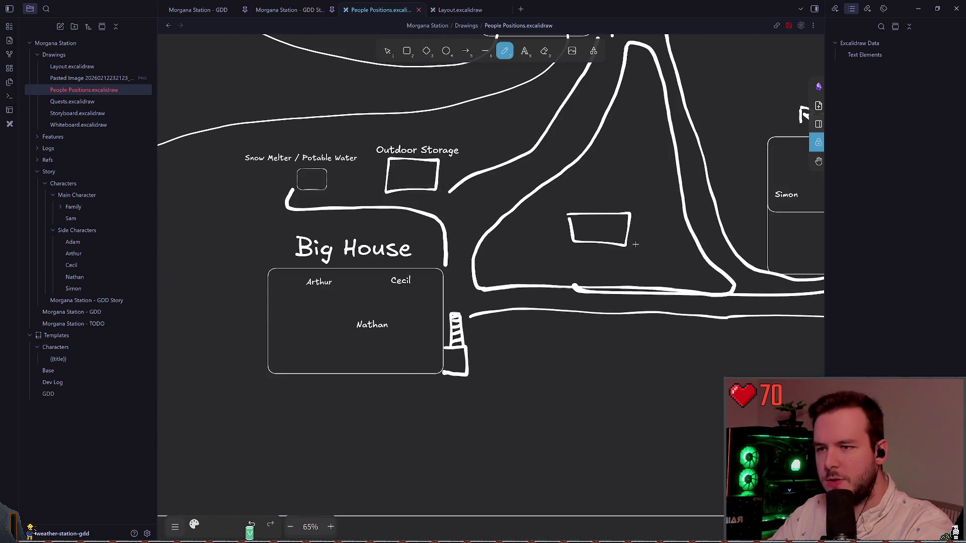
pyautogui.hscroll(3, 635, 244)
pyautogui.scroll(2, 622, 289)
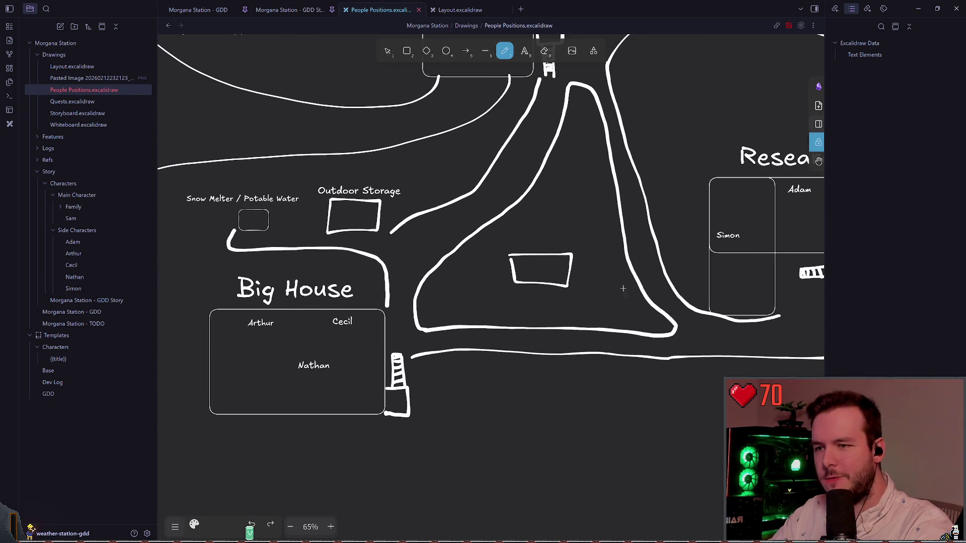
pyautogui.hscroll(3, 622, 288)
# Trace trial freehand paths toward Research, undo them, and bring up the stroke colour and width options
pyautogui.moveTo(741, 237)
pyautogui.mouseDown()
pyautogui.moveTo(378, 358)
pyautogui.moveTo(347, 339)
pyautogui.mouseUp()
pyautogui.scroll(2, 347, 339)
pyautogui.hscroll(-1, 347, 340)
pyautogui.moveTo(369, 386); pyautogui.dragTo(404, 281)
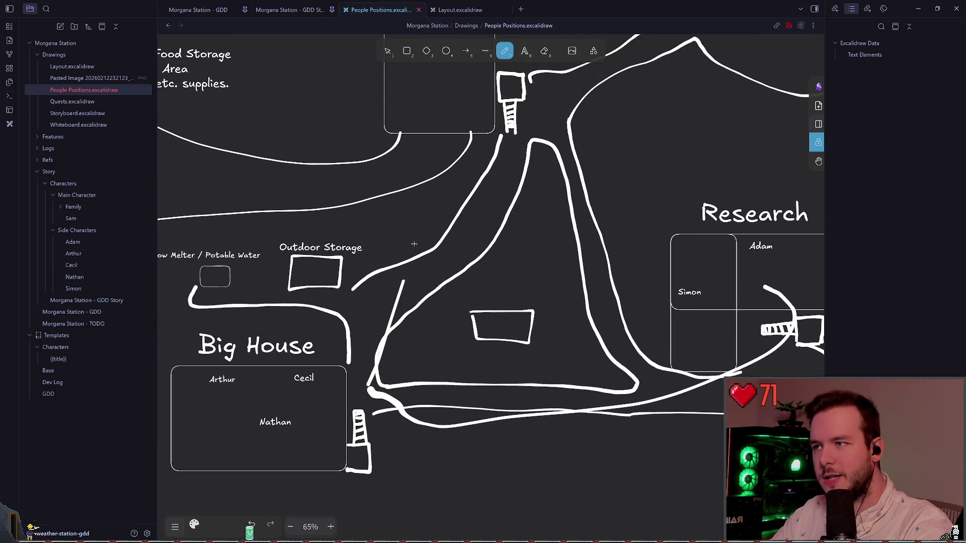
pyautogui.moveTo(414, 244); pyautogui.dragTo(433, 184)
pyautogui.hotkey('ctrl', 'z')
pyautogui.moveTo(390, 385)
pyautogui.mouseDown()
pyautogui.moveTo(483, 154)
pyautogui.moveTo(380, 275)
pyautogui.moveTo(377, 104)
pyautogui.mouseUp()
pyautogui.hotkey('ctrl', 'z')
pyautogui.hotkey('ctrl', 'z')
pyautogui.click(194, 525)
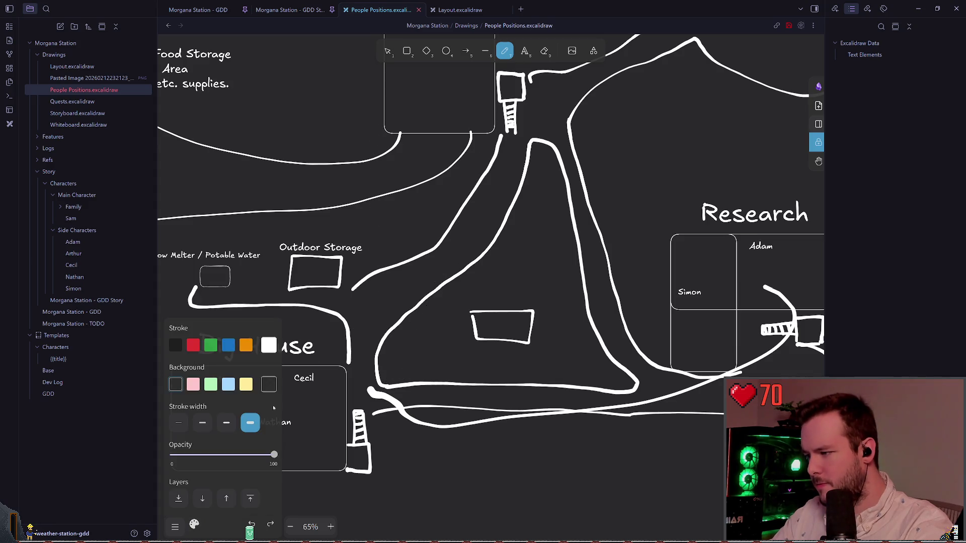
pyautogui.hotkey('ctrl', 'z')
pyautogui.click(227, 345)
pyautogui.moveTo(774, 289)
pyautogui.mouseDown()
pyautogui.moveTo(783, 311)
pyautogui.moveTo(387, 391)
pyautogui.moveTo(357, 160)
pyautogui.mouseUp()
pyautogui.moveTo(385, 392)
pyautogui.mouseDown()
pyautogui.moveTo(501, 151)
pyautogui.moveTo(486, 110)
pyautogui.mouseUp()
pyautogui.hscroll(-2, 495, 141)
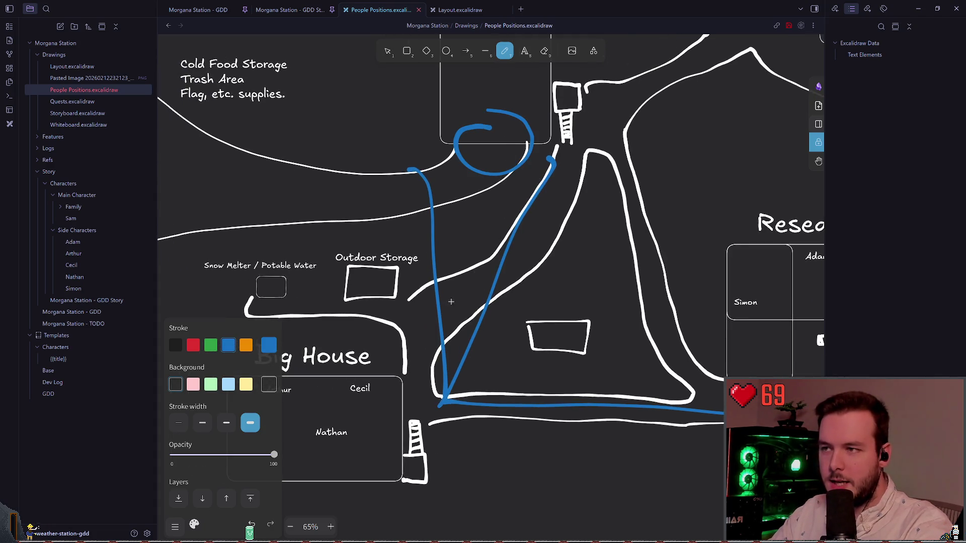
pyautogui.moveTo(428, 399)
pyautogui.mouseDown()
pyautogui.moveTo(508, 239)
pyautogui.moveTo(540, 144)
pyautogui.mouseUp()
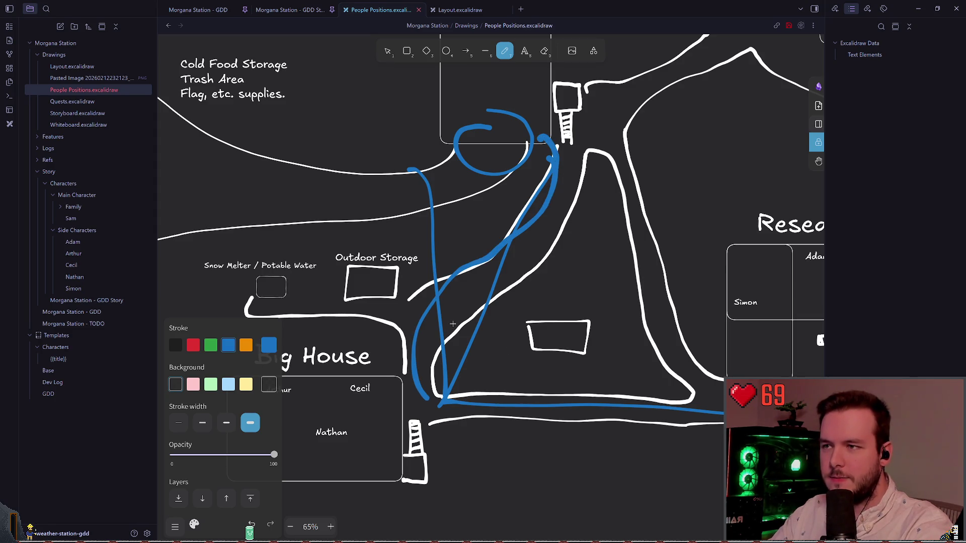
pyautogui.hotkey('ctrl', 'z')
pyautogui.hotkey('ctrl', 'z')
pyautogui.hotkey('ctrl', 'z')
pyautogui.hotkey('ctrl', 'z')
pyautogui.hscroll(5, 706, 233)
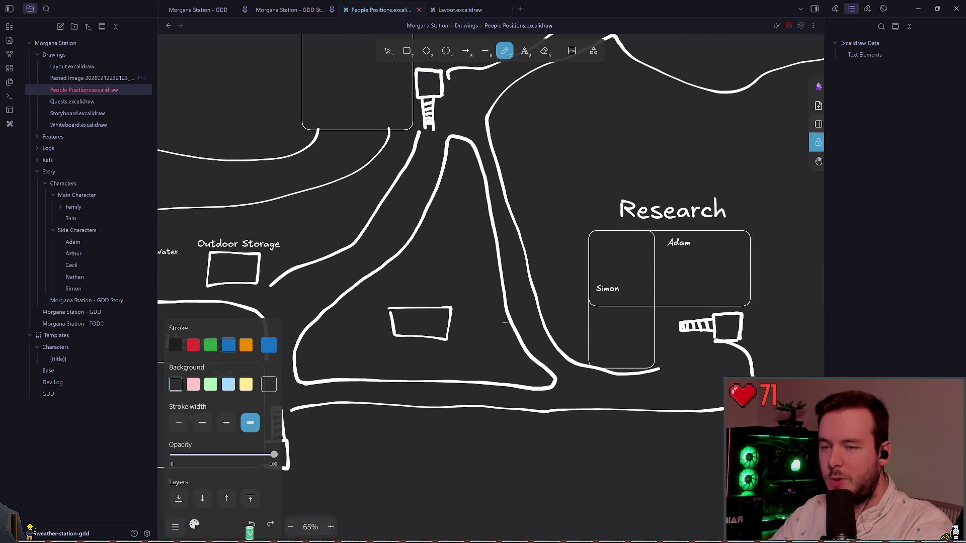
pyautogui.moveTo(706, 232); pyautogui.dragTo(703, 234)
pyautogui.hotkey('ctrl', 'z')
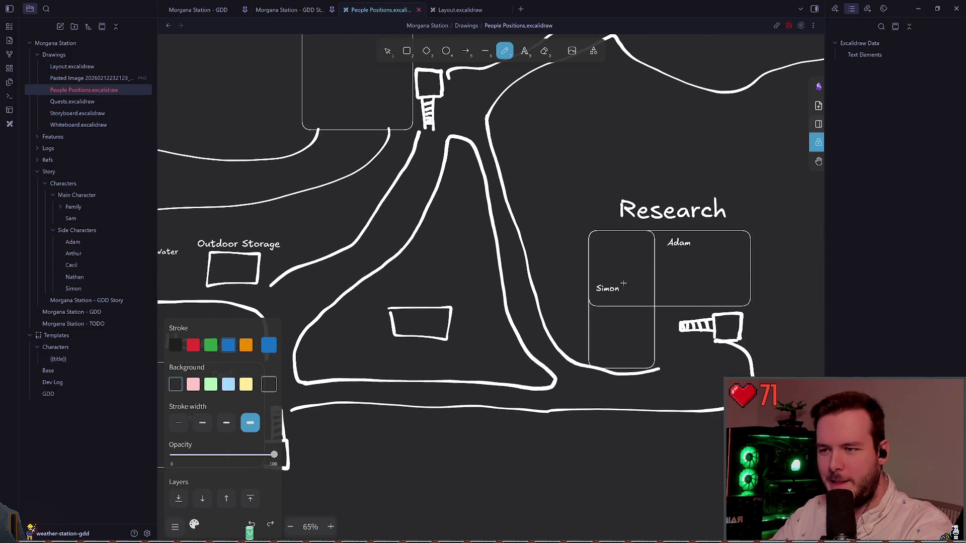
pyautogui.moveTo(624, 283); pyautogui.dragTo(551, 273)
pyautogui.hotkey('ctrl', 'z')
pyautogui.hscroll(-1, 433, 322)
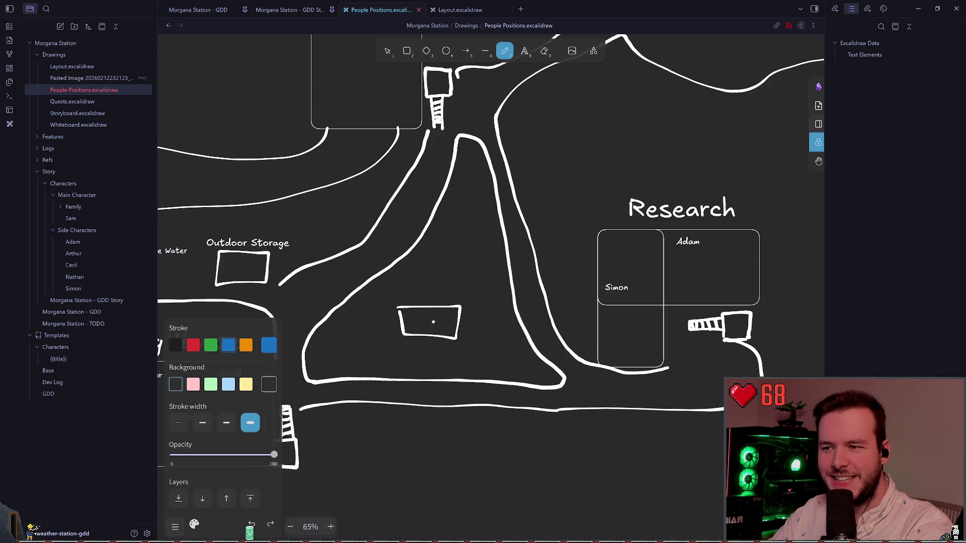
pyautogui.hscroll(-6, 433, 322)
pyautogui.moveTo(545, 361); pyautogui.dragTo(422, 413)
pyautogui.hscroll(5, 694, 289)
pyautogui.hotkey('ctrl', 'z')
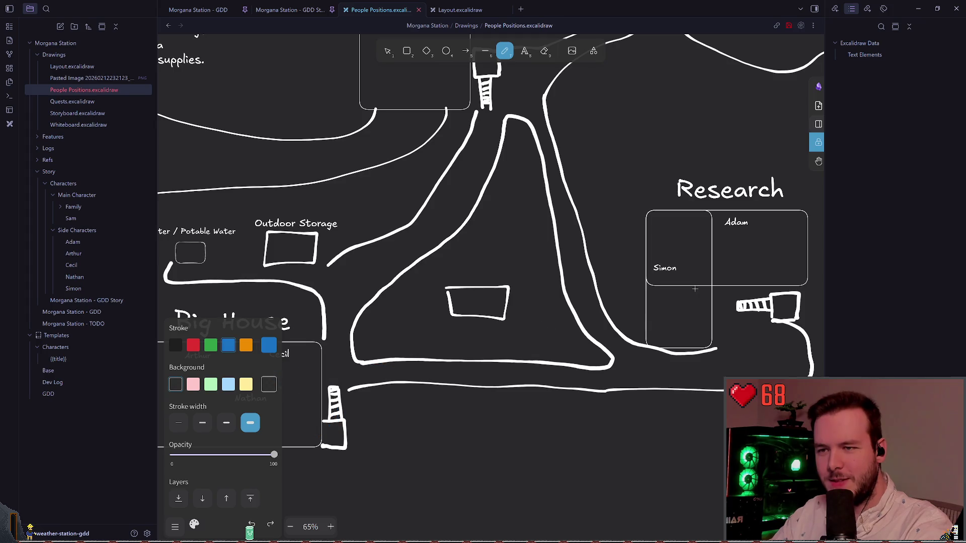
pyautogui.hscroll(-4, 695, 289)
pyautogui.moveTo(440, 359)
pyautogui.mouseDown()
pyautogui.moveTo(565, 147)
pyautogui.moveTo(522, 128)
pyautogui.mouseUp()
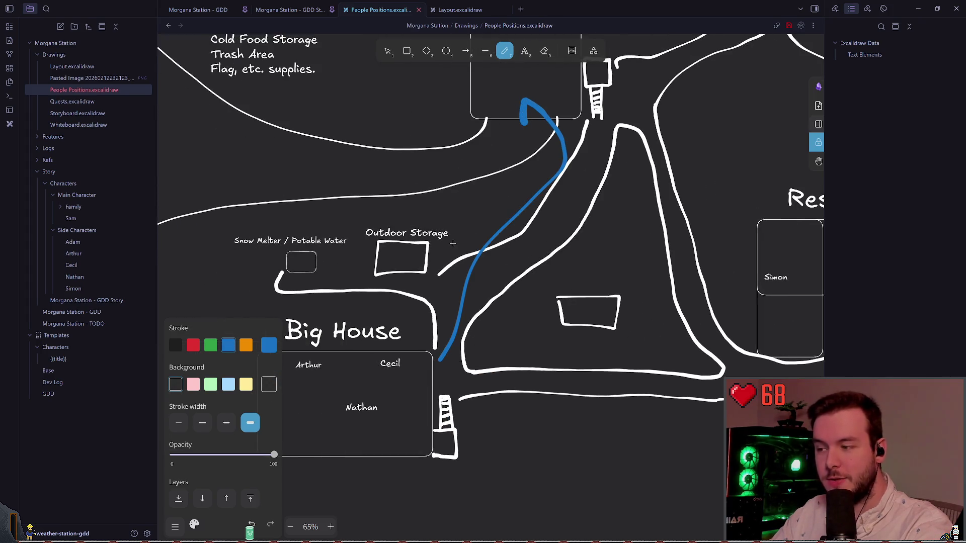
pyautogui.hotkey('ctrl', 'z')
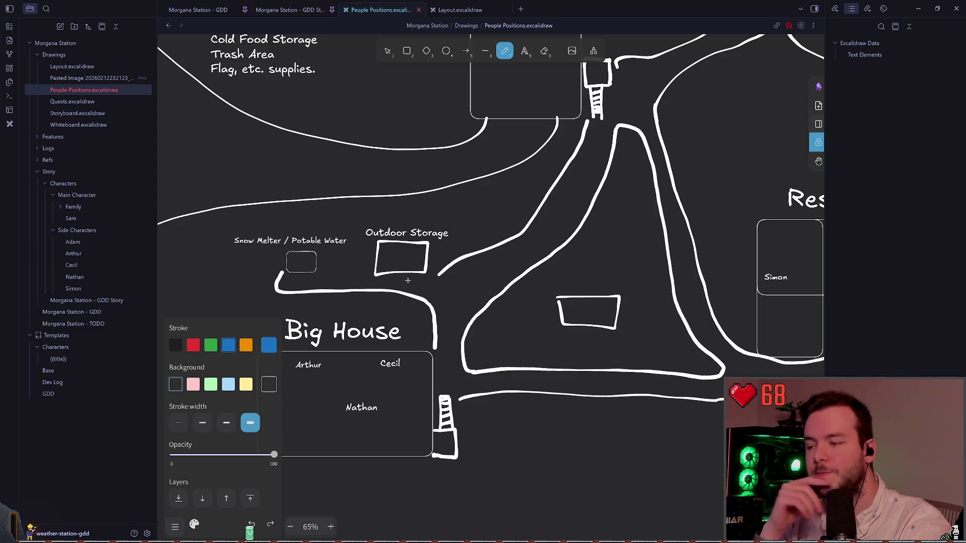
pyautogui.moveTo(415, 277); pyautogui.dragTo(399, 223)
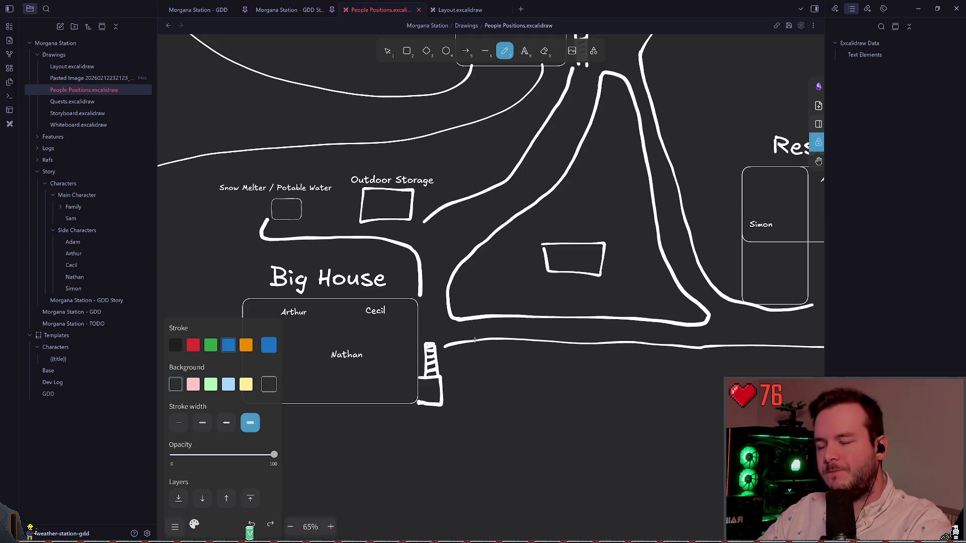
# Draw a blue route from Big House up to the top building, then undo it
pyautogui.scroll(3, 438, 349)
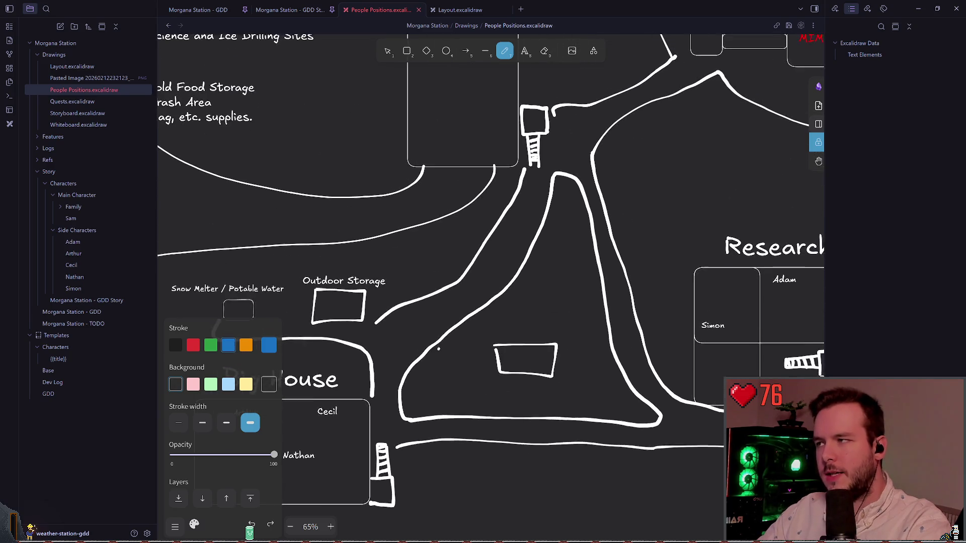
pyautogui.scroll(-1, 439, 349)
pyautogui.moveTo(402, 352); pyautogui.dragTo(495, 101)
pyautogui.hscroll(-3, 475, 331)
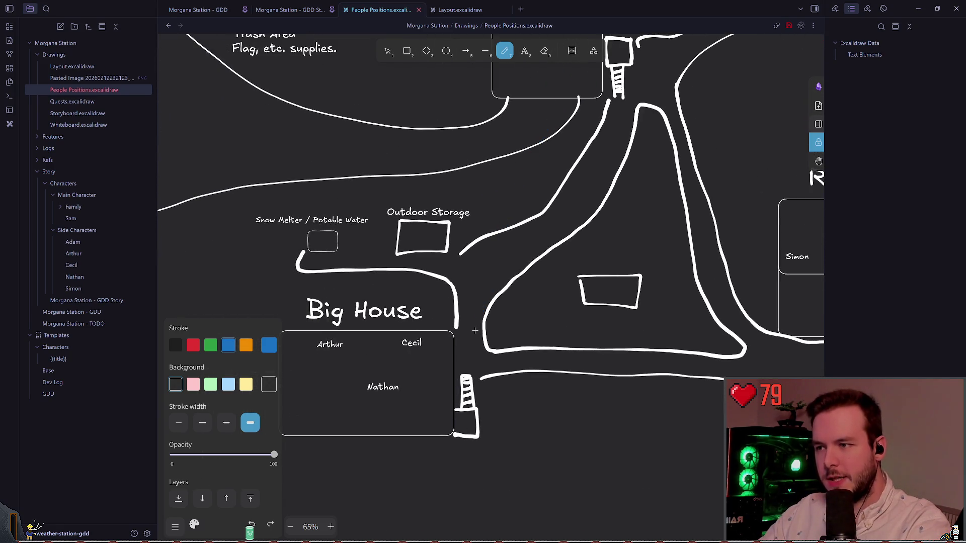
pyautogui.moveTo(475, 331); pyautogui.dragTo(560, 63)
pyautogui.moveTo(471, 332); pyautogui.dragTo(557, 63)
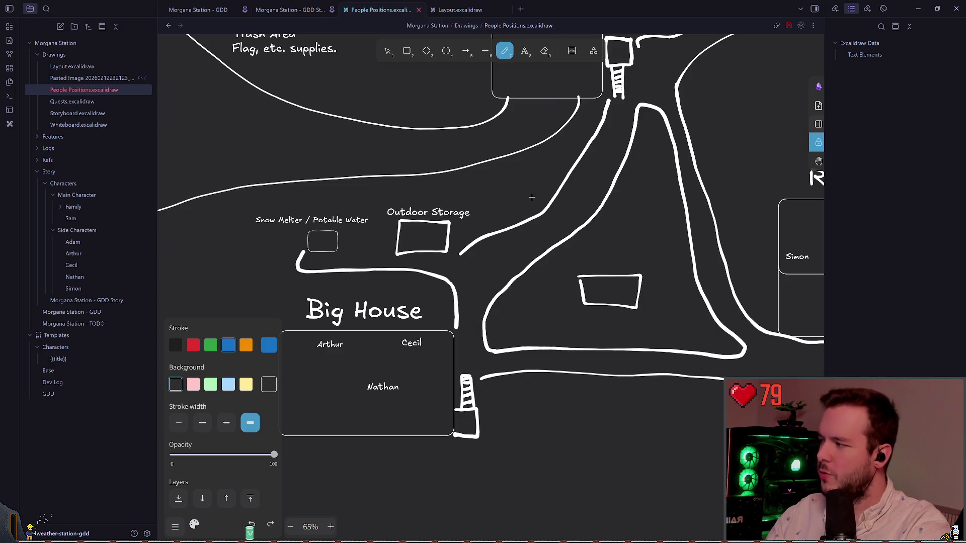
pyautogui.scroll(1, 513, 201)
pyautogui.moveTo(470, 341); pyautogui.dragTo(562, 89)
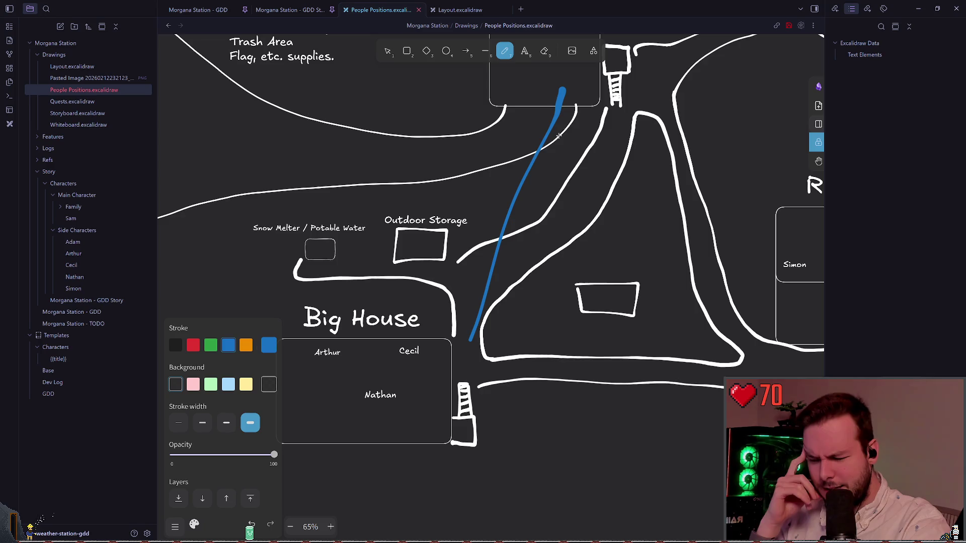
pyautogui.hscroll(1, 504, 151)
pyautogui.hscroll(2, 504, 151)
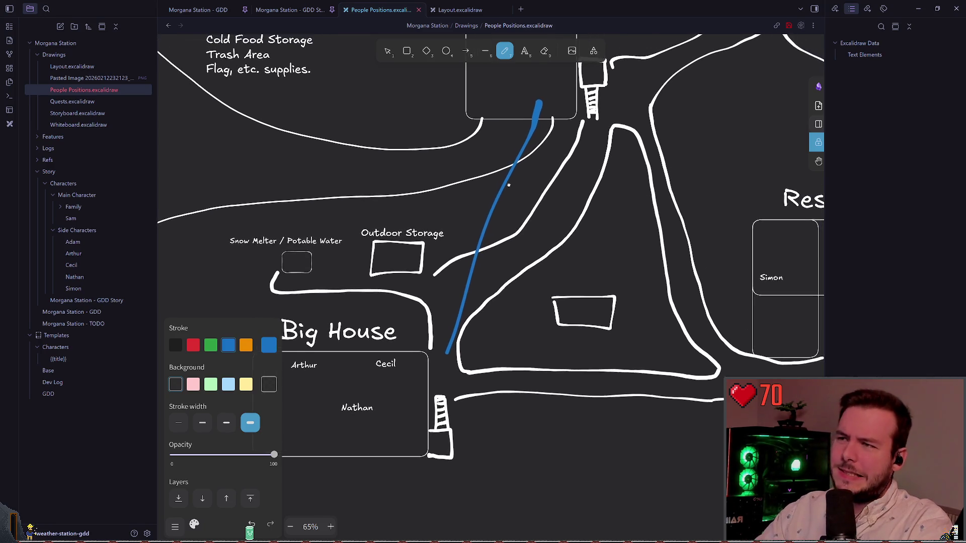
pyautogui.hotkey('ctrl', 'z')
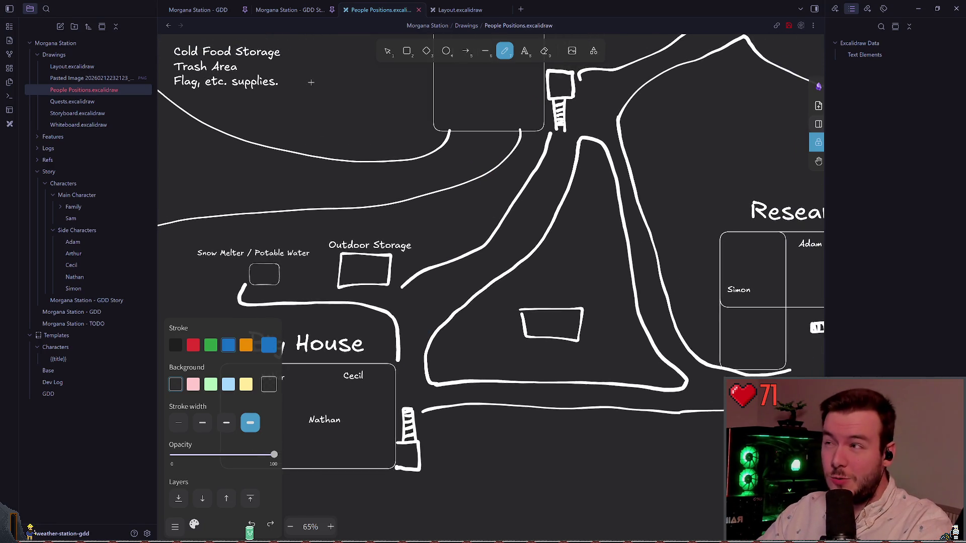
# Circle the Arthur and Nathan labels in blue several times, undoing every loop
pyautogui.hscroll(-3, 480, 207)
pyautogui.scroll(-1, 480, 206)
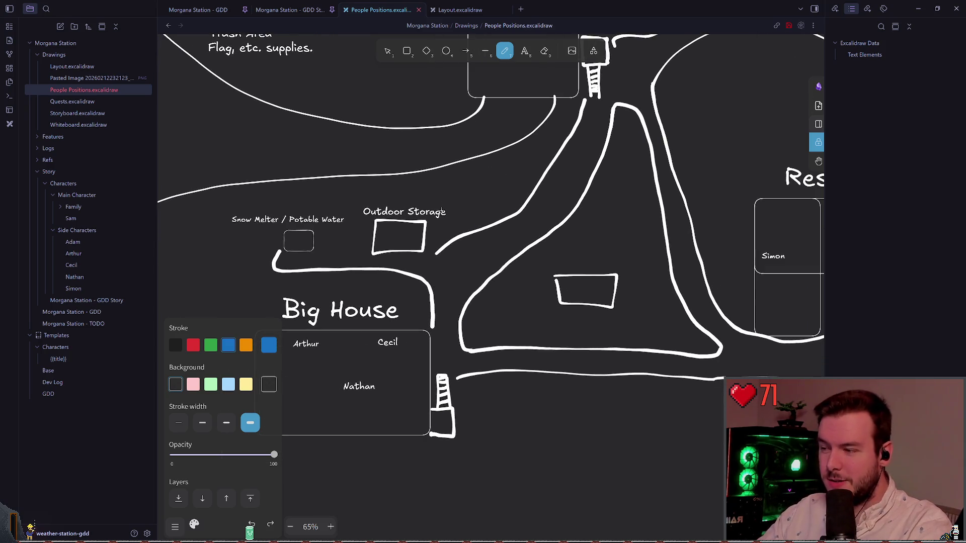
pyautogui.scroll(-1, 414, 308)
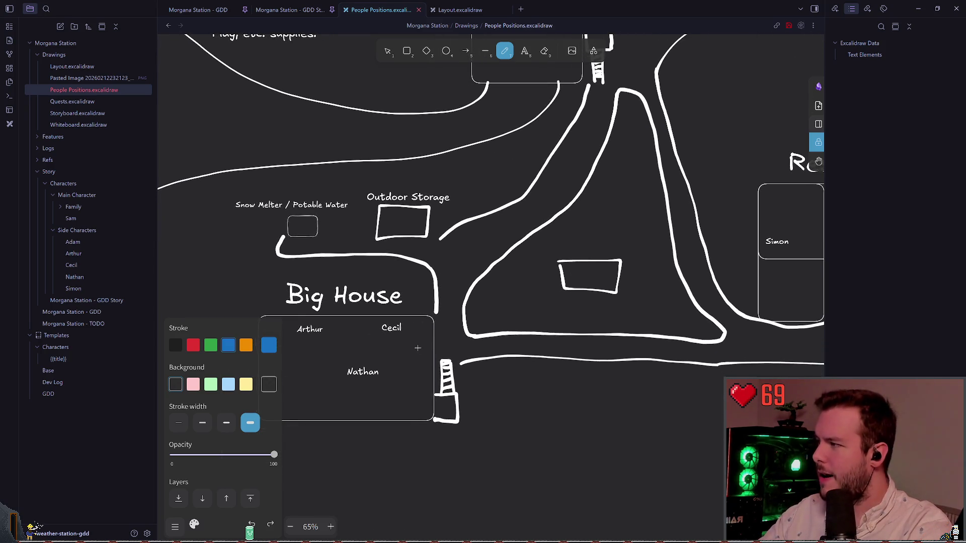
pyautogui.moveTo(324, 321); pyautogui.dragTo(295, 325)
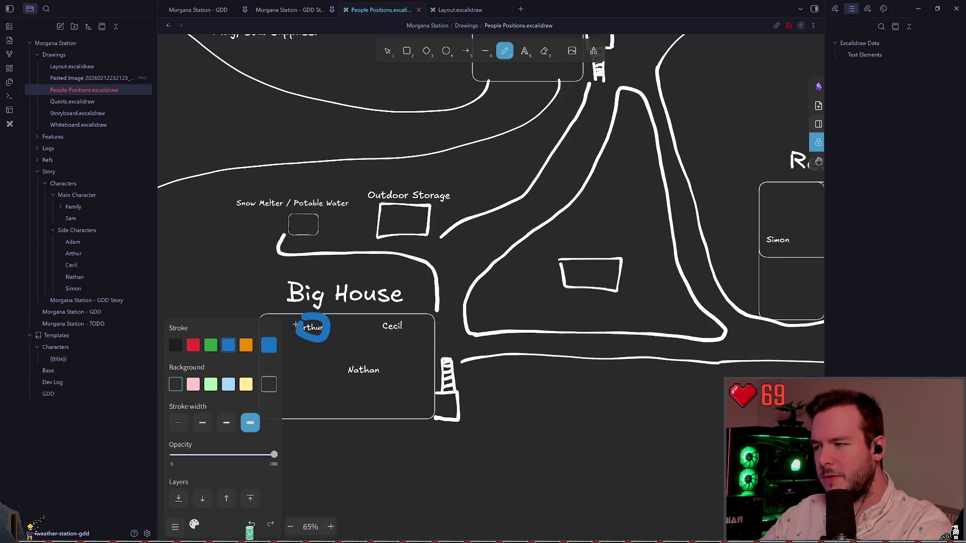
pyautogui.hotkey('ctrl', 'z')
pyautogui.moveTo(354, 356); pyautogui.dragTo(358, 355)
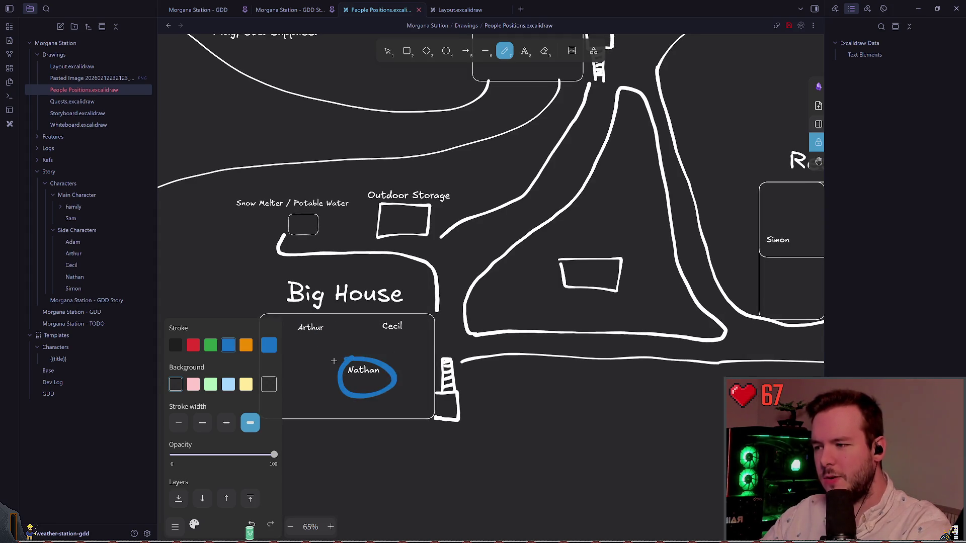
pyautogui.hotkey('ctrl', 'z')
pyautogui.moveTo(317, 316)
pyautogui.mouseDown()
pyautogui.moveTo(294, 327)
pyautogui.moveTo(311, 315)
pyautogui.moveTo(317, 342)
pyautogui.moveTo(296, 309)
pyautogui.mouseUp()
pyautogui.hotkey('ctrl', 'z')
pyautogui.hotkey('ctrl', 'z')
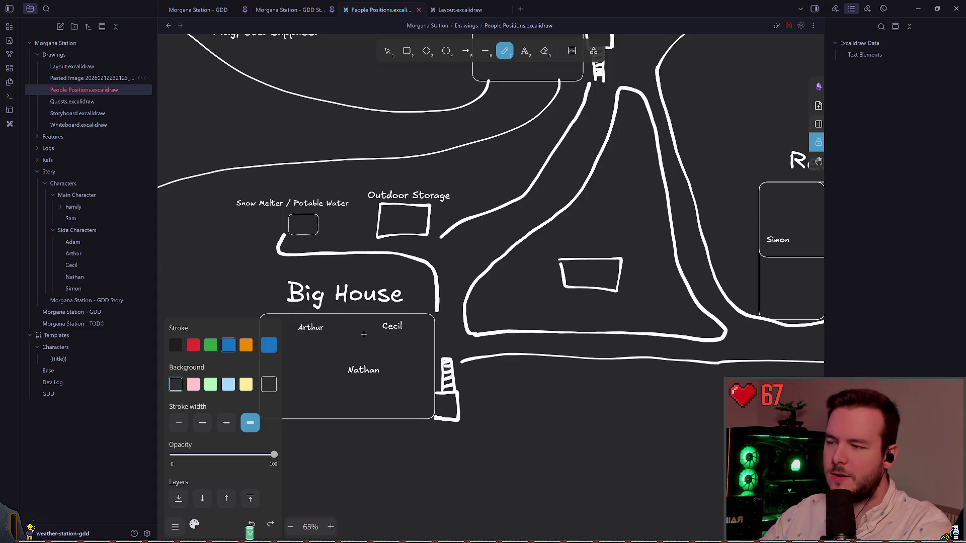
pyautogui.moveTo(395, 362)
pyautogui.mouseDown()
pyautogui.moveTo(352, 347)
pyautogui.moveTo(383, 361)
pyautogui.mouseUp()
pyautogui.hotkey('ctrl', 'z')
pyautogui.hotkey('ctrl', 'z')
pyautogui.scroll(1, 334, 404)
pyautogui.hotkey('ctrl', 'z')
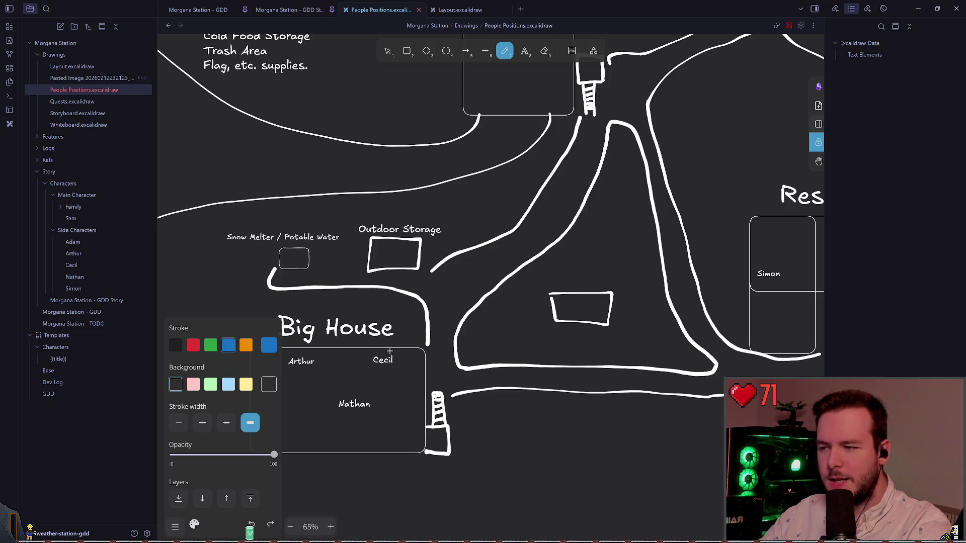
# Draw and undo a blue route from Cecil to the top building, then return to the GDD Story note
pyautogui.scroll(1, 384, 361)
pyautogui.moveTo(381, 404)
pyautogui.mouseDown()
pyautogui.moveTo(511, 196)
pyautogui.moveTo(501, 149)
pyautogui.mouseUp()
pyautogui.hotkey('ctrl', 'z')
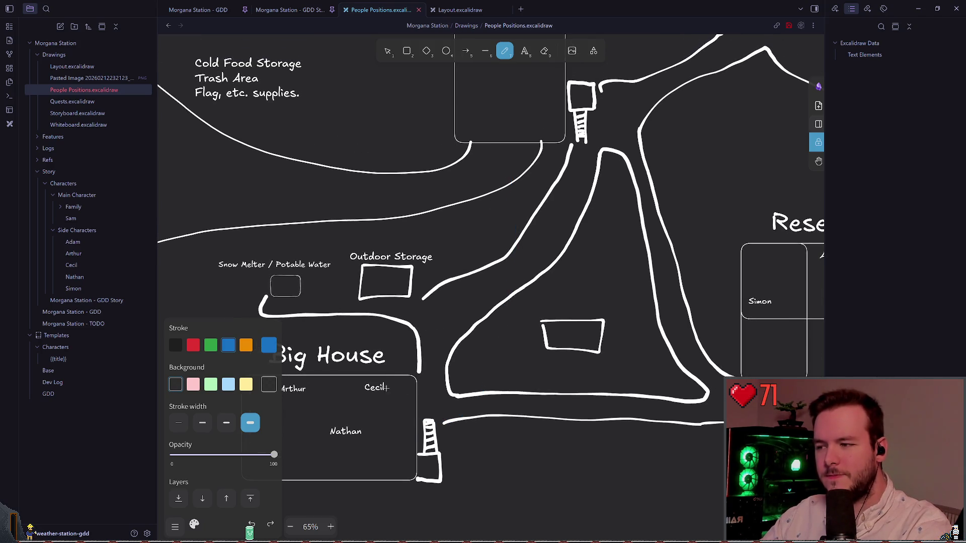
pyautogui.moveTo(386, 386); pyautogui.dragTo(491, 133)
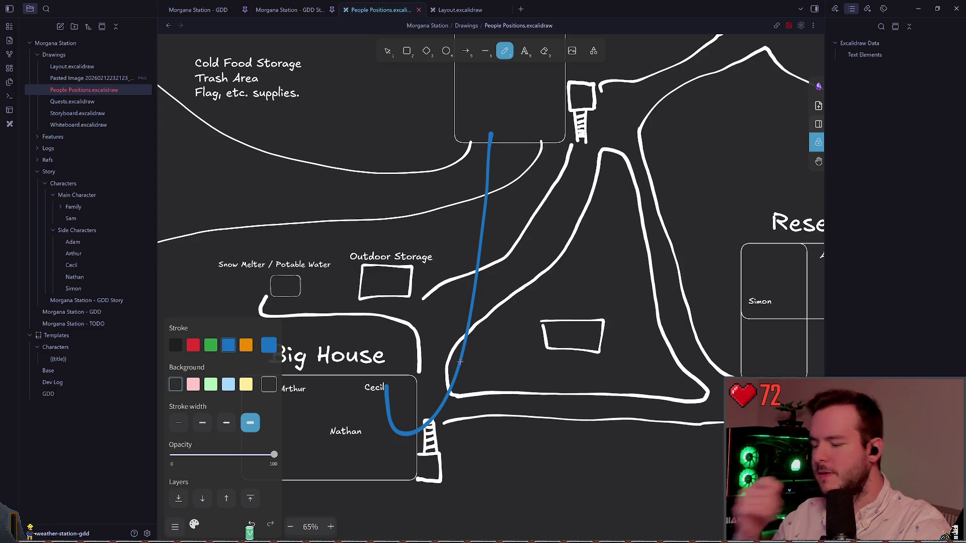
pyautogui.hotkey('ctrl', 'z')
pyautogui.click(460, 10)
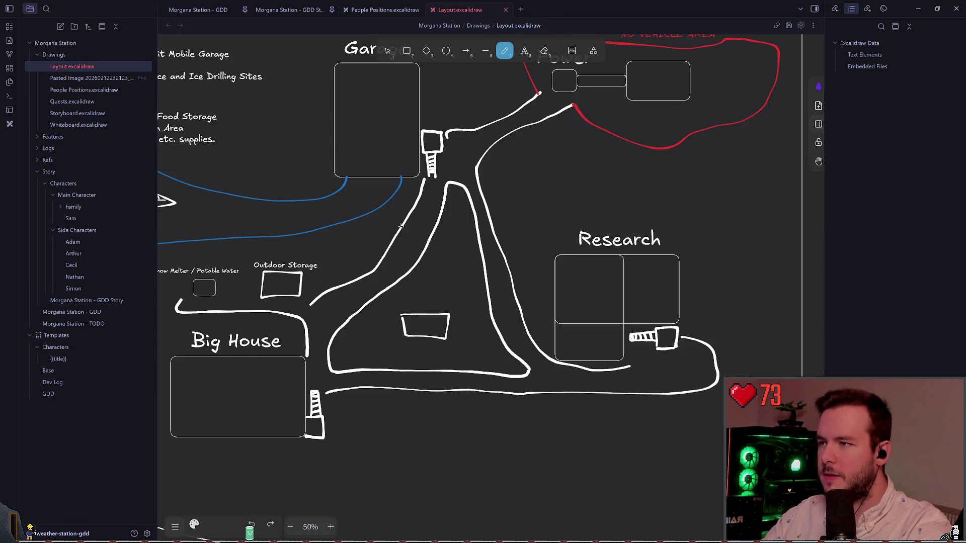
pyautogui.click(290, 10)
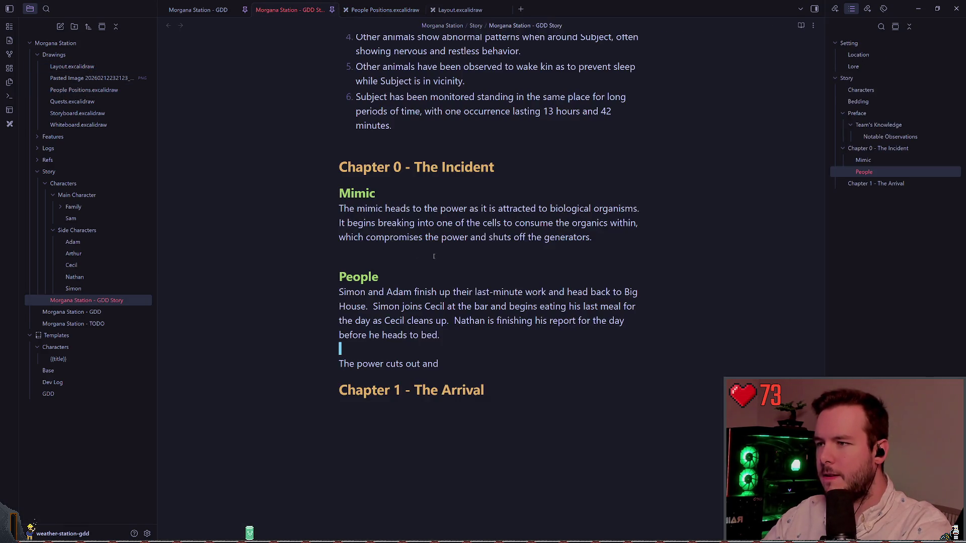
# Paste a copy of the Chapter 0 section under a new '# OLD' heading below Chapter 1 and fold it
pyautogui.click(385, 257)
pyautogui.press('Up')
pyautogui.press('Up')
pyautogui.press('Up')
pyautogui.press('Up')
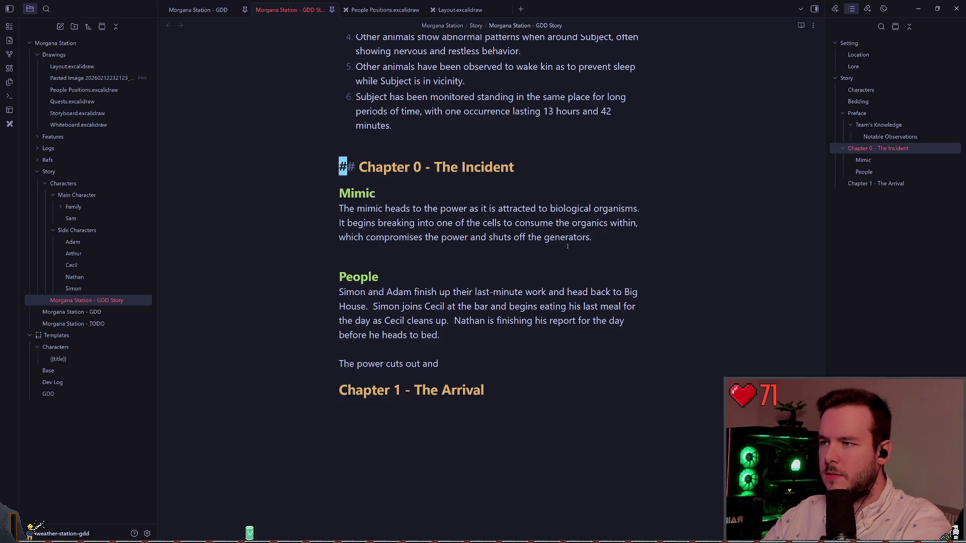
pyautogui.press('End')
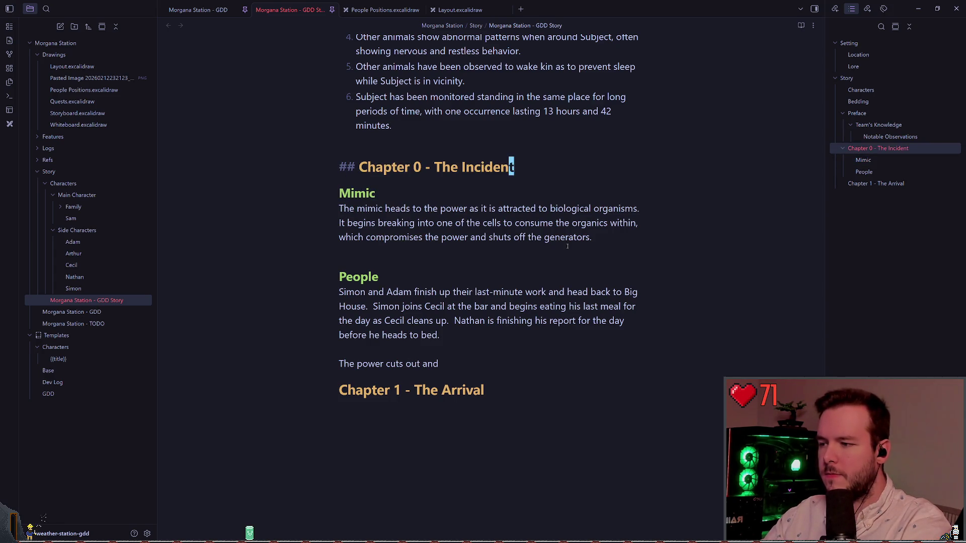
pyautogui.hotkey('ctrl', 'End')
pyautogui.write('# OLD')
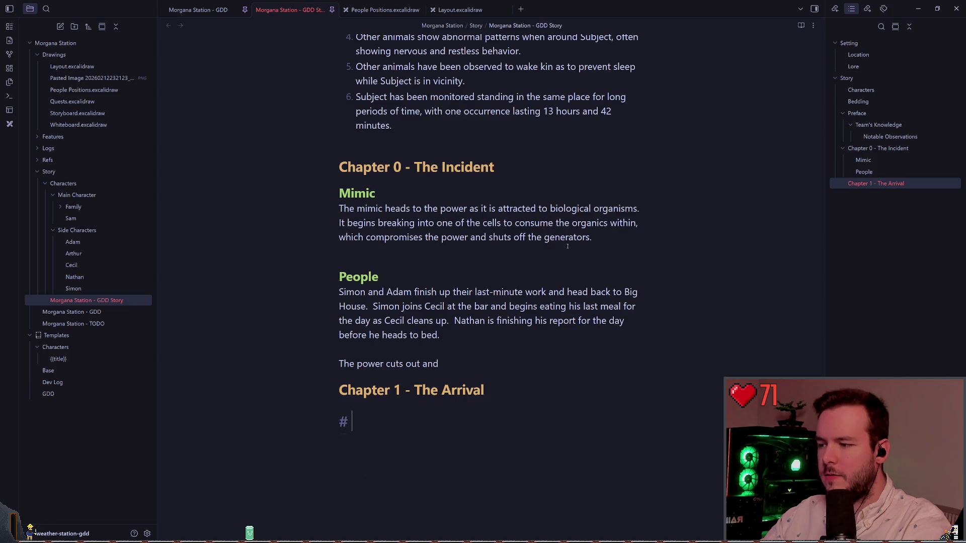
pyautogui.press('Return')
pyautogui.hotkey('ctrl', 'v')
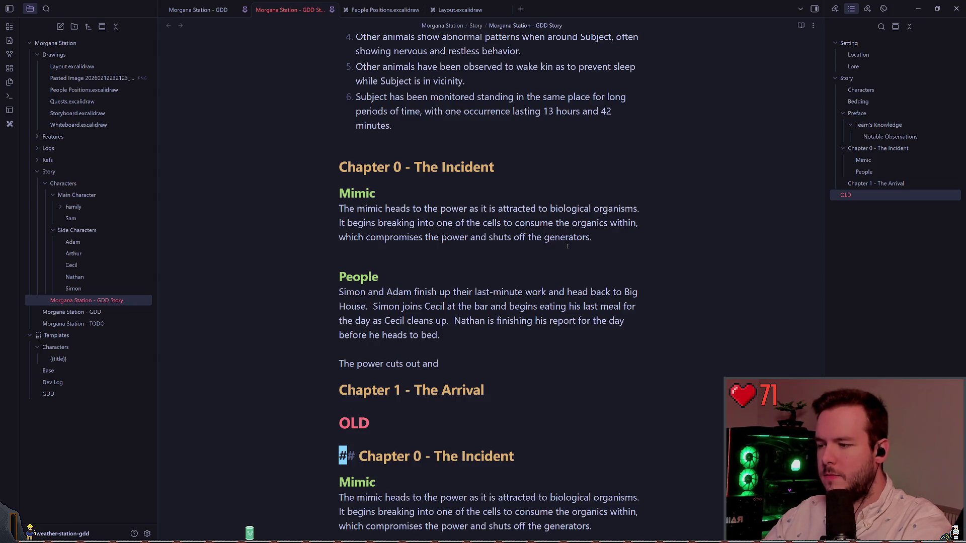
pyautogui.click(334, 423)
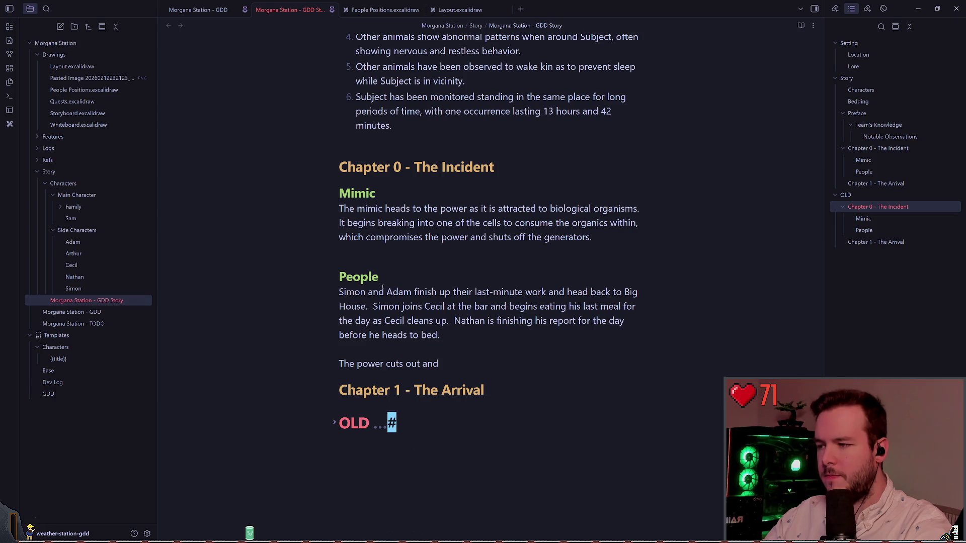
pyautogui.click(387, 208)
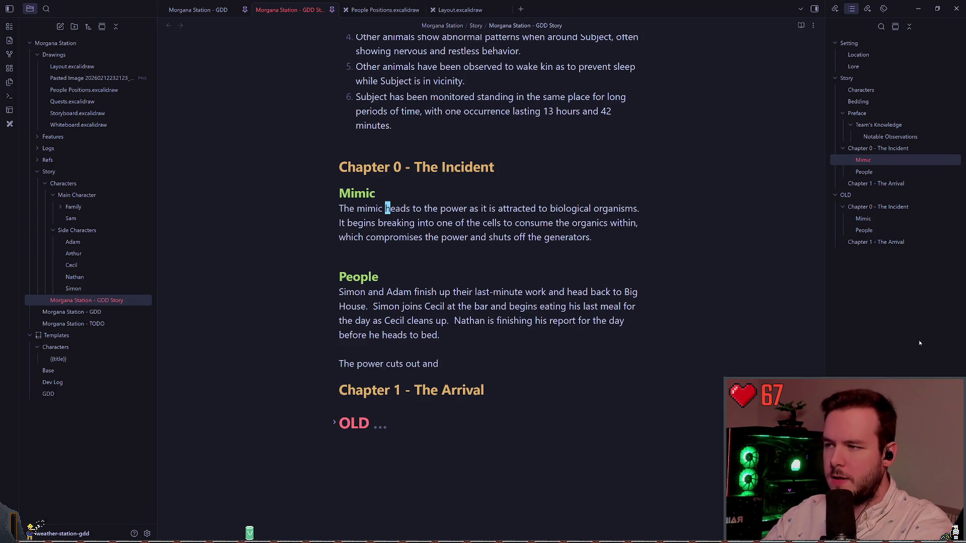
# Replace the old Mimic description with 'enters the Garage and opens the main door to lure someone in.'
pyautogui.hotkey('shift', 'End')
pyautogui.press('BackSpace')
pyautogui.write('enters the ')
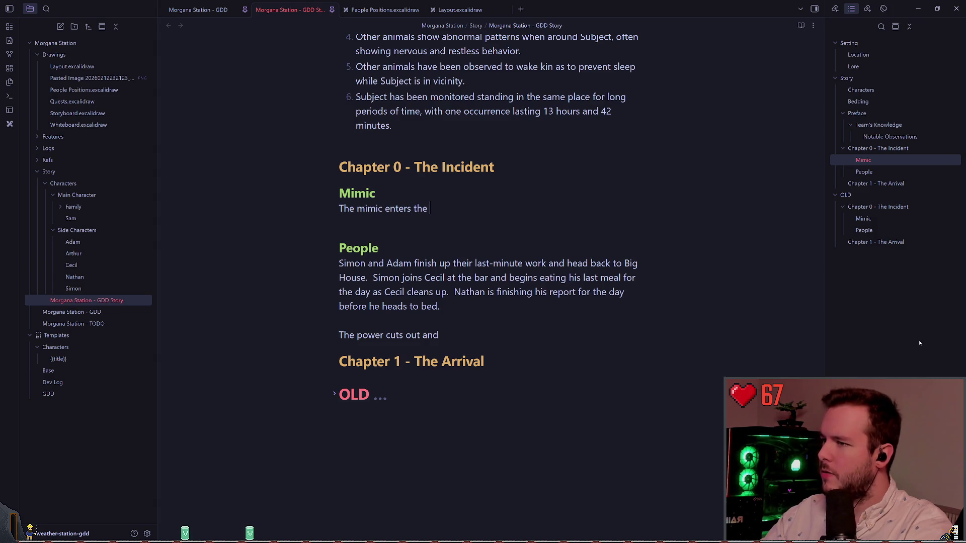
pyautogui.write('Garage through')
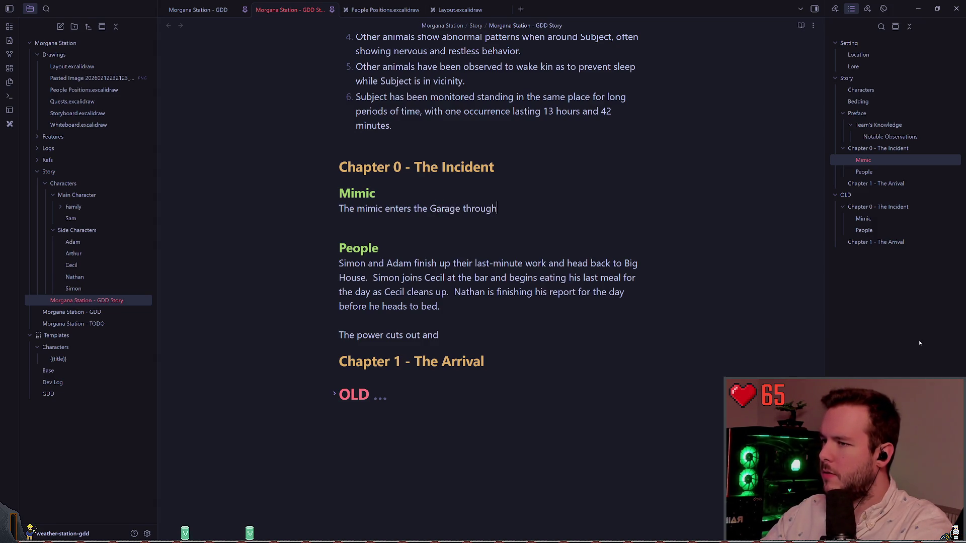
pyautogui.press('BackSpace')
pyautogui.press('BackSpace')
pyautogui.press('BackSpace')
pyautogui.press('BackSpace')
pyautogui.press('BackSpace')
pyautogui.press('BackSpace')
pyautogui.press('BackSpace')
pyautogui.write('and opens t')
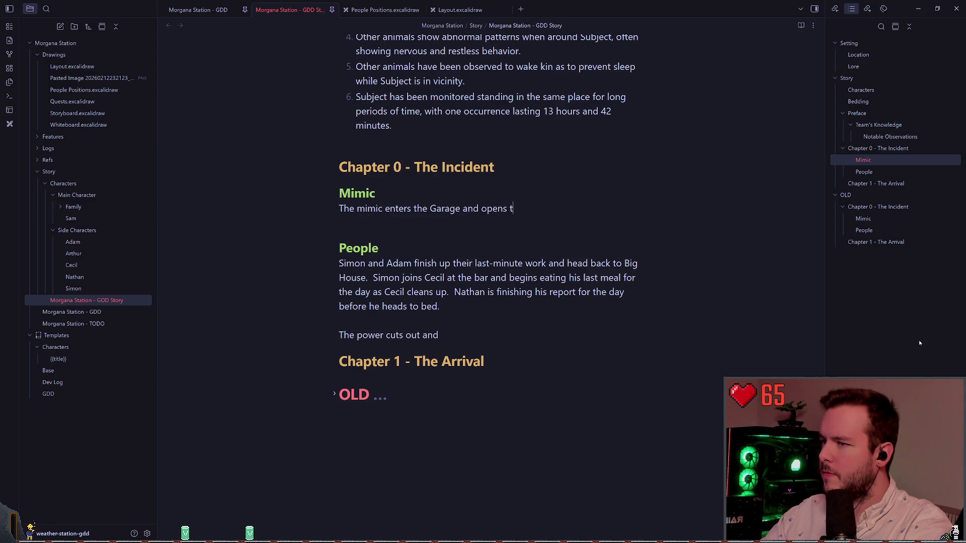
pyautogui.write('he main door to l')
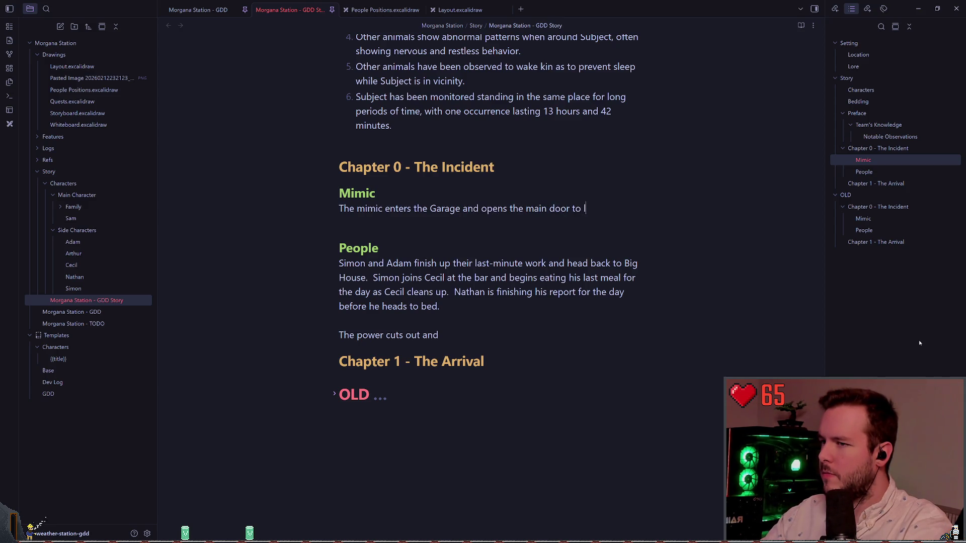
pyautogui.write('ure someone in.')
# Continue the Mimic paragraph, ending with someone shutting the door on their way back to Big House
pyautogui.press('Return')
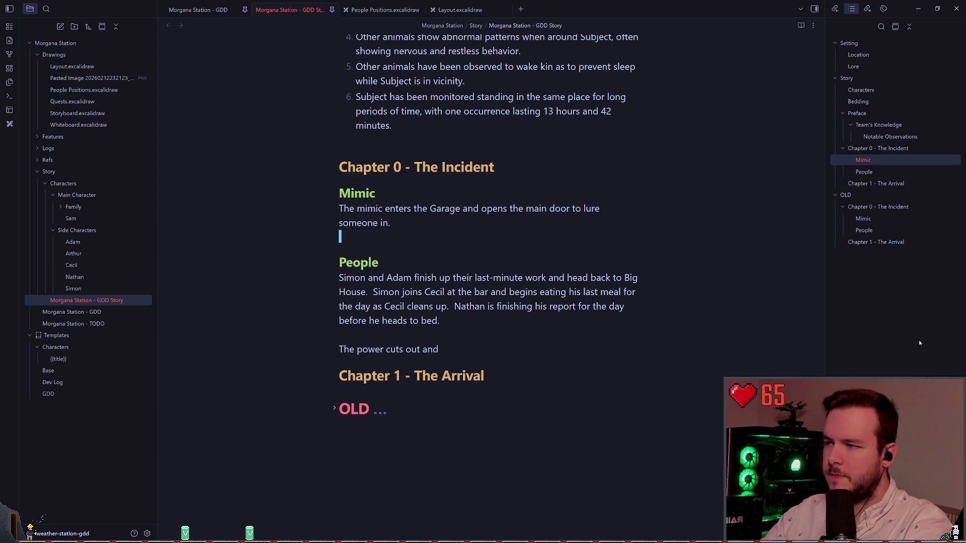
pyautogui.press('BackSpace')
pyautogui.press('BackSpace')
pyautogui.press('BackSpace')
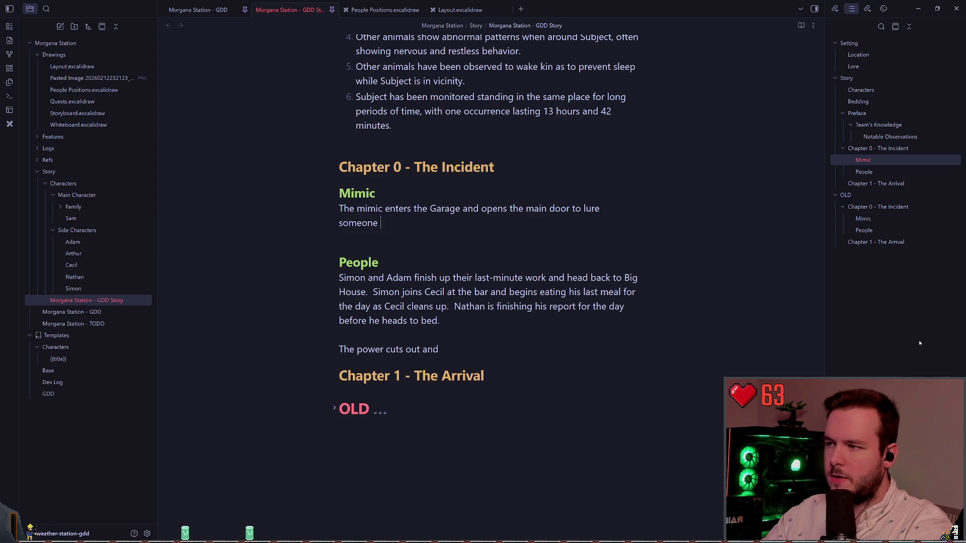
pyautogui.write('one of the people knowi')
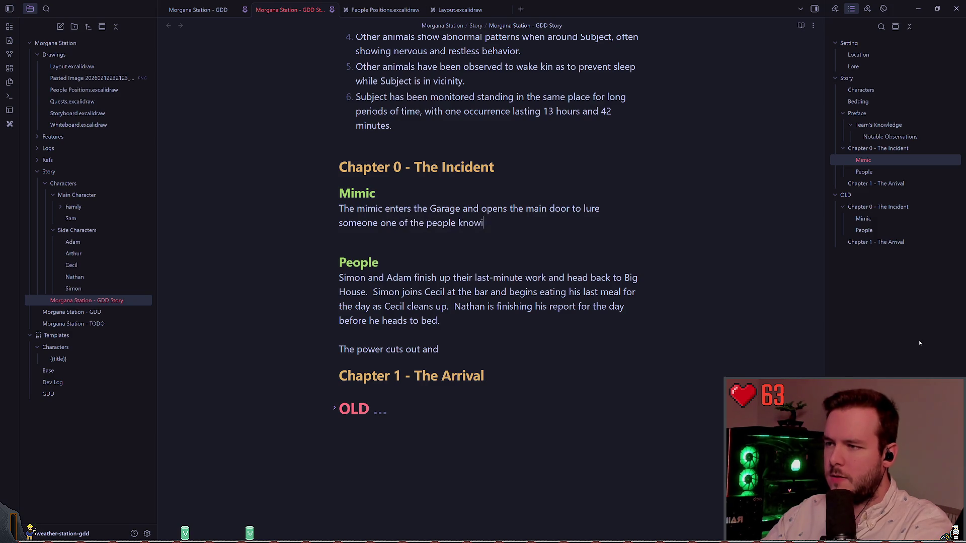
pyautogui.write('ng that ')
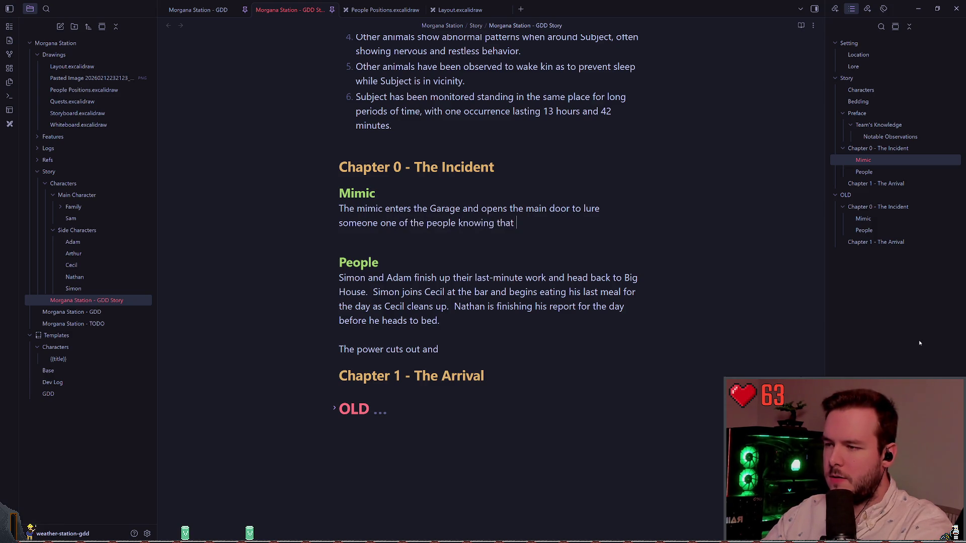
pyautogui.write('Simon and ')
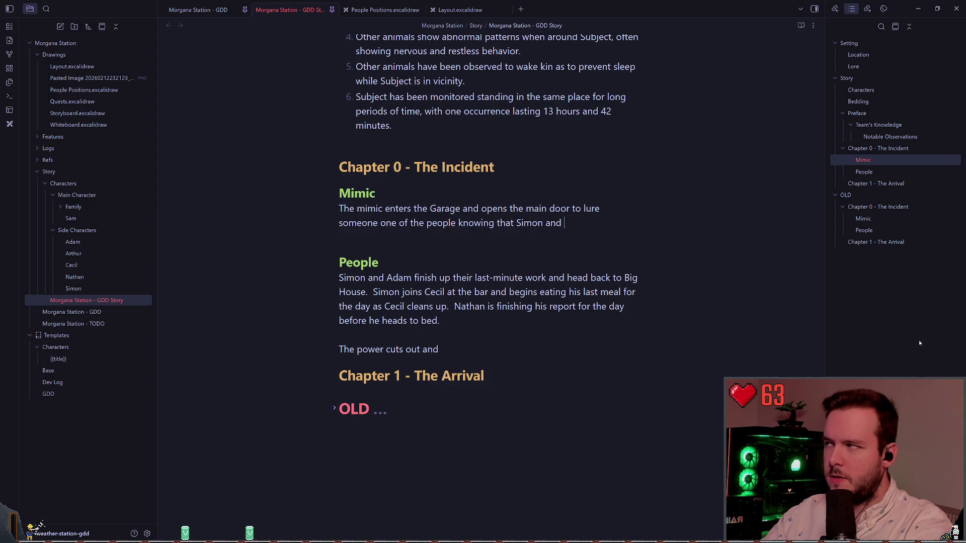
pyautogui.write('Adam are sti')
pyautogui.write('ll in th')
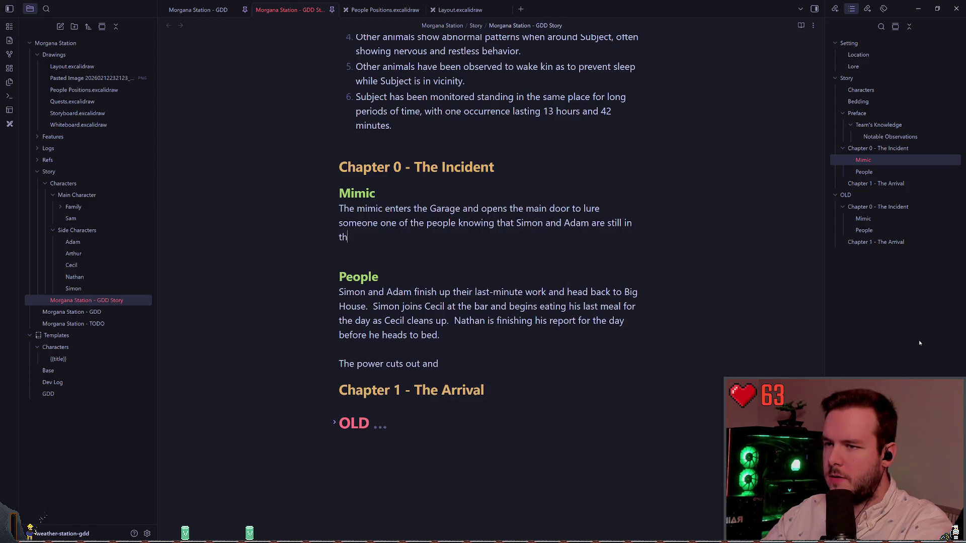
pyautogui.write('e building.  It is hoping to')
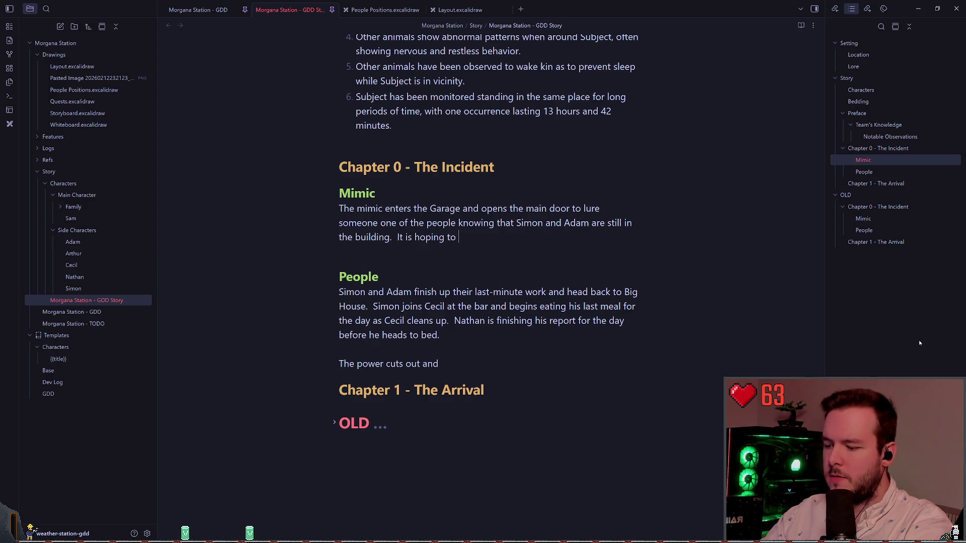
pyautogui.write('cause')
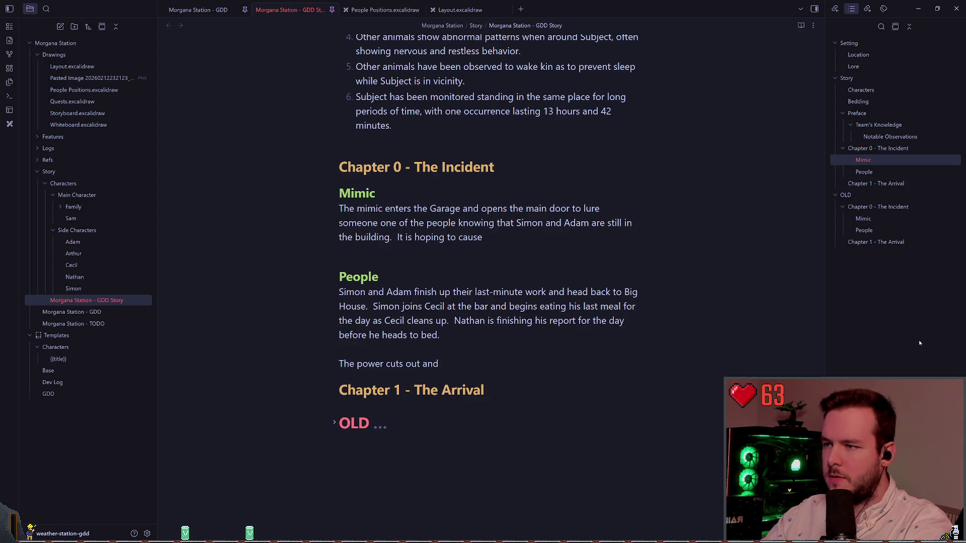
pyautogui.write(' one of the ')
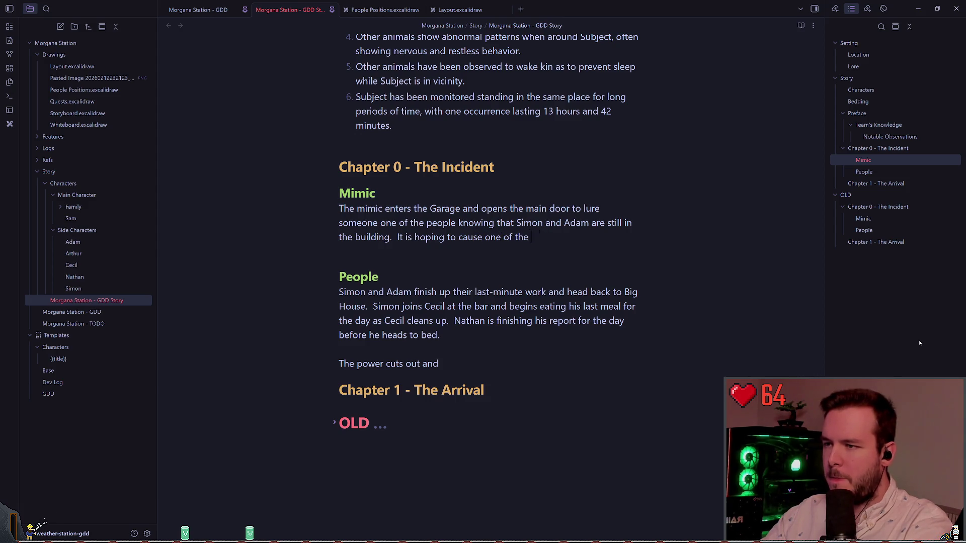
pyautogui.write('m to go')
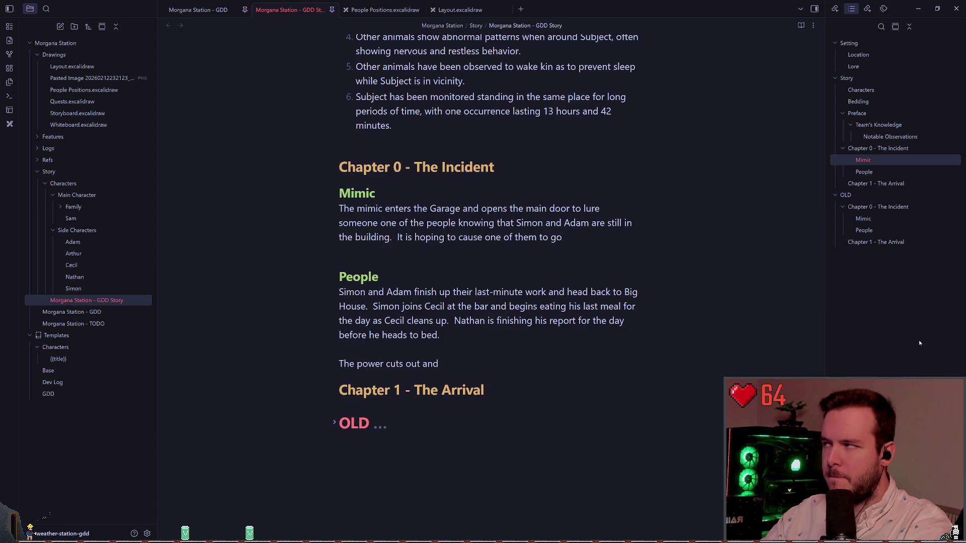
pyautogui.write(' shut the door on their')
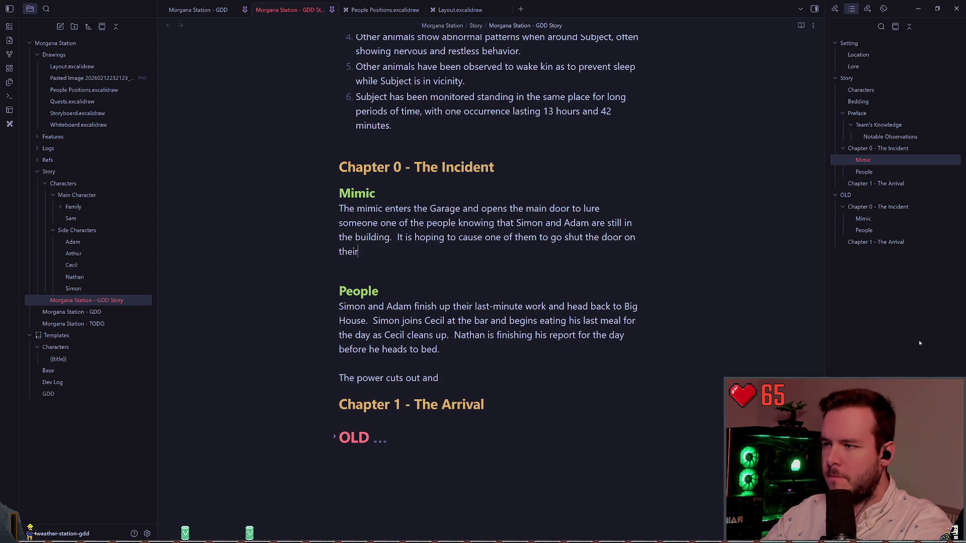
pyautogui.write(' way back to BiG Ho')
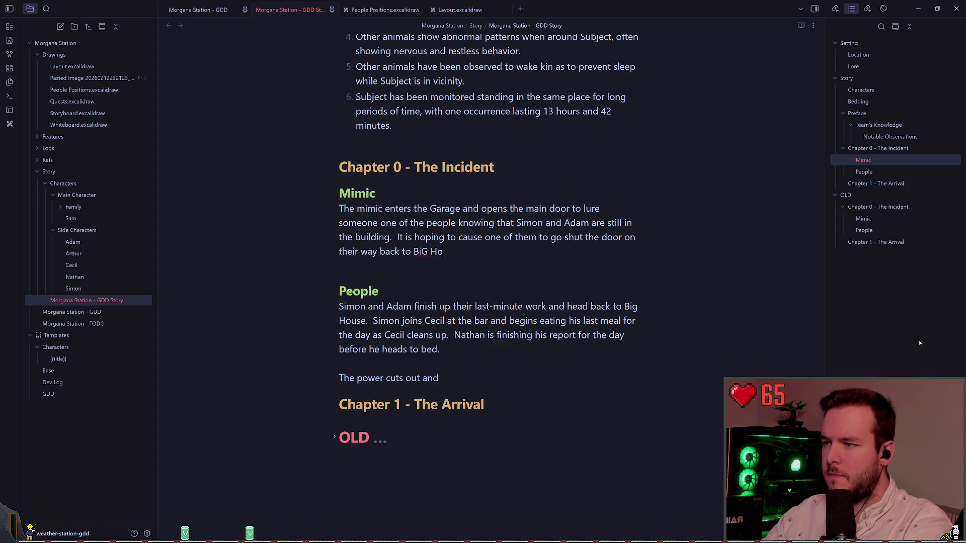
pyautogui.press('BackSpace')
pyautogui.press('BackSpace')
pyautogui.press('BackSpace')
pyautogui.write('g House.')
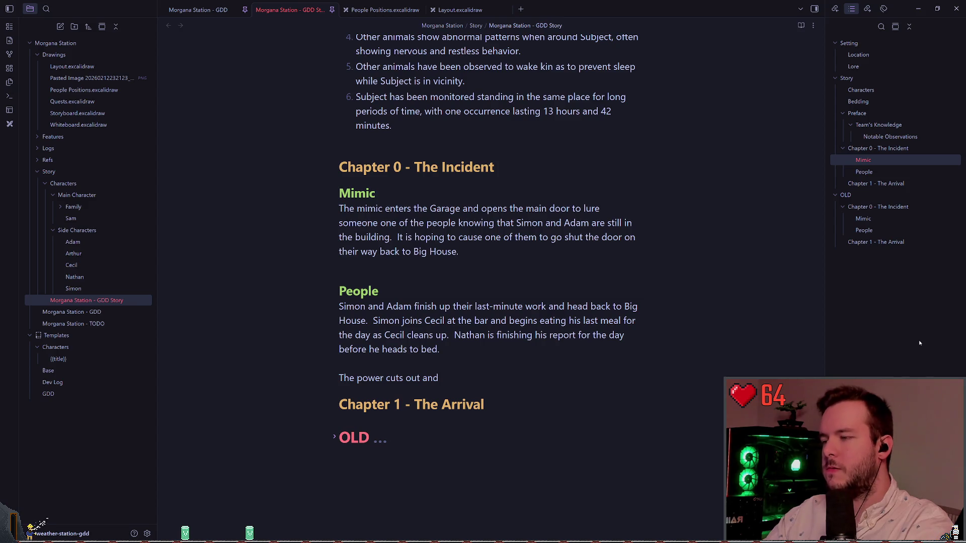
pyautogui.press('Down')
pyautogui.press('Down')
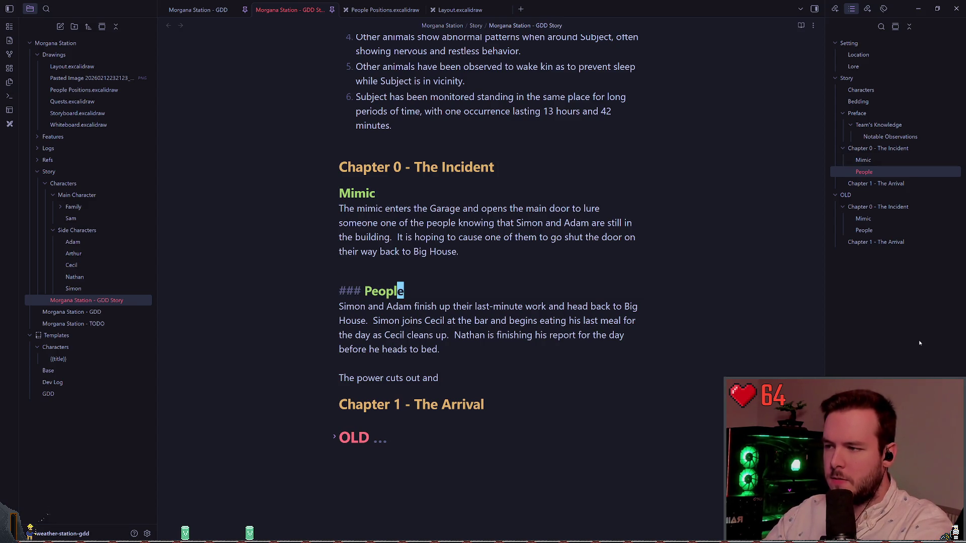
# Extend the People paragraph: they head back to Big House and Adam leaves to shut the Garage's open main door
pyautogui.press('Down')
pyautogui.hotkey('ctrl', 'Right')
pyautogui.hotkey('ctrl', 'Right')
pyautogui.hotkey('ctrl', 'Right')
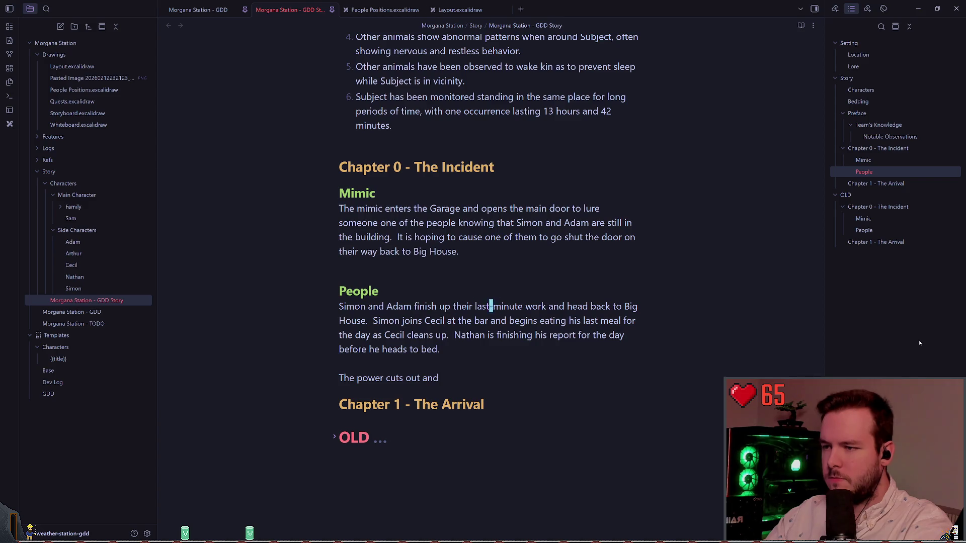
pyautogui.hotkey('ctrl', 'Right')
pyautogui.hotkey('ctrl', 'Right')
pyautogui.hotkey('ctrl', 'Right')
pyautogui.press('Right')
pyautogui.press('Right')
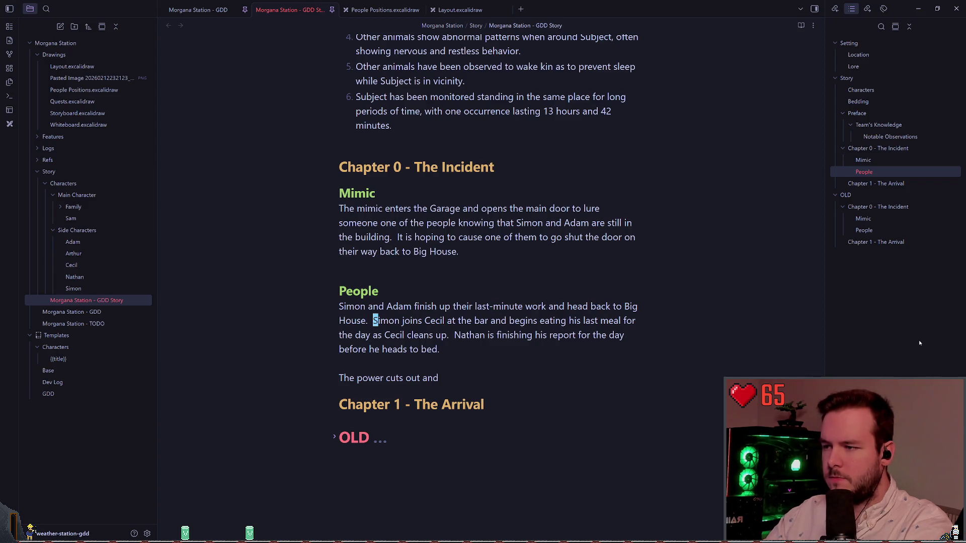
pyautogui.press('w')
pyautogui.press('w')
pyautogui.press('w')
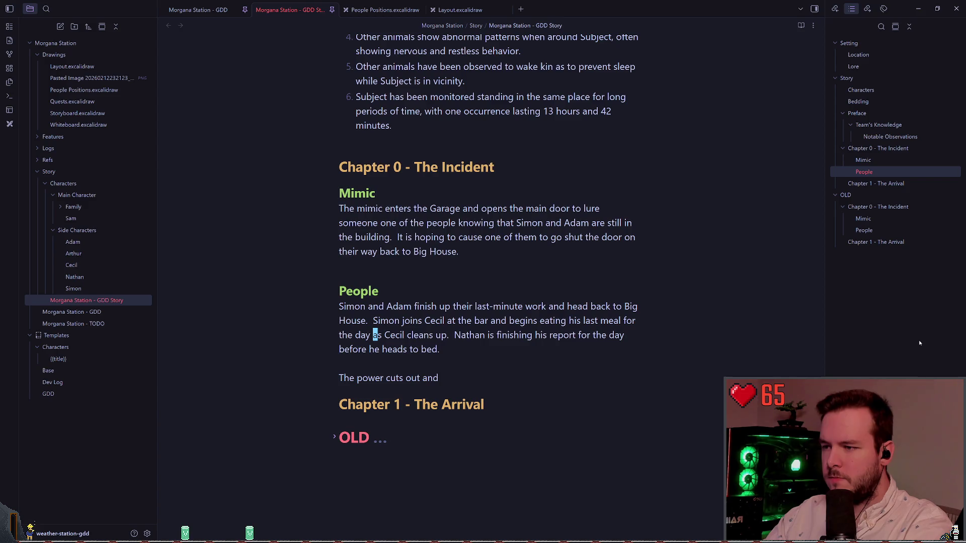
pyautogui.press('w')
pyautogui.press('w')
pyautogui.press('w')
pyautogui.press('w')
pyautogui.press('w')
pyautogui.press('w')
pyautogui.press('w')
pyautogui.press('w')
pyautogui.press('w')
pyautogui.press('w')
pyautogui.press('b')
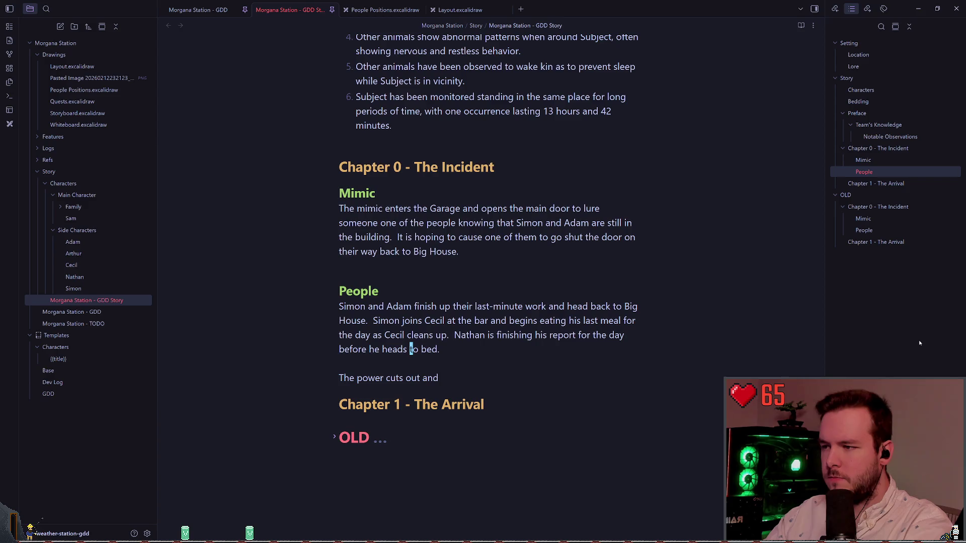
pyautogui.press('b')
pyautogui.press('b')
pyautogui.press('b')
pyautogui.press('b')
pyautogui.press('b')
pyautogui.press('b')
pyautogui.press('b')
pyautogui.press('b')
pyautogui.press('b')
pyautogui.write('work ')
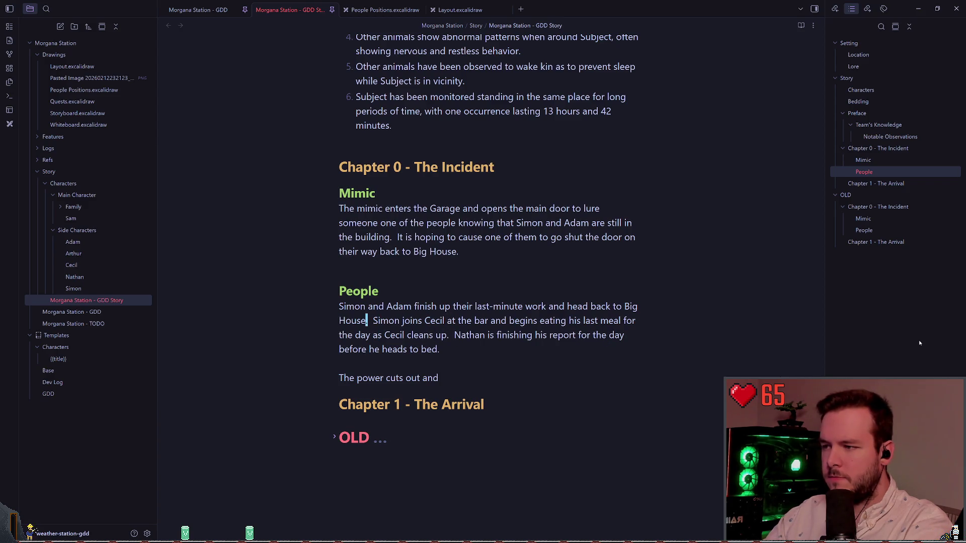
pyautogui.write('and head back to Big House.  ')
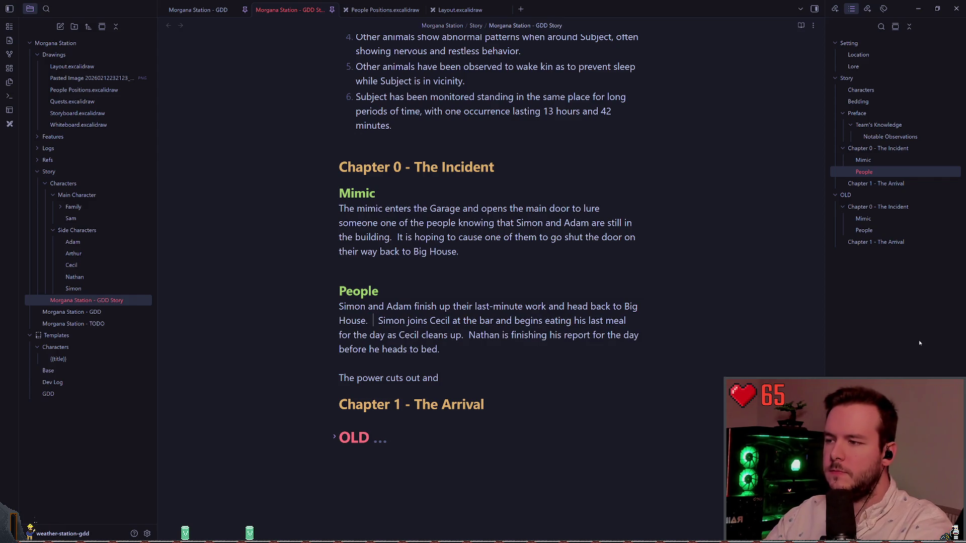
pyautogui.write('Adam notic')
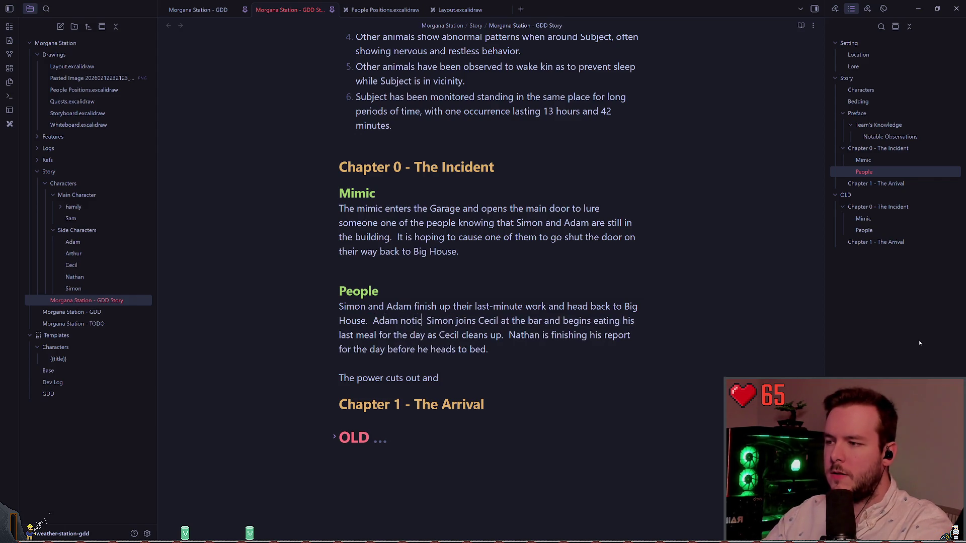
pyautogui.write('es that the')
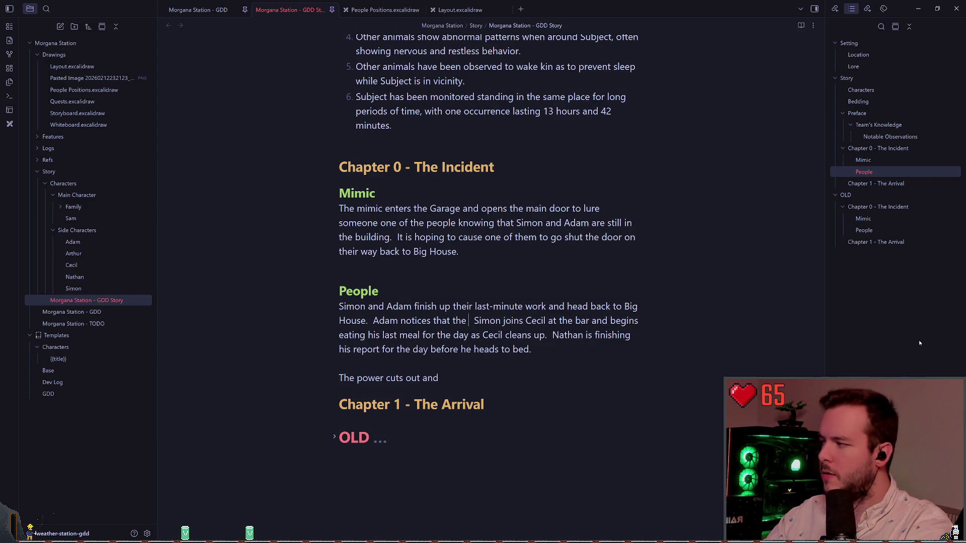
pyautogui.write(' Ga')
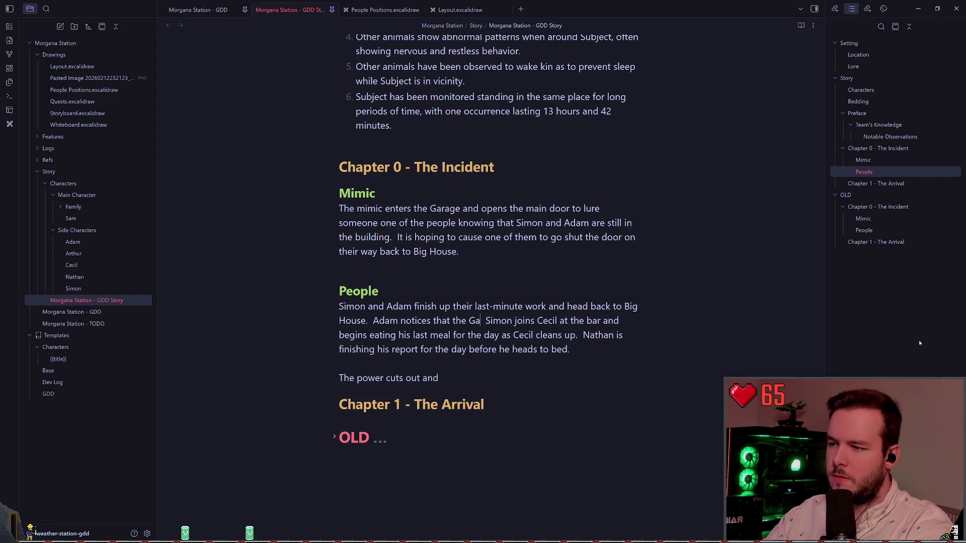
pyautogui.write("rage's main ")
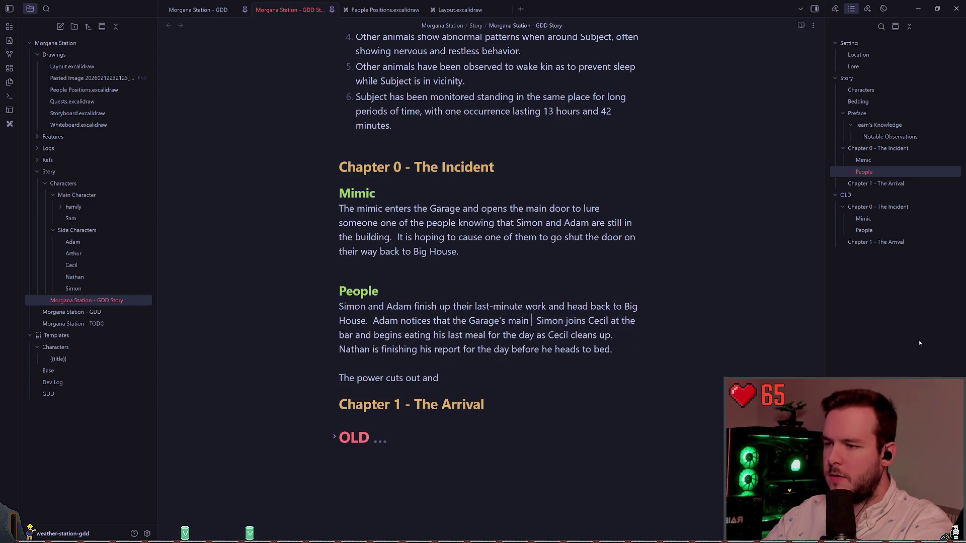
pyautogui.write('door is open.')
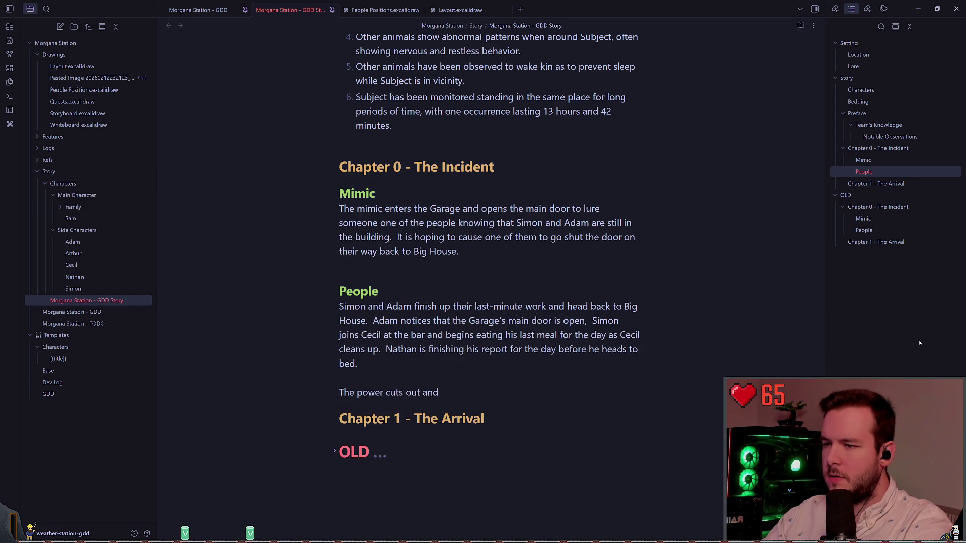
pyautogui.press('BackSpace')
pyautogui.write('and')
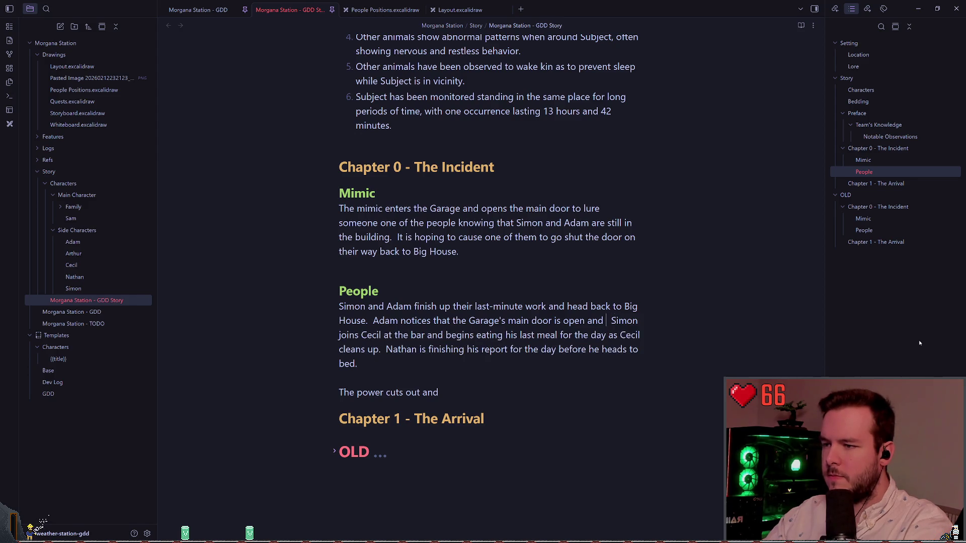
pyautogui.write(' leaves to shut')
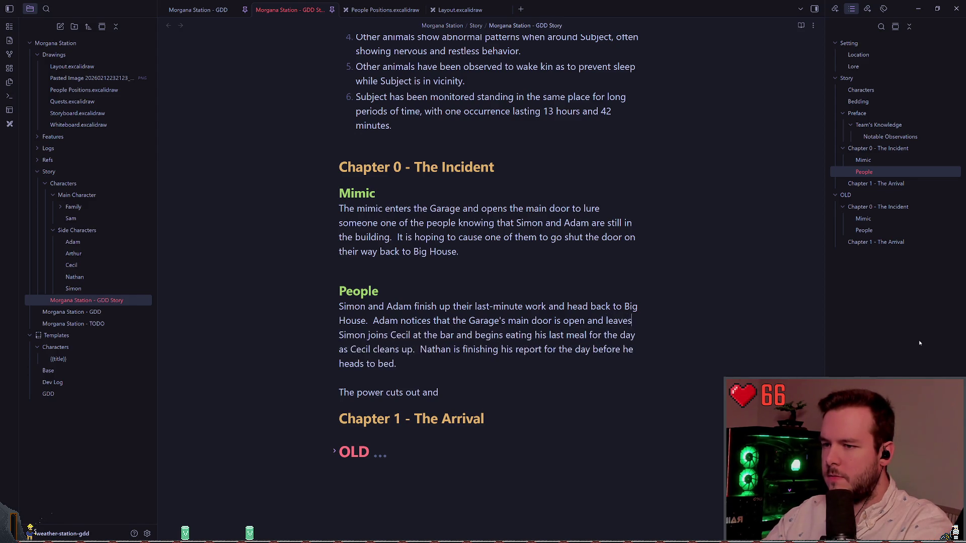
pyautogui.write(' it on the way')
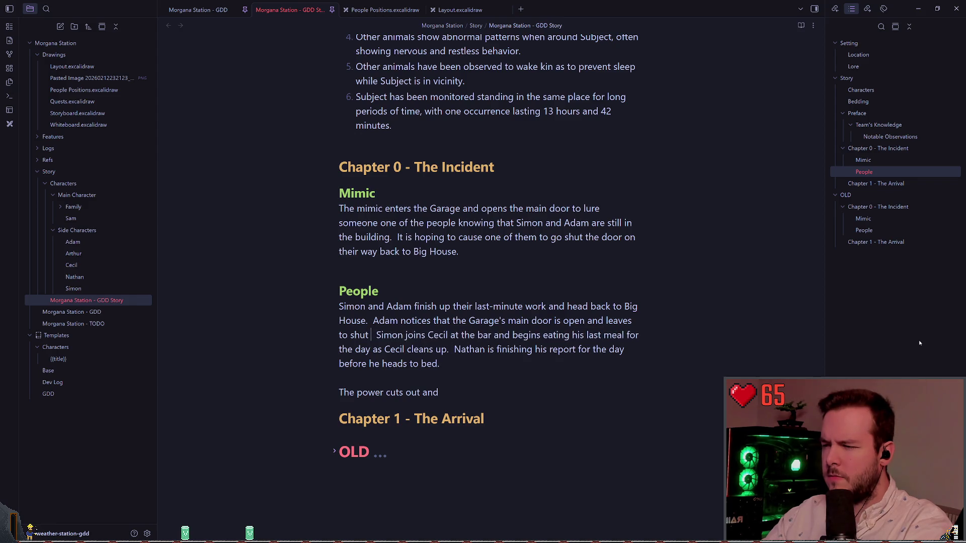
pyautogui.write(' back.')
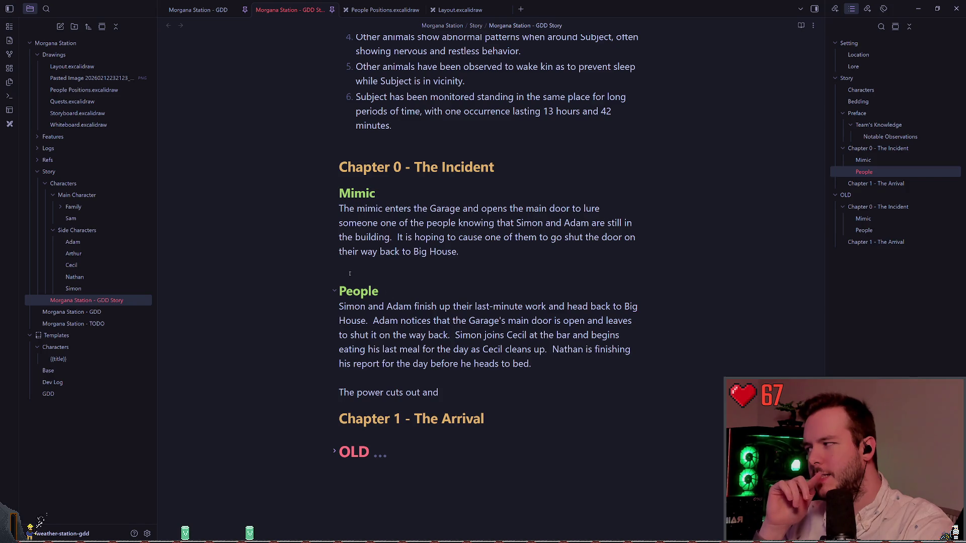
pyautogui.scroll(-1, 347, 265)
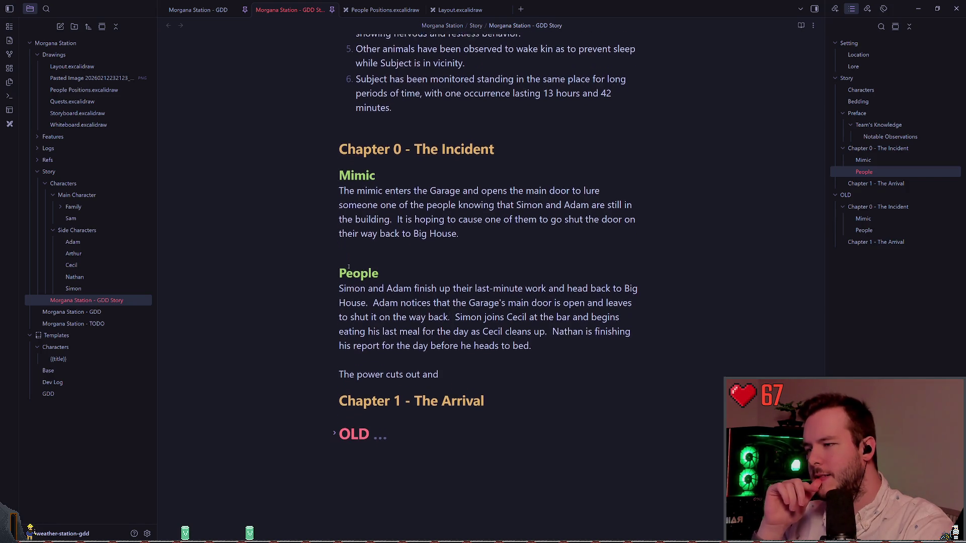
pyautogui.scroll(-1, 349, 265)
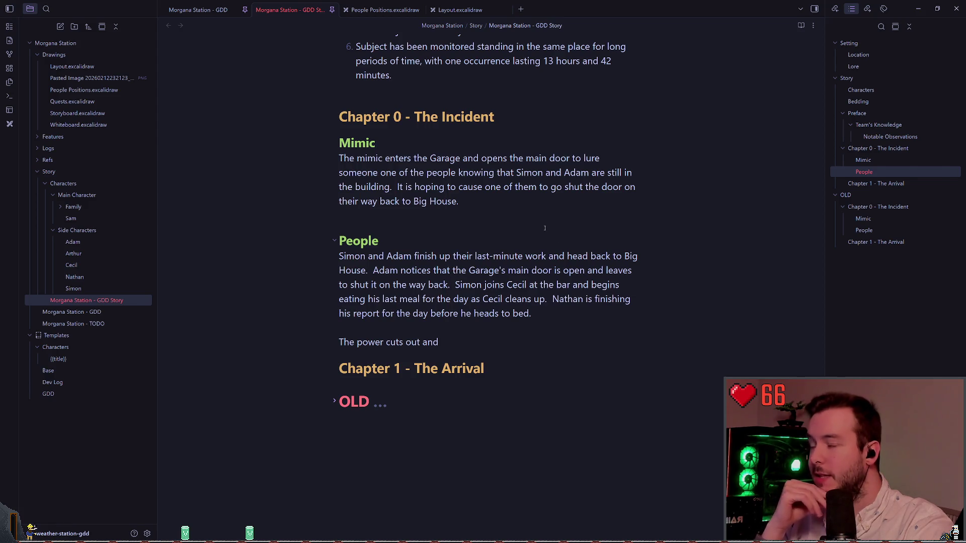
# Switch to the Morgana Station - GDD note and browse its snowy polar station reference photos
pyautogui.hotkey('ctrl', 'shift', 'Tab')
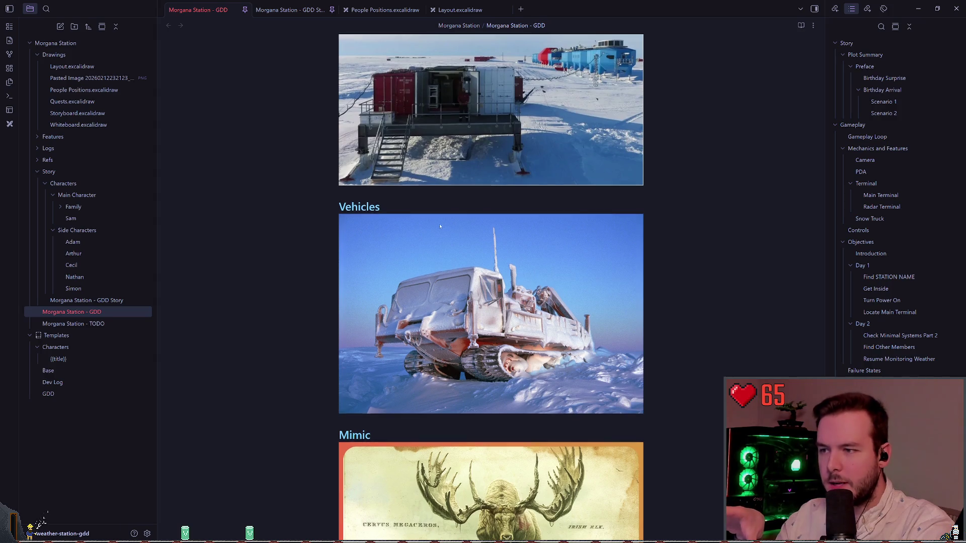
pyautogui.scroll(-3, 439, 227)
pyautogui.scroll(7, 452, 277)
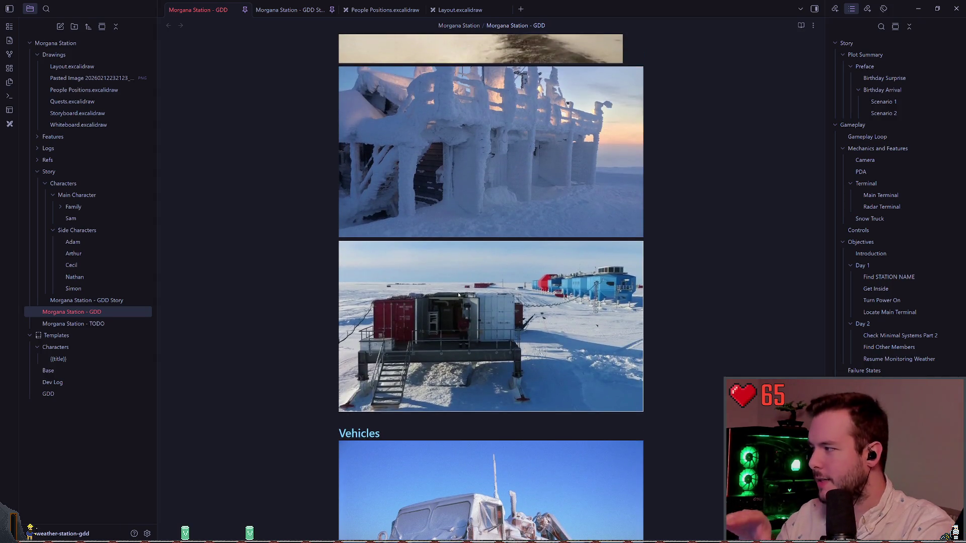
pyautogui.scroll(5, 457, 292)
pyautogui.scroll(-3, 478, 292)
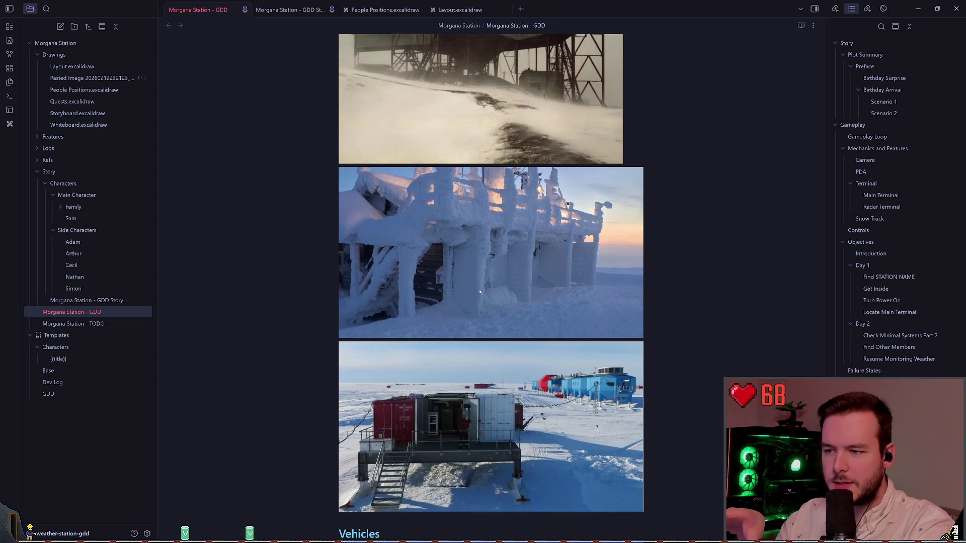
pyautogui.scroll(15, 481, 287)
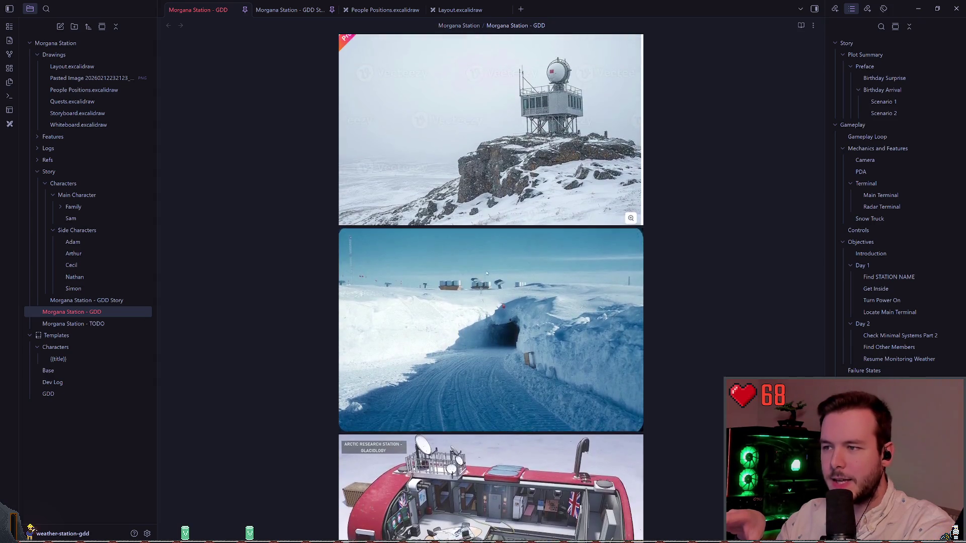
pyautogui.scroll(15, 487, 273)
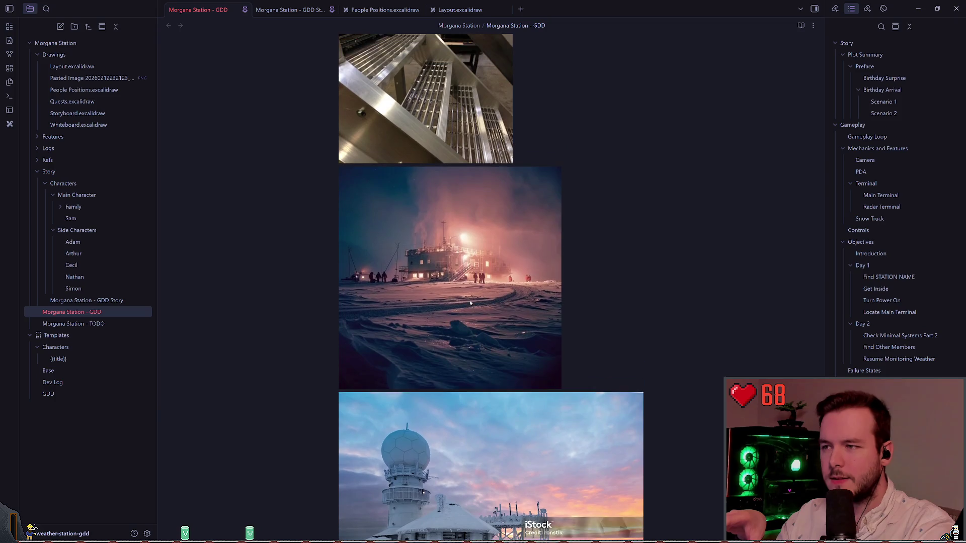
pyautogui.scroll(3, 470, 302)
pyautogui.scroll(10, 503, 315)
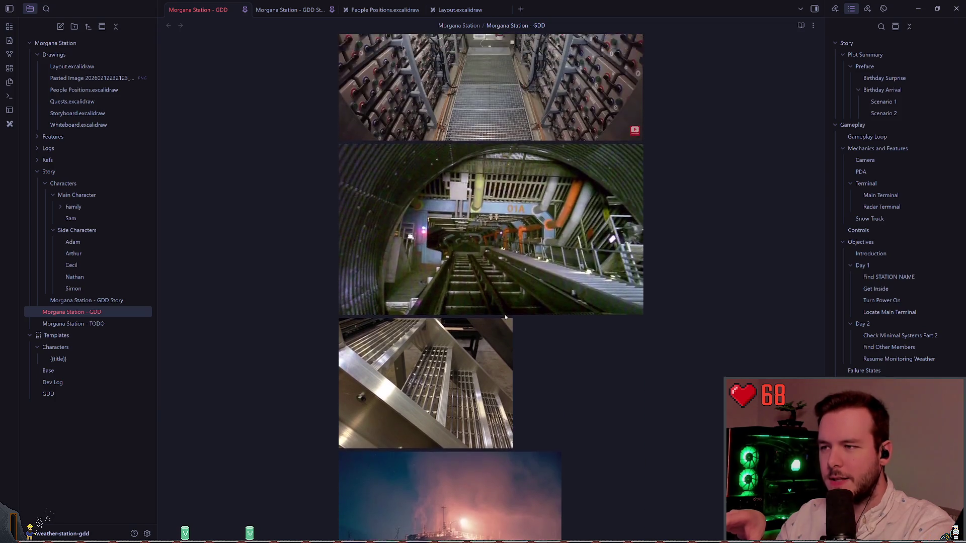
pyautogui.scroll(12, 506, 317)
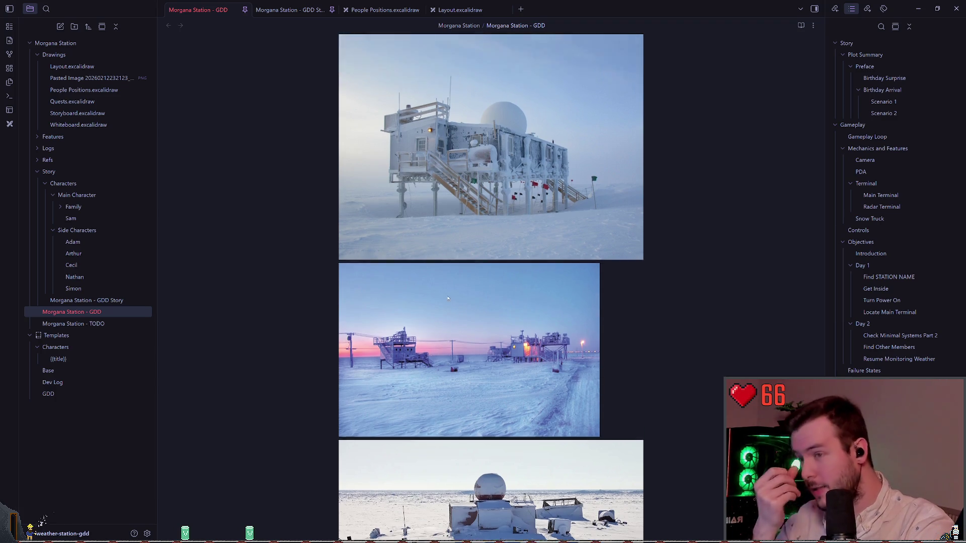
pyautogui.scroll(-5, 448, 298)
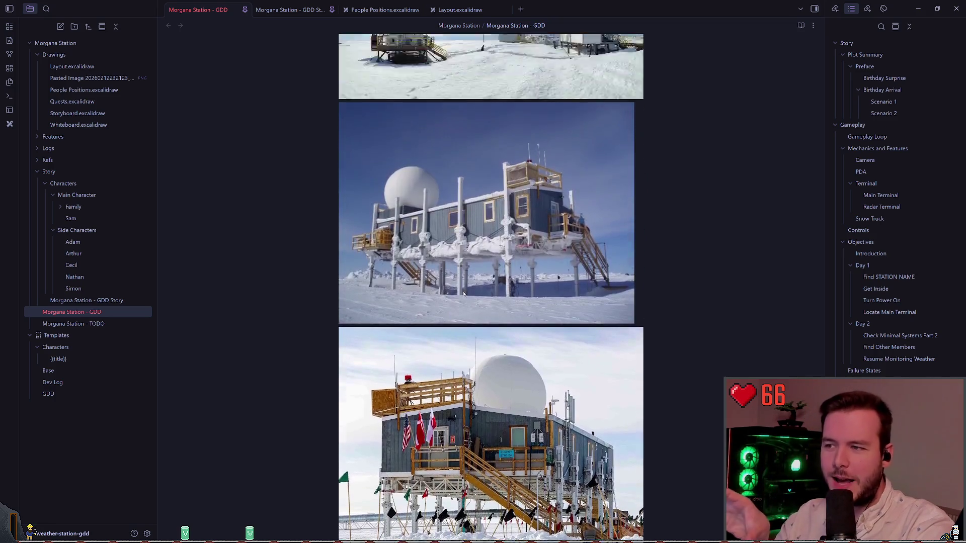
pyautogui.scroll(10, 463, 293)
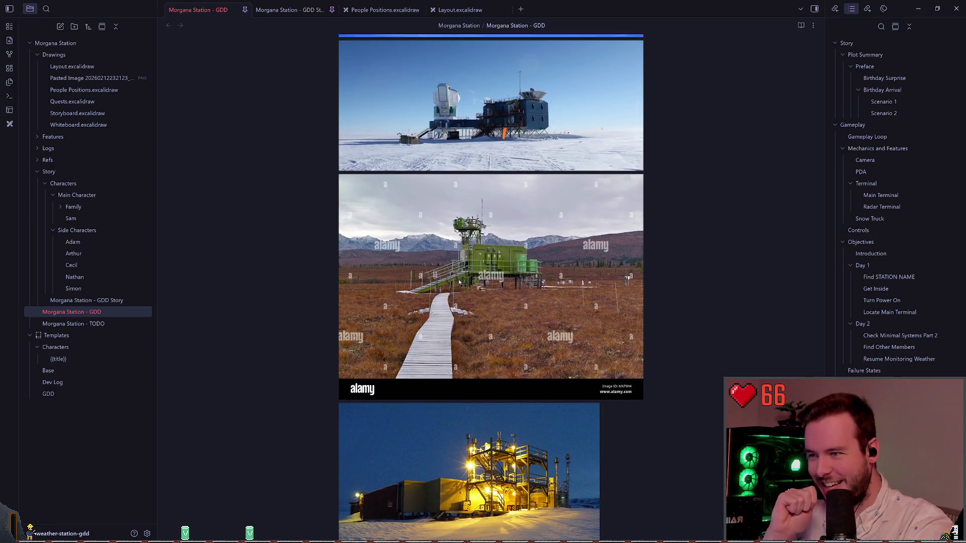
pyautogui.scroll(-10, 459, 282)
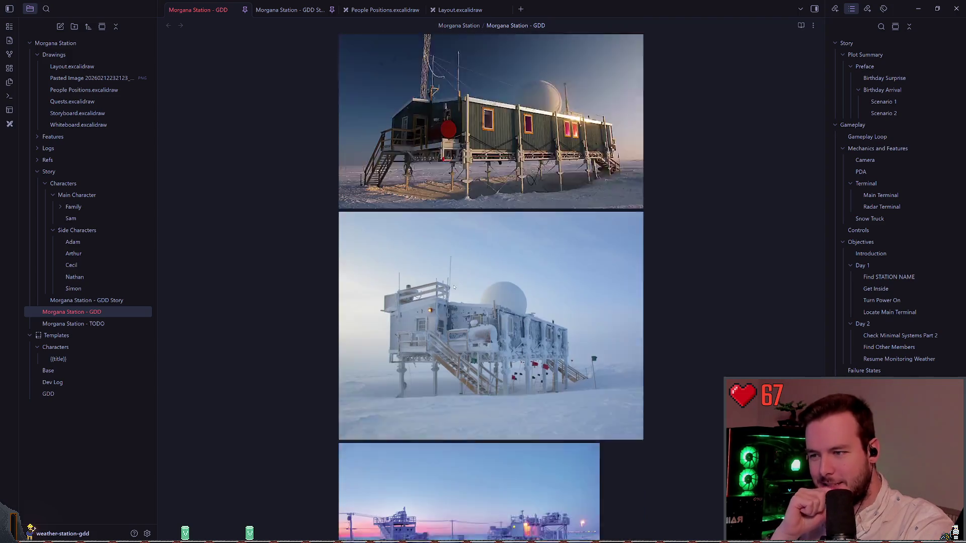
pyautogui.scroll(-5, 454, 288)
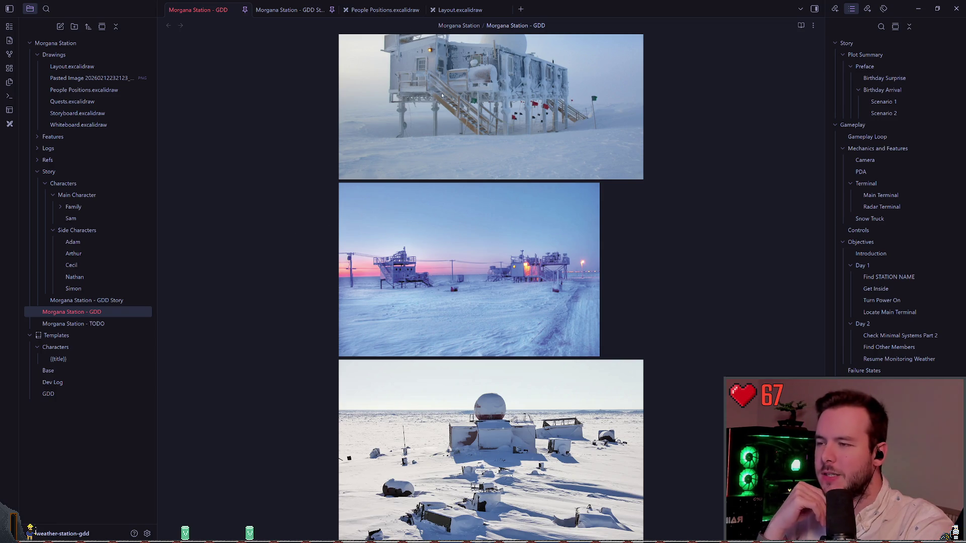
# Change the Garage's 'main' door to 'side' door in the Story note's People paragraph
pyautogui.click(388, 10)
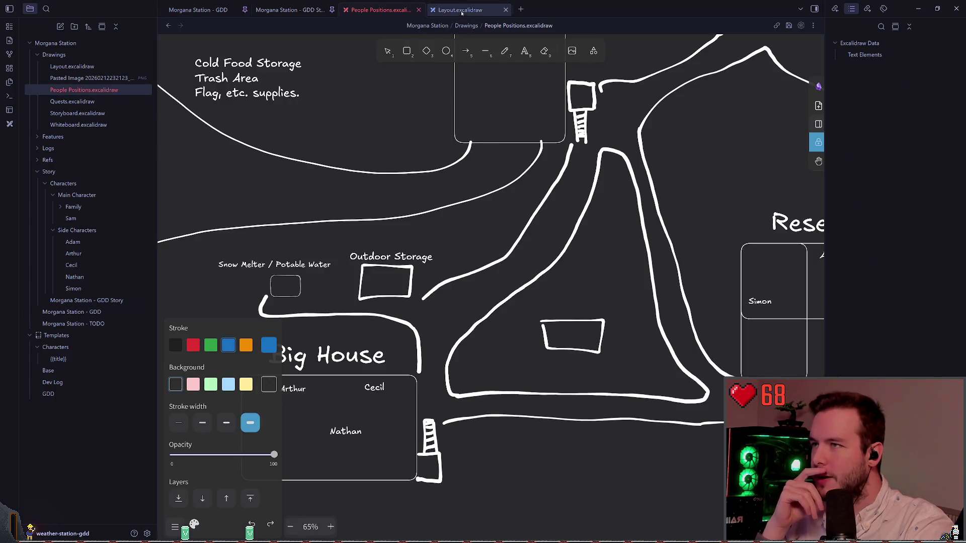
pyautogui.hotkey('ctrl', 'shift', 'Tab')
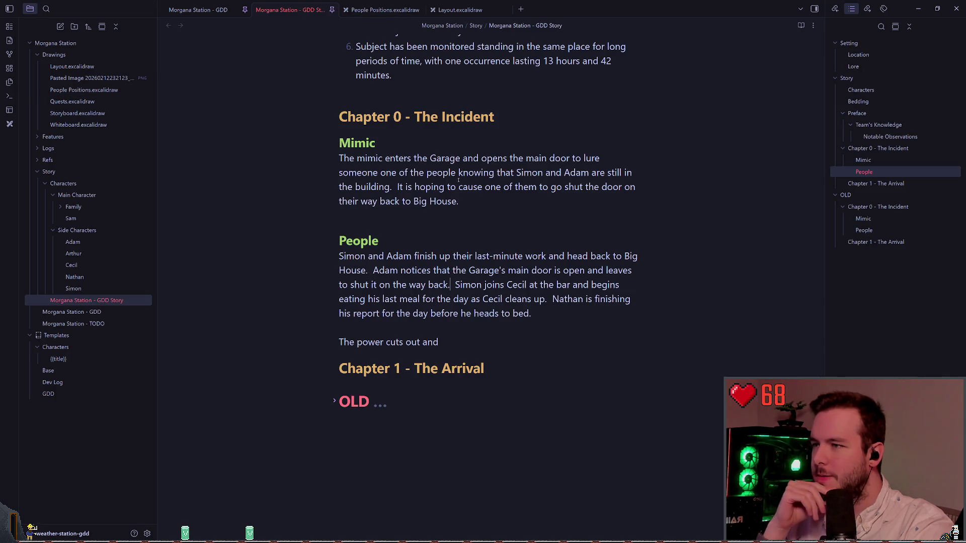
pyautogui.doubleClick(484, 270)
pyautogui.press('Escape')
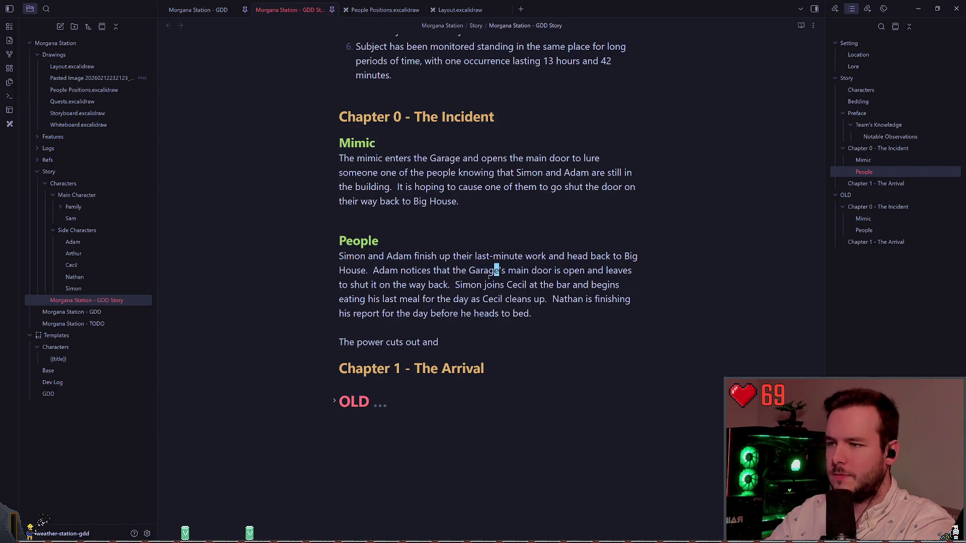
pyautogui.press('w')
pyautogui.press('w')
pyautogui.press('w')
pyautogui.write('dw')
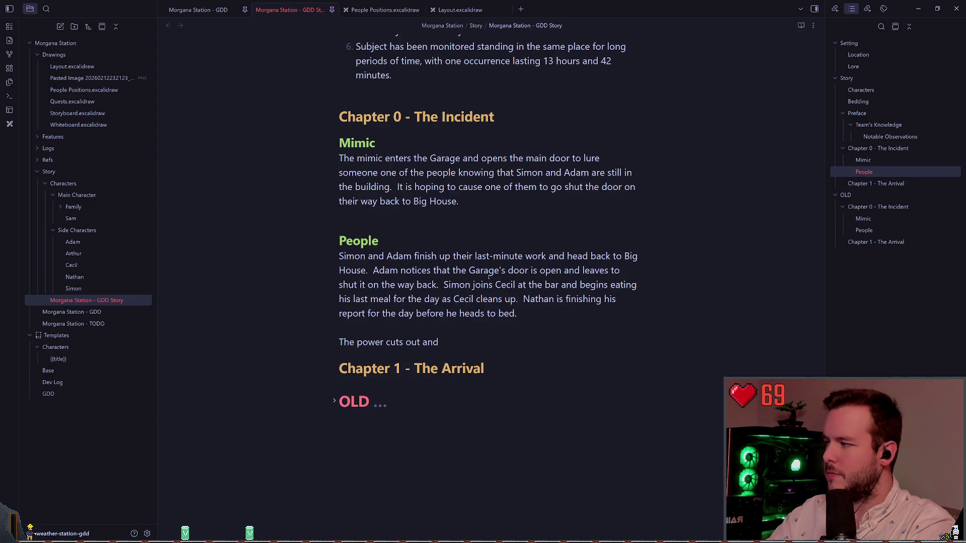
pyautogui.write('side')
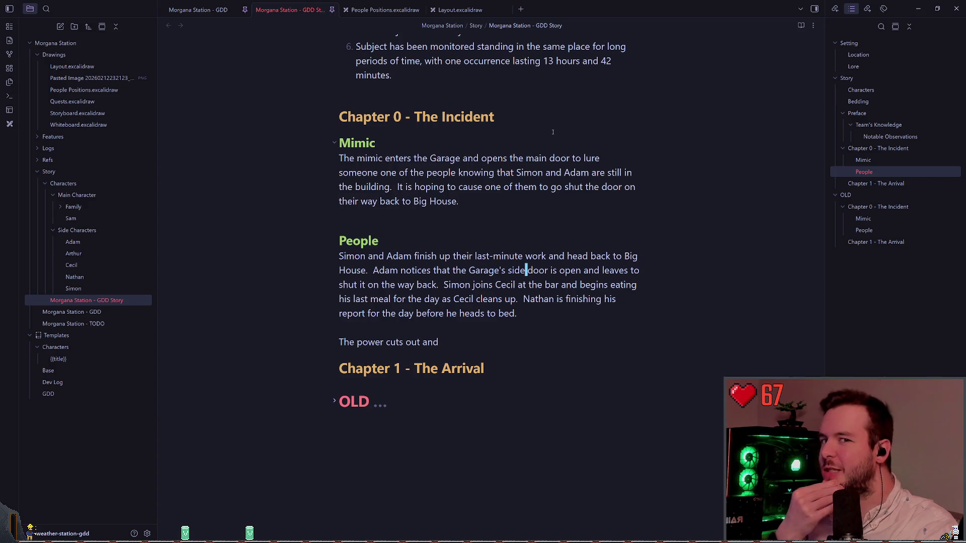
pyautogui.click(459, 10)
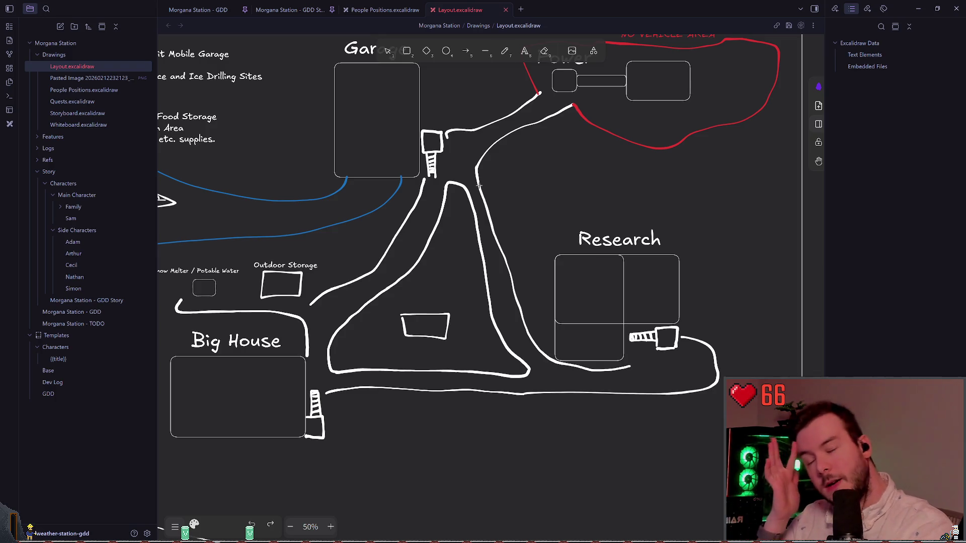
# Select the pencil tool on the Layout map, then go back to the Morgana Station - GDD Story note
pyautogui.press('p')
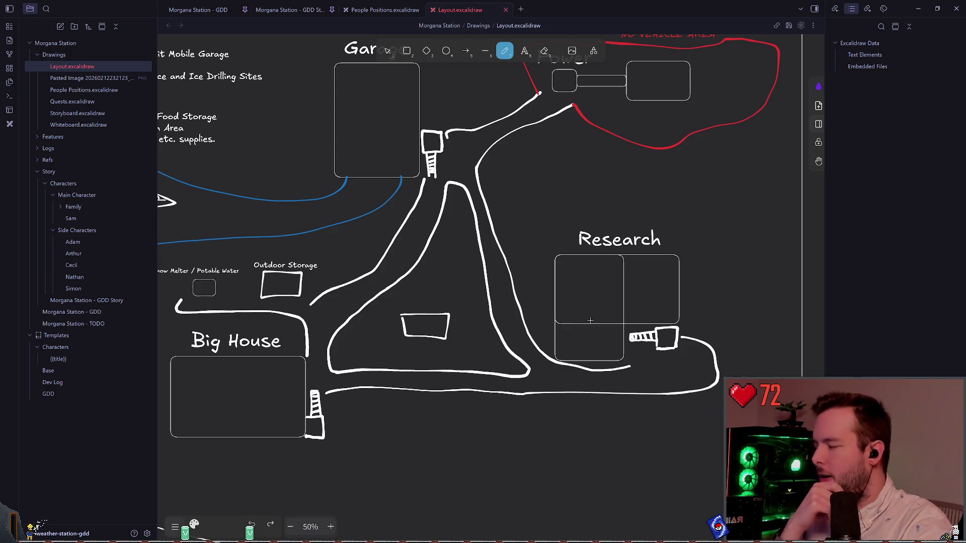
pyautogui.click(290, 9)
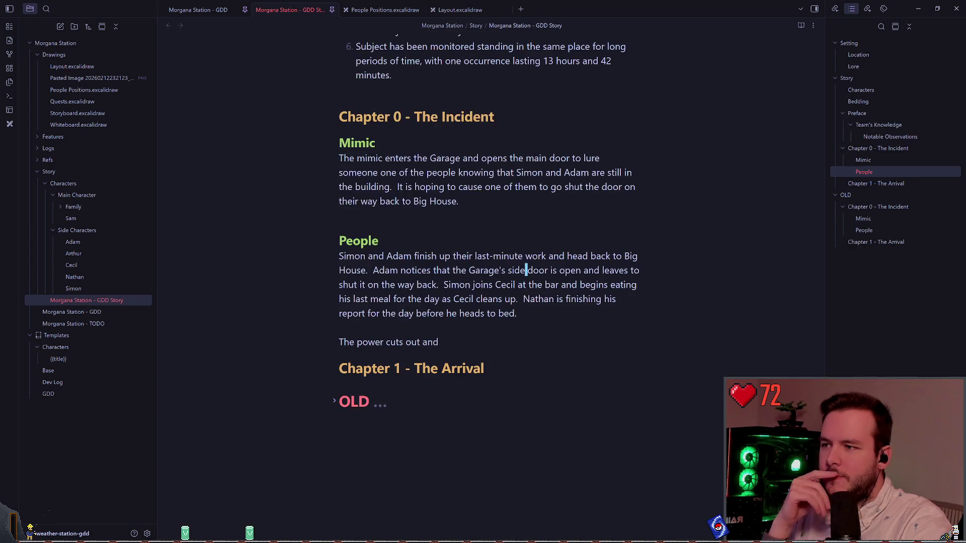
# End the Mimic sentence with 'Arthur to leave to turn off the lights again.'
pyautogui.click(473, 196)
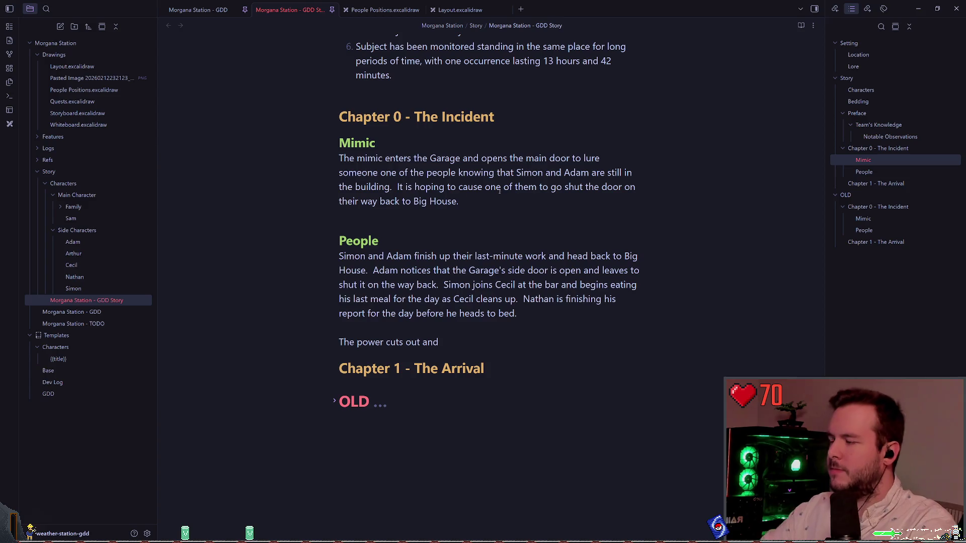
pyautogui.click(501, 187)
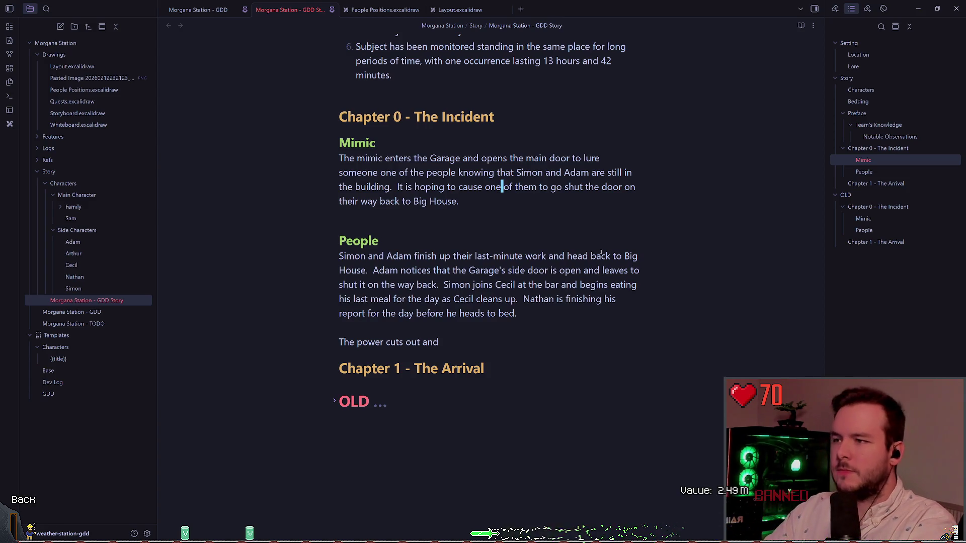
pyautogui.hotkey('shift', 'End')
pyautogui.press('Delete')
pyautogui.hotkey('ctrl', 'BackSpace')
pyautogui.press('BackSpace')
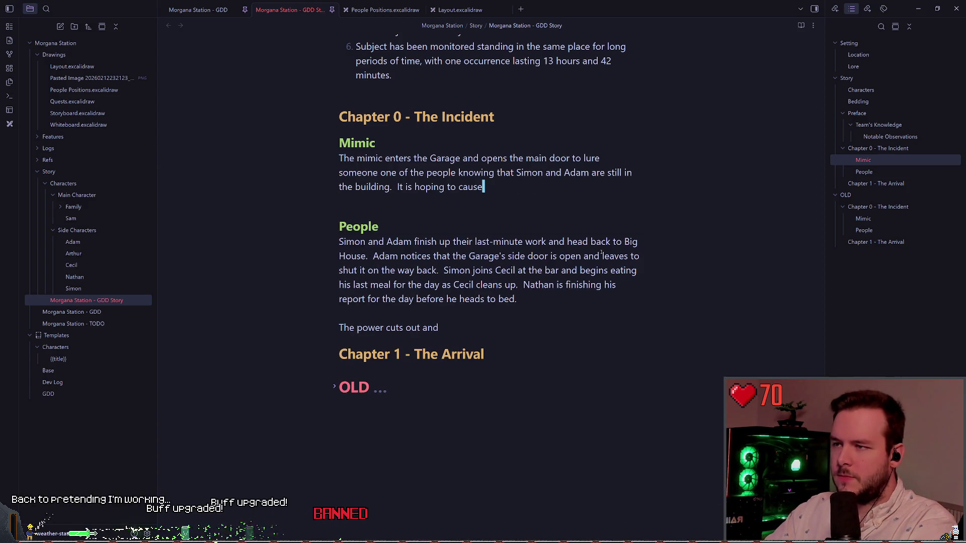
pyautogui.write('Arthur to ')
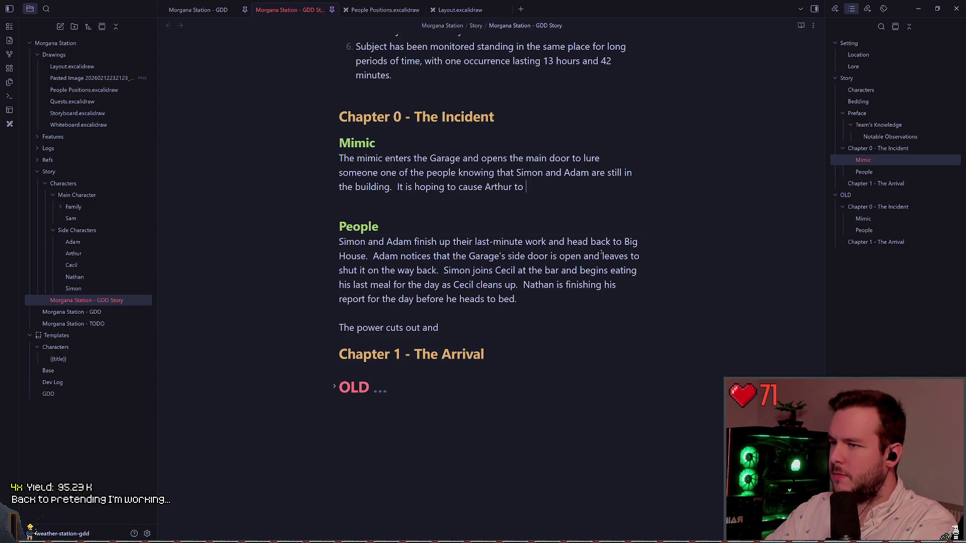
pyautogui.write('leave to ')
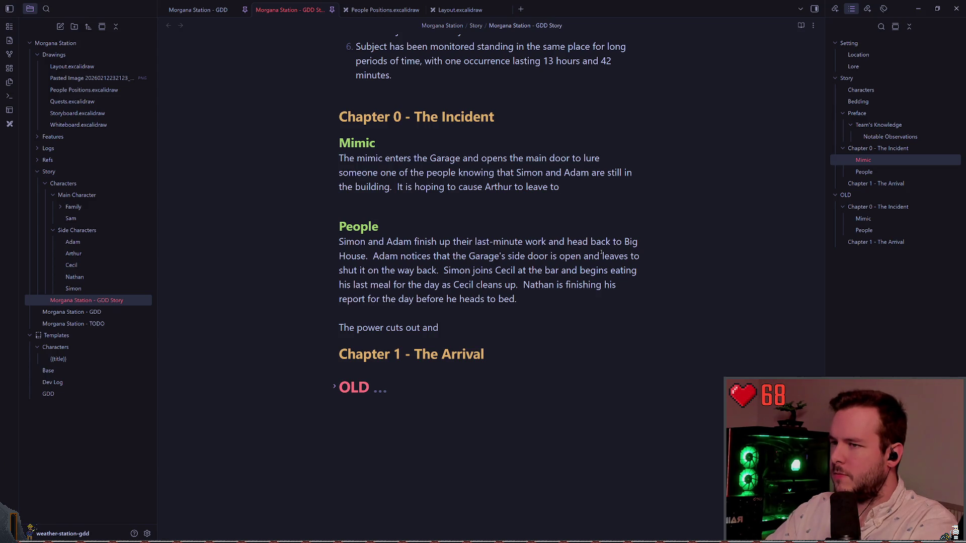
pyautogui.write('turn off the lights ')
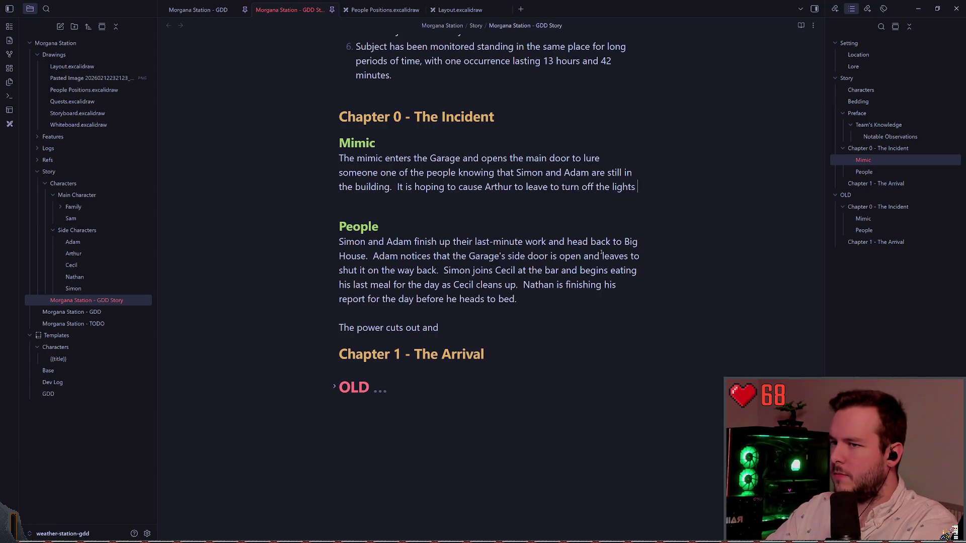
pyautogui.write('again')
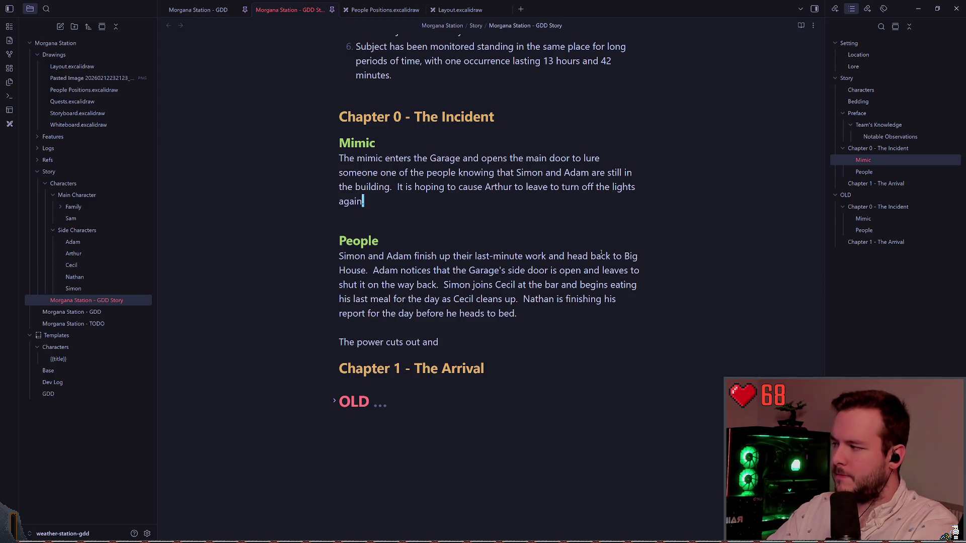
pyautogui.write('.')
# Start a new paragraph reading 'It wants to assimilate him', replacing the word 'consume'
pyautogui.press('Down')
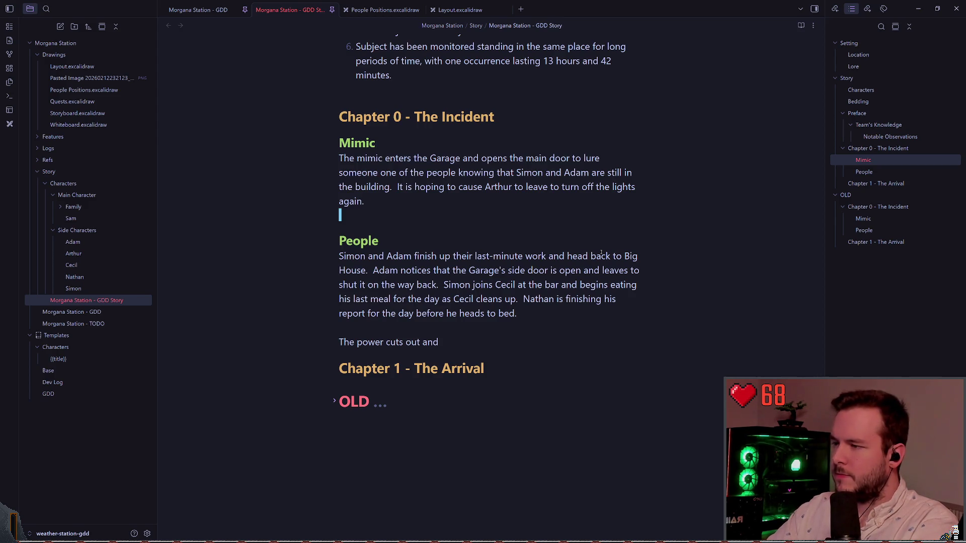
pyautogui.press('BackSpace')
pyautogui.press('Return')
pyautogui.press('Return')
pyautogui.write('It wa')
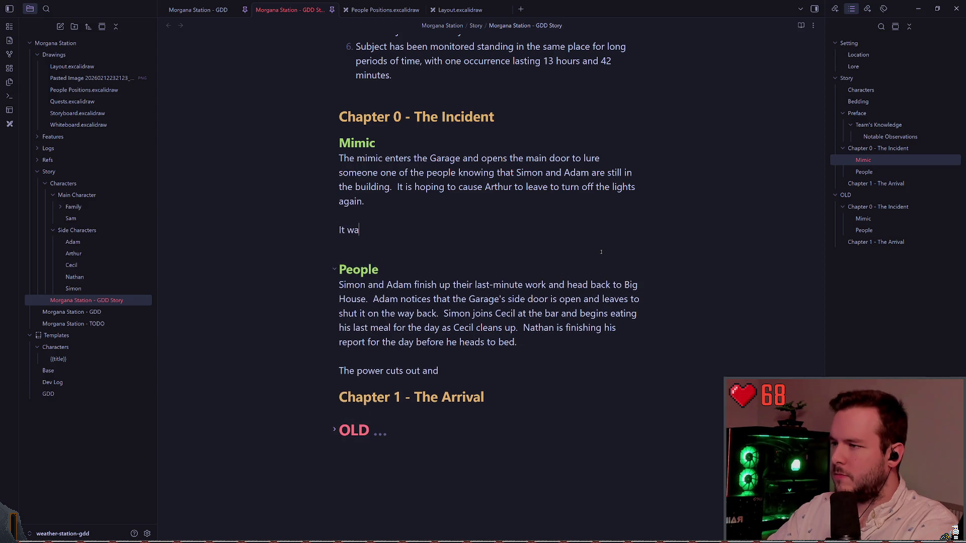
pyautogui.write('nts to consume him')
pyautogui.hotkey('shift', 'Left')
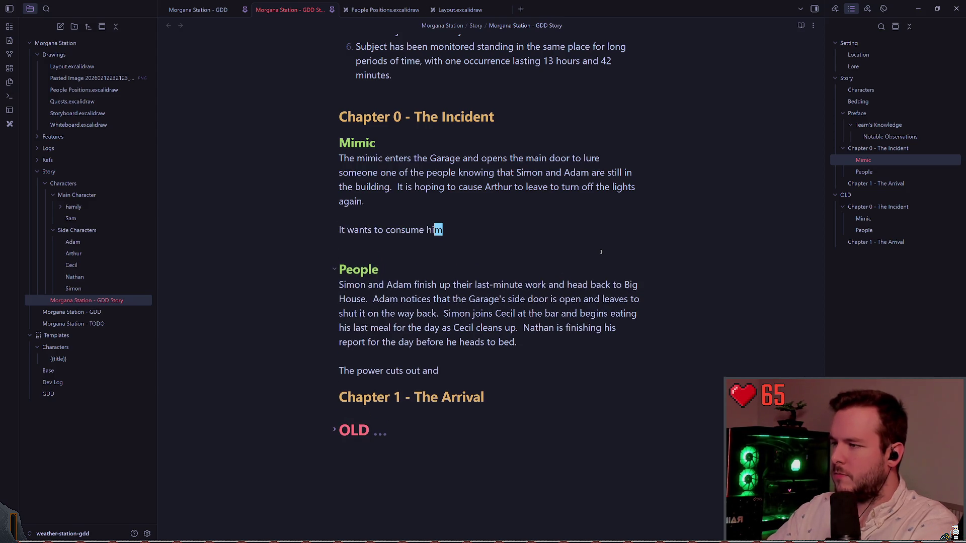
pyautogui.hotkey('shift', 'Up')
pyautogui.press('BackSpace')
pyautogui.hotkey('ctrl', 'z')
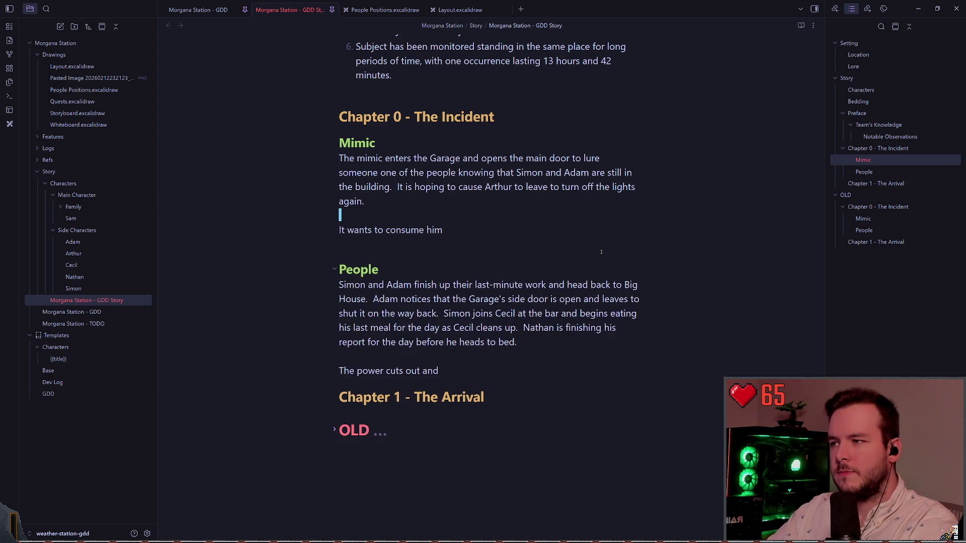
pyautogui.press('Down')
pyautogui.press('Left')
pyautogui.press('Left')
pyautogui.hotkey('shift', 'Left')
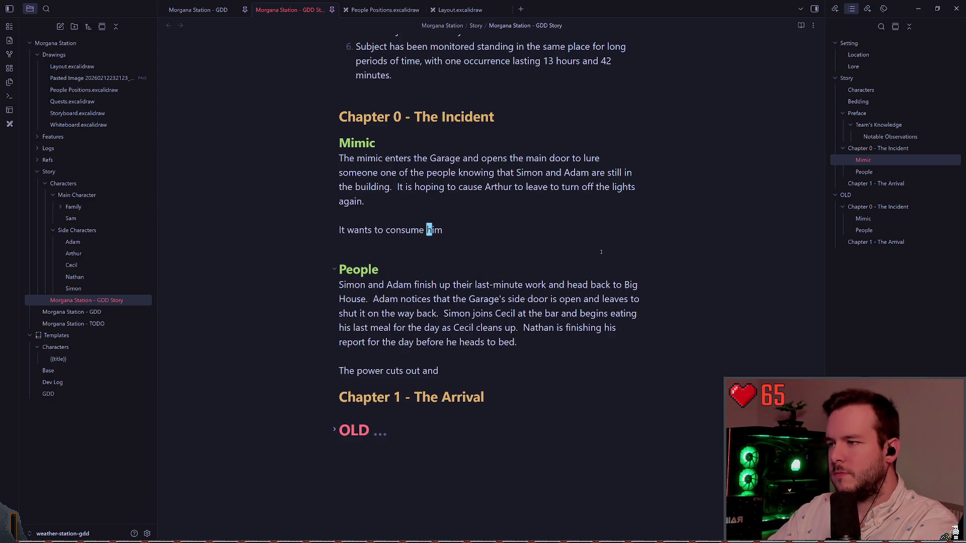
pyautogui.press('Left')
pyautogui.hotkey('ctrl', 'BackSpace')
pyautogui.write('assimi')
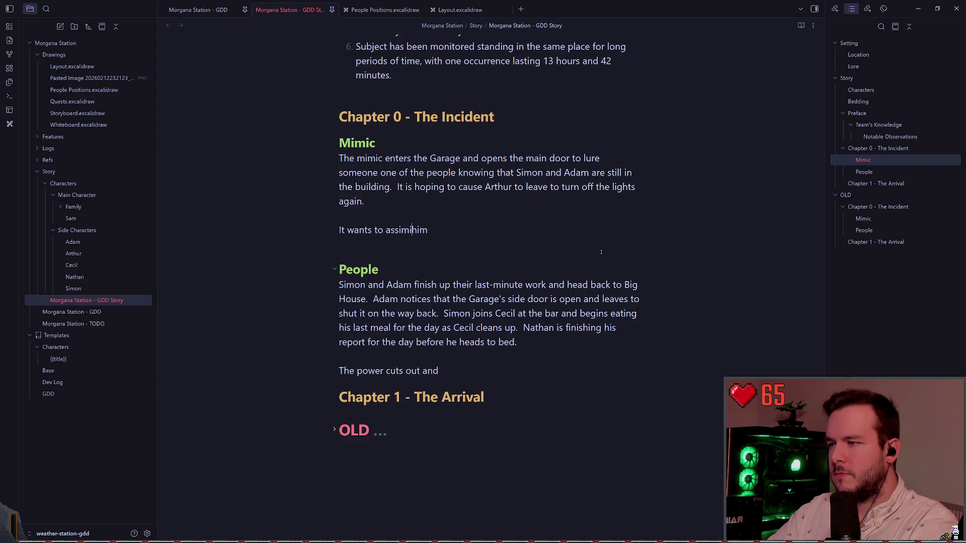
pyautogui.write('late')
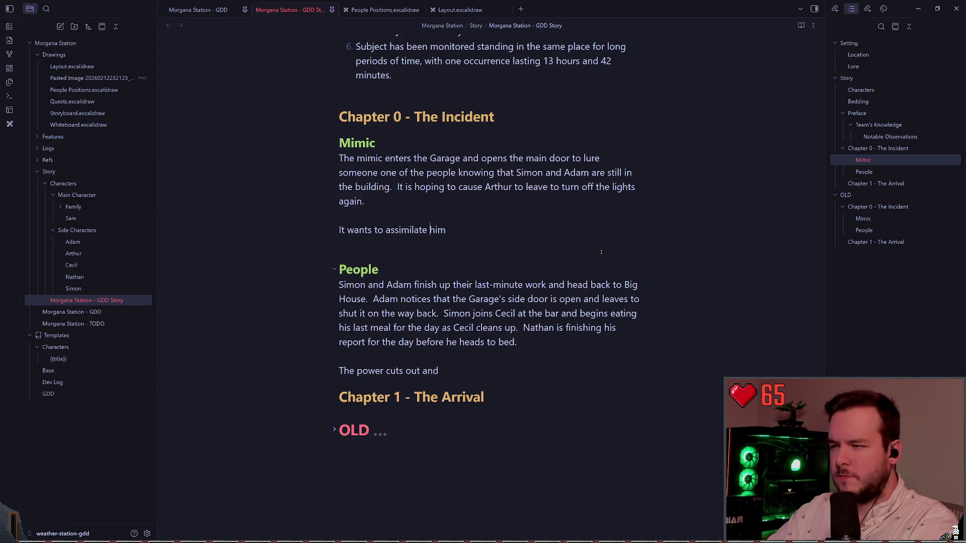
# Finish the new sentence with 'to begin toying with the other four people.'
pyautogui.press('End')
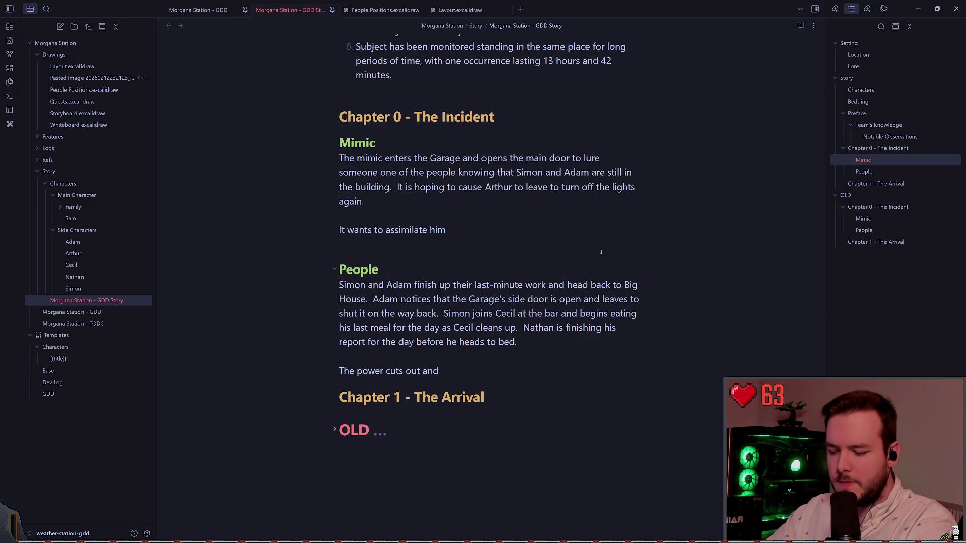
pyautogui.write('to ')
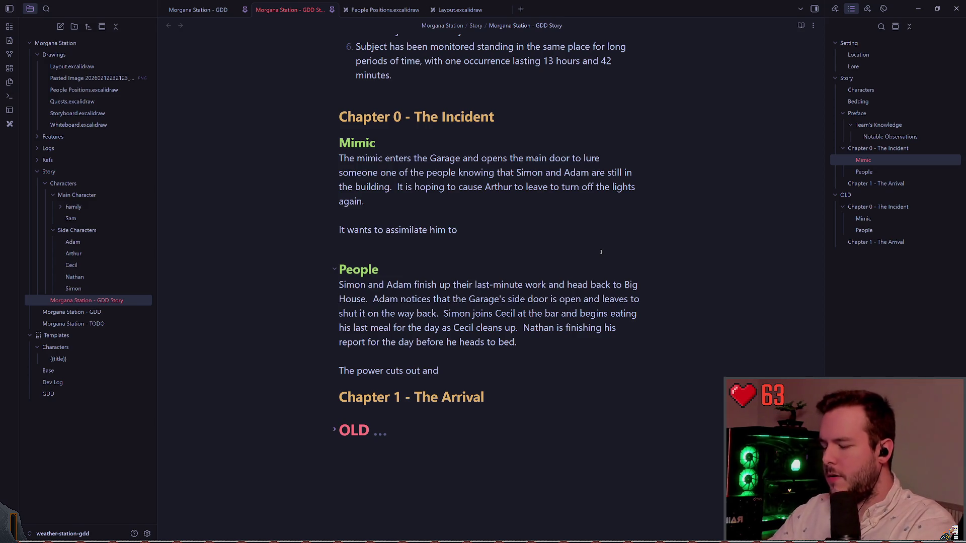
pyautogui.write('co')
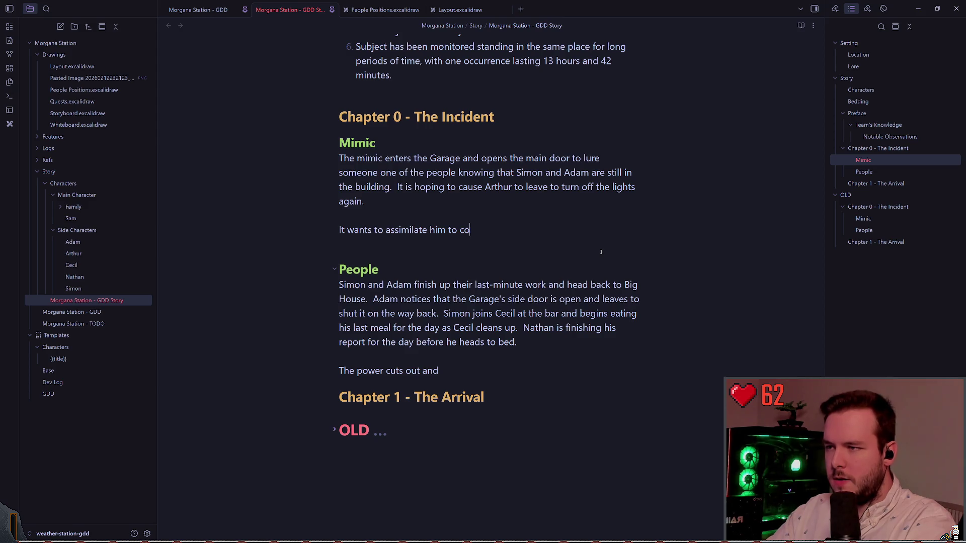
pyautogui.press('BackSpace')
pyautogui.press('BackSpace')
pyautogui.write('begin toying wit')
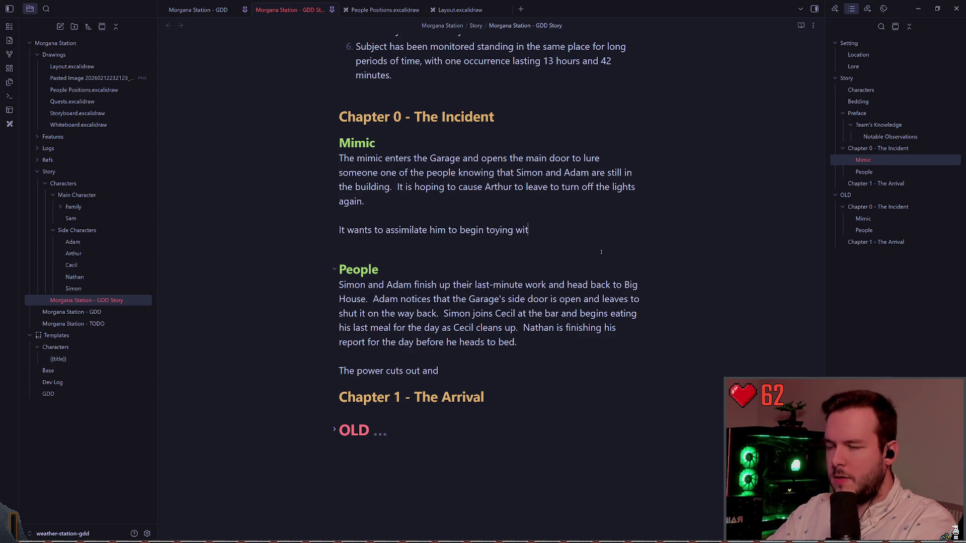
pyautogui.write('h the other 4')
pyautogui.press('BackSpace')
pyautogui.press('BackSpace')
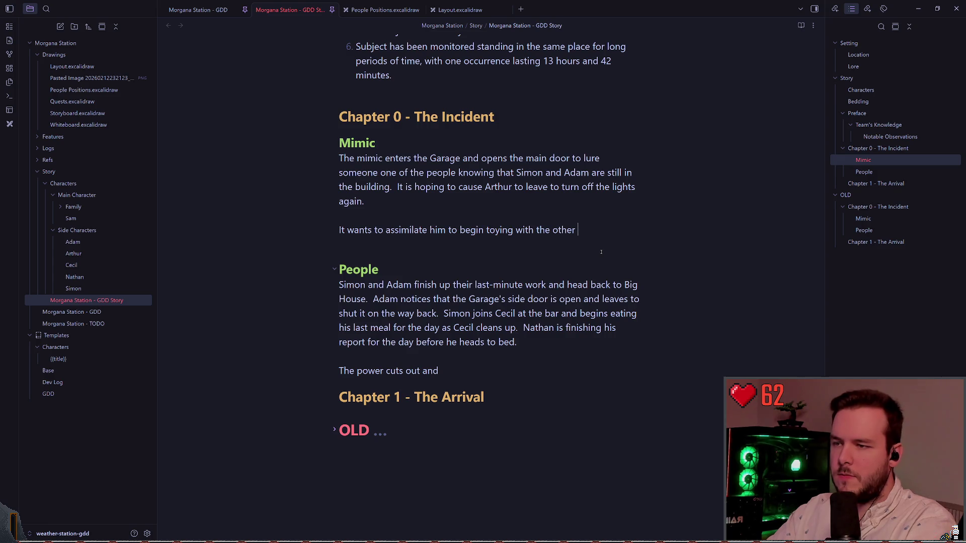
pyautogui.write('four ')
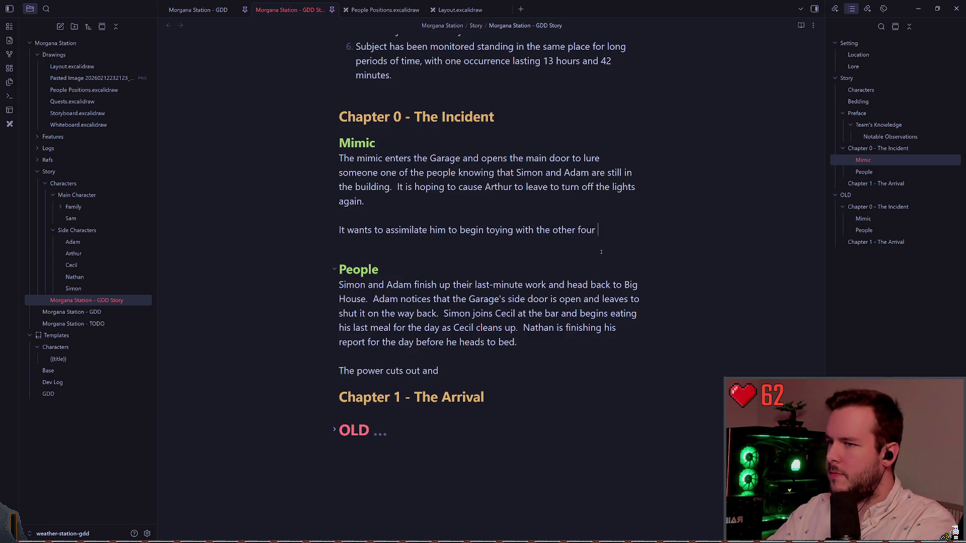
pyautogui.write('survivors.')
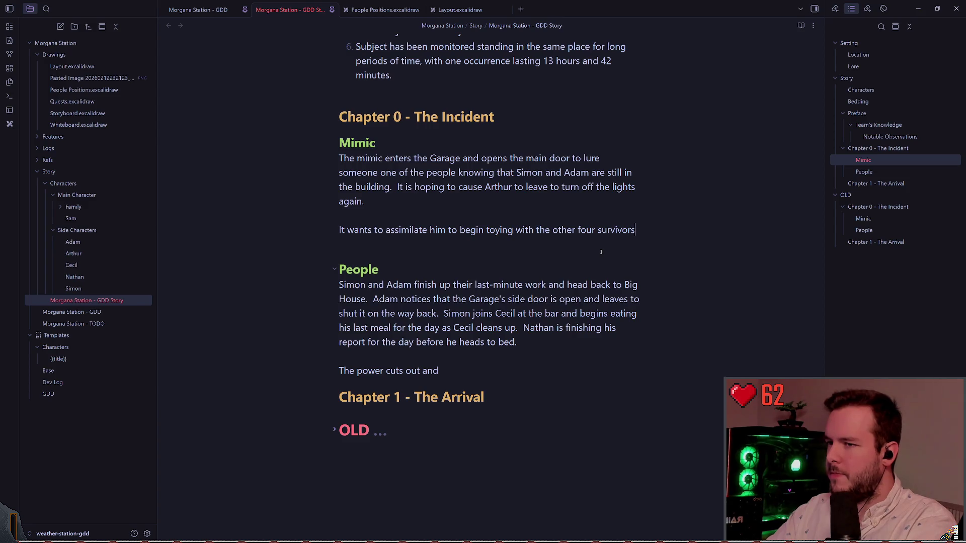
pyautogui.press('BackSpace')
pyautogui.press('BackSpace')
pyautogui.press('BackSpace')
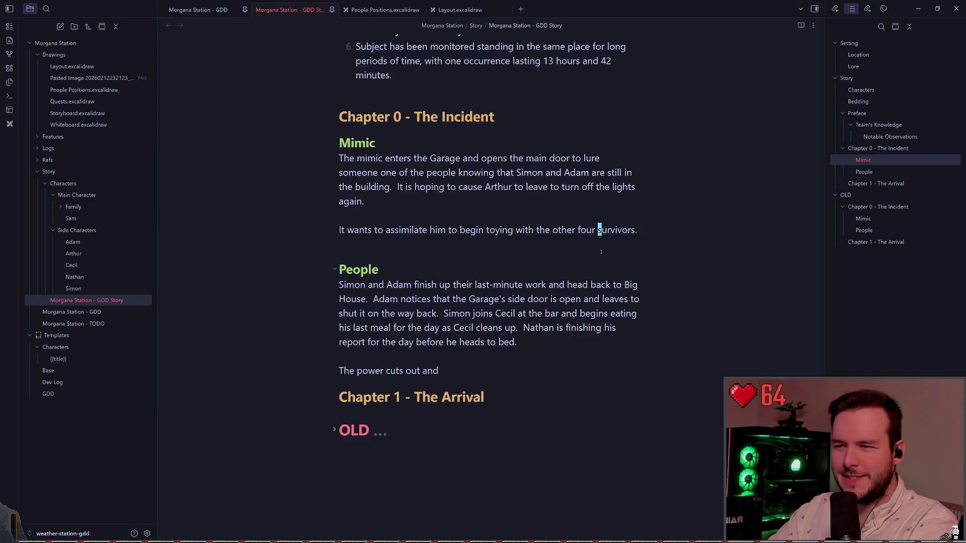
pyautogui.write('people.')
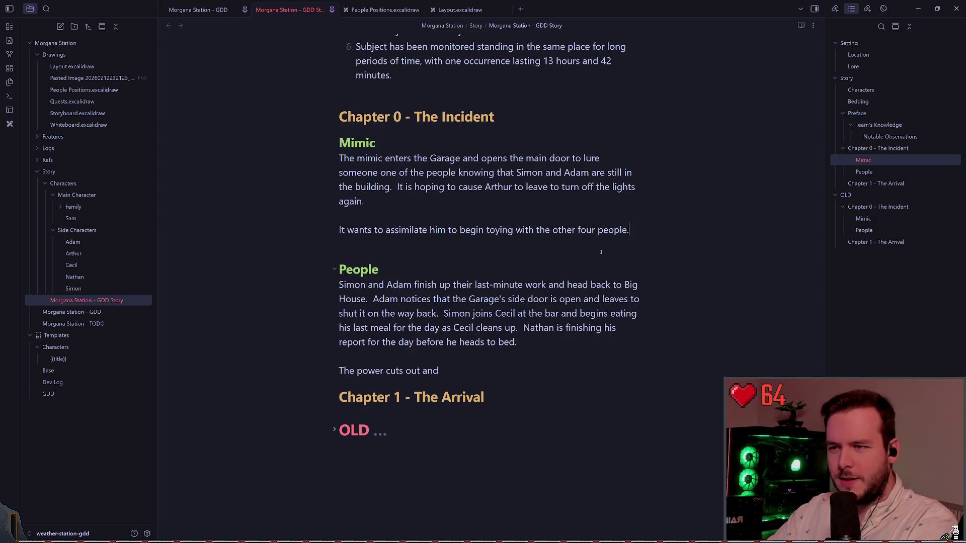
pyautogui.press('Down')
pyautogui.press('Up')
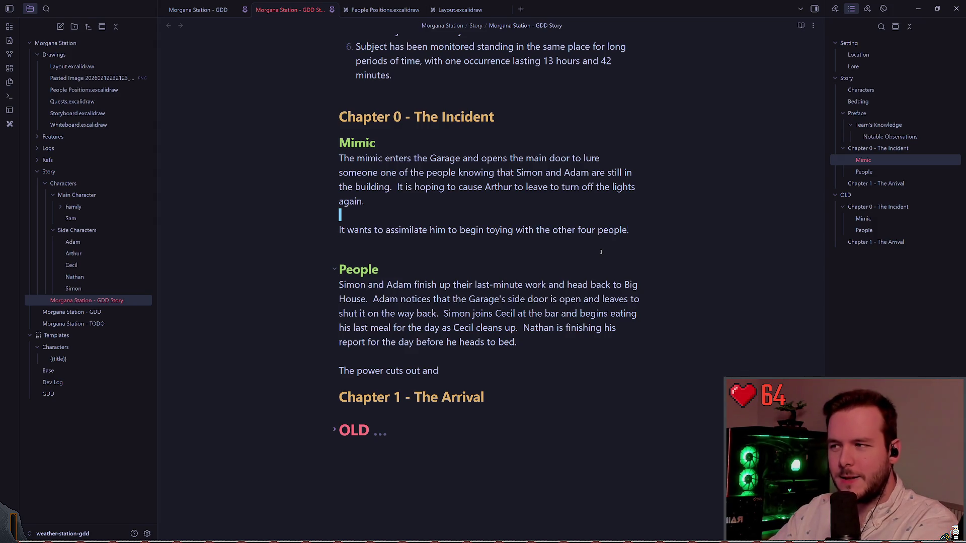
pyautogui.press('Down')
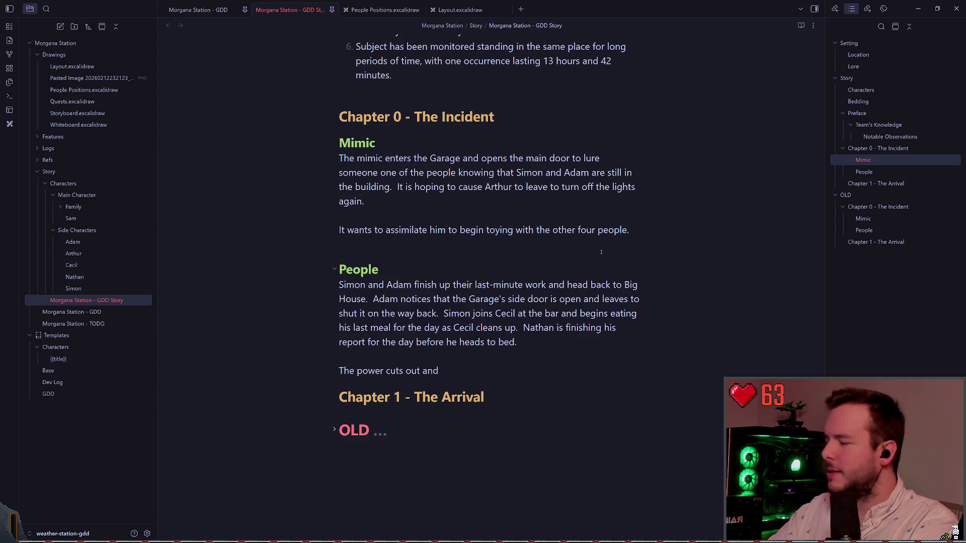
pyautogui.press('Left')
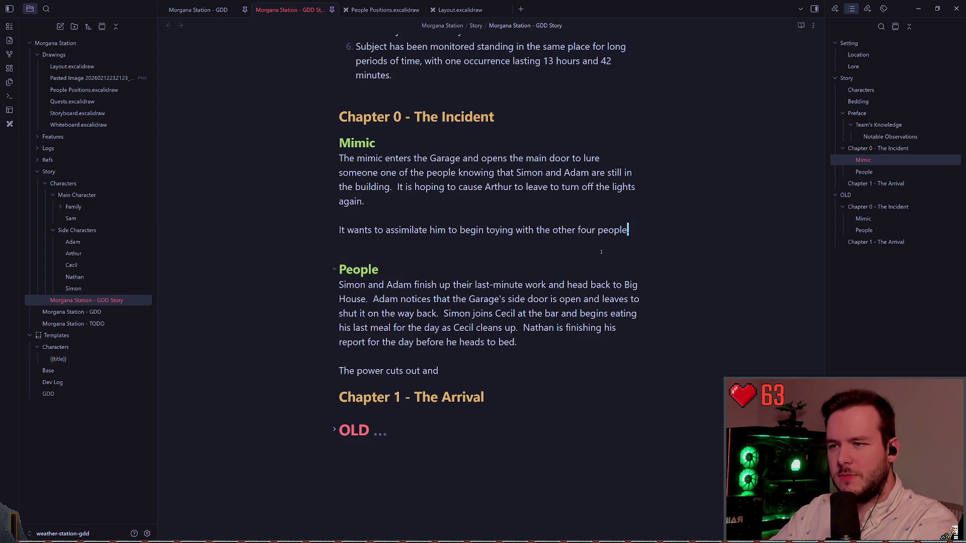
pyautogui.press('Up')
pyautogui.press('Down')
pyautogui.press('Down')
pyautogui.press('Down')
pyautogui.press('Down')
pyautogui.press('Down')
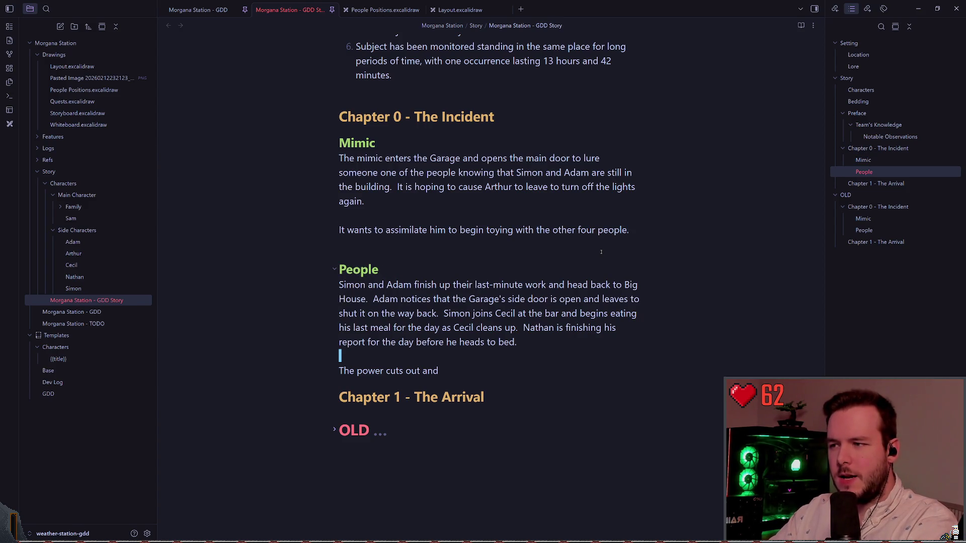
# Replace the power-cut line: Arthur enters the Garage, is ambushed by the mimic and assimilated
pyautogui.press('Home')
pyautogui.hotkey('ctrl', 'Right')
pyautogui.hotkey('ctrl', 'Right')
pyautogui.hotkey('ctrl', 'Right')
pyautogui.hotkey('ctrl', 'Right')
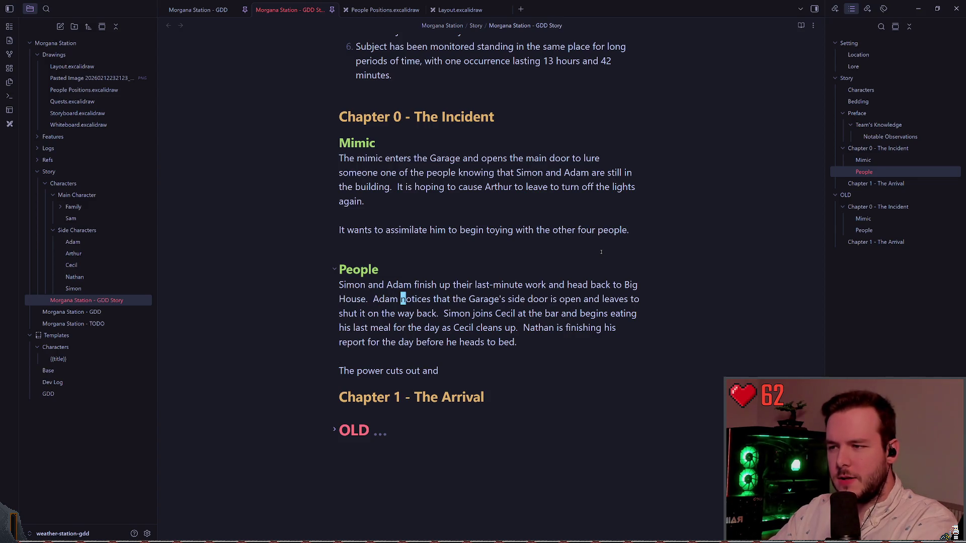
pyautogui.hotkey('ctrl', 'Right')
pyautogui.hotkey('ctrl', 'Right')
pyautogui.hotkey('ctrl', 'Right')
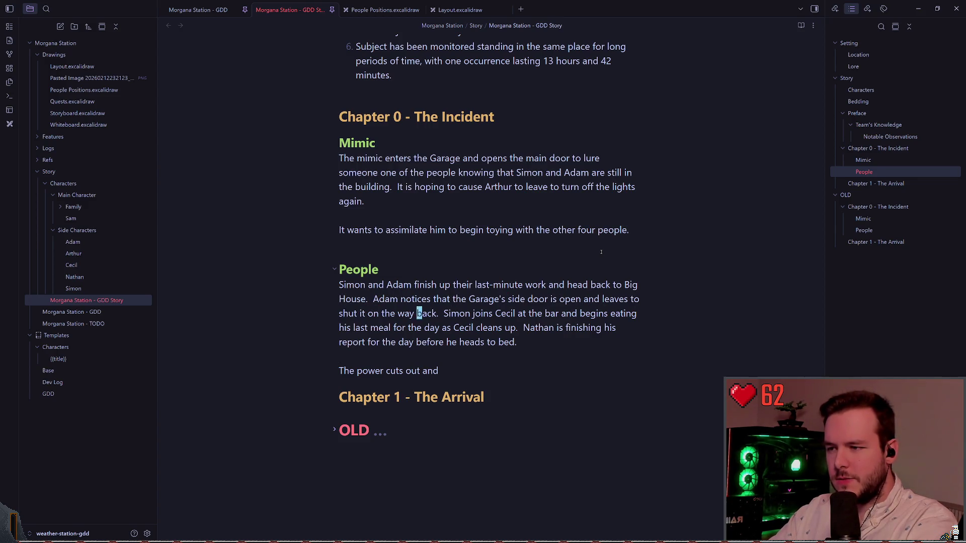
pyautogui.press('Down')
pyautogui.press('Down')
pyautogui.press('Down')
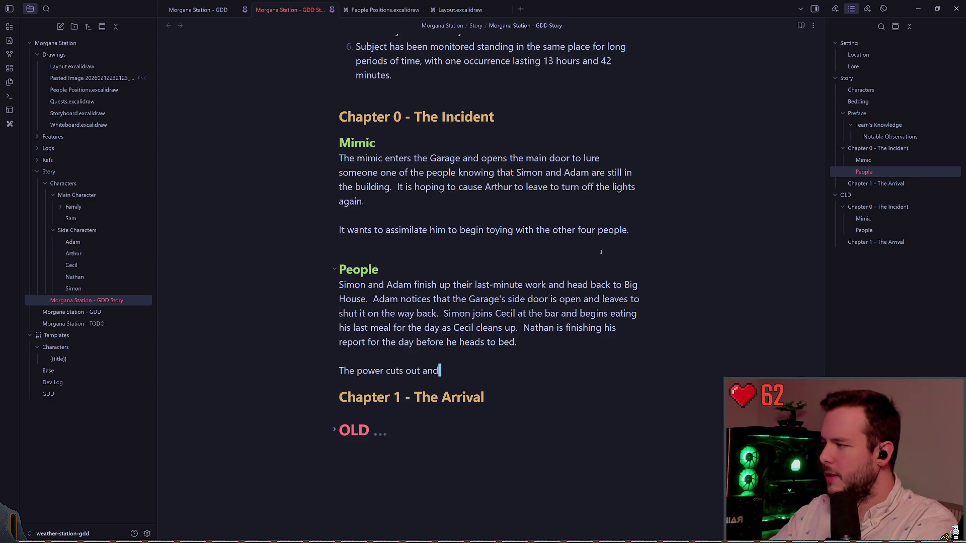
pyautogui.scroll(-2, 601, 252)
pyautogui.hotkey('ctrl', 'Left')
pyautogui.hotkey('ctrl', 'Left')
pyautogui.hotkey('ctrl', 'Left')
pyautogui.press('0')
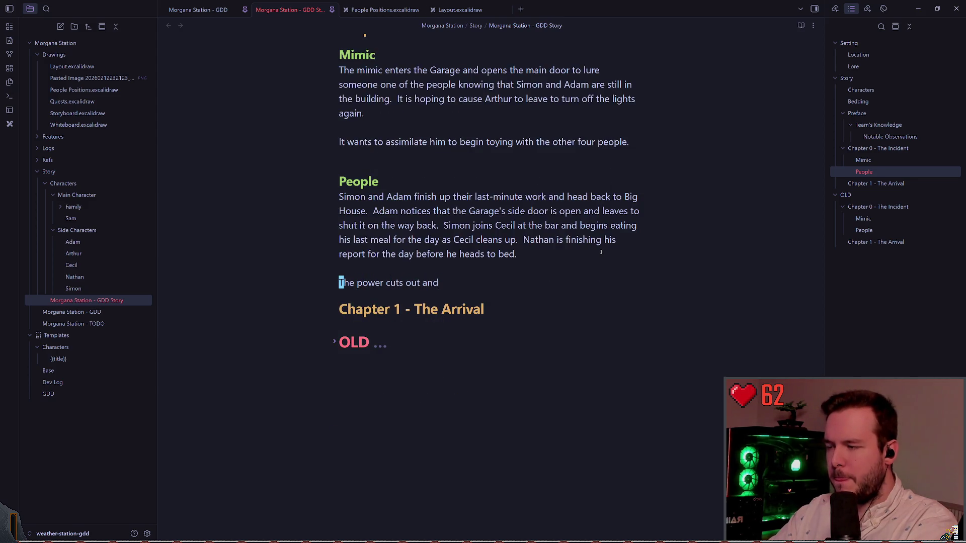
pyautogui.hotkey('shift', 'c')
pyautogui.write('thru')
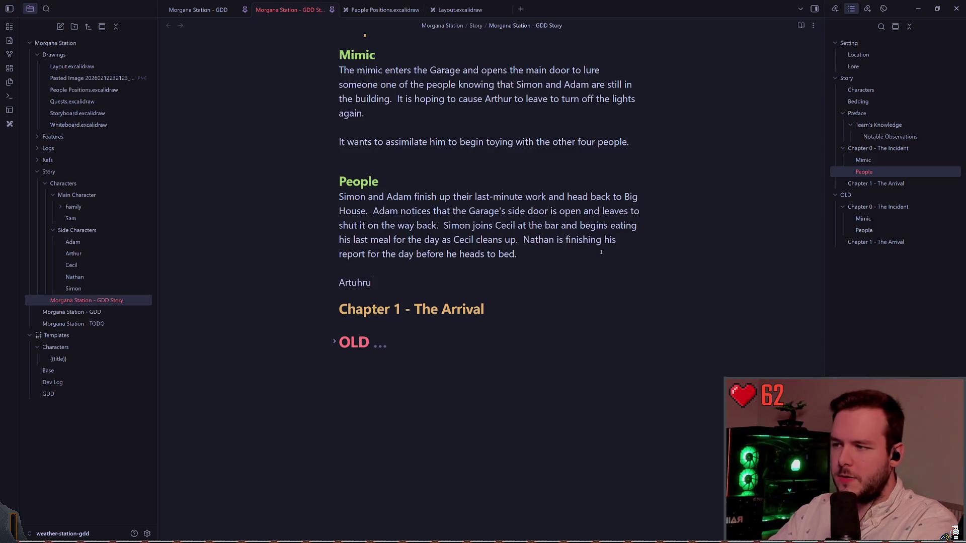
pyautogui.press('BackSpace')
pyautogui.press('BackSpace')
pyautogui.write('ur enteres th')
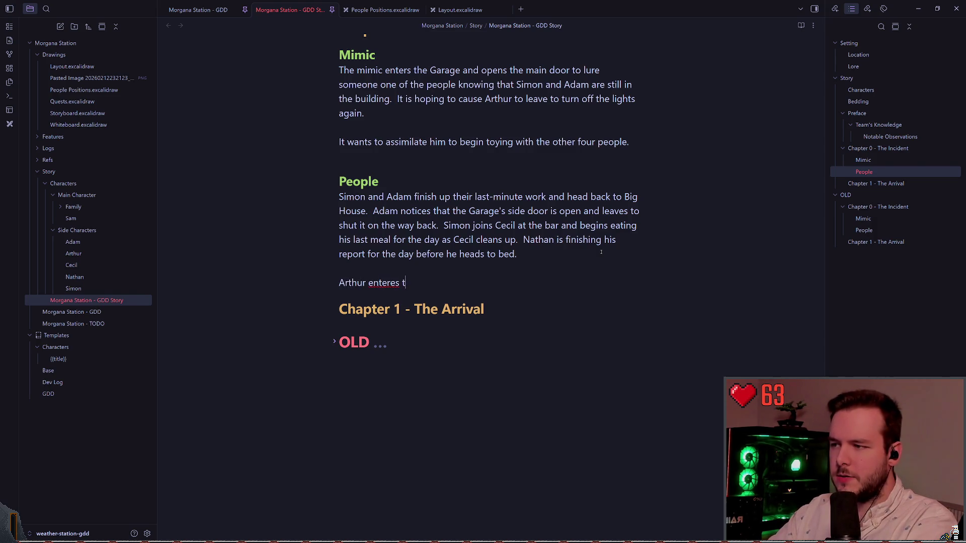
pyautogui.press('BackSpace')
pyautogui.press('BackSpace')
pyautogui.press('BackSpace')
pyautogui.write('rs the Garage to tur')
pyautogui.write('n off ')
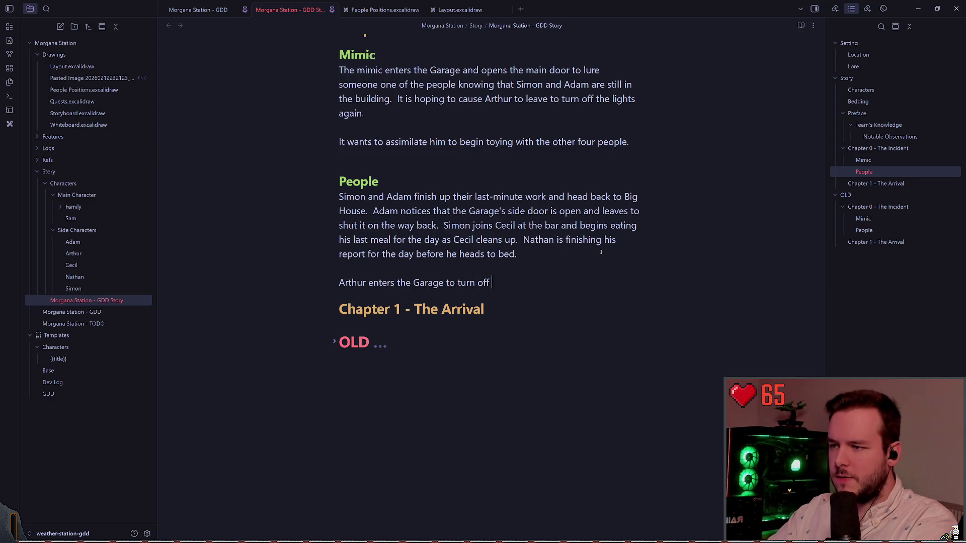
pyautogui.write('the lights and is ambushed by ')
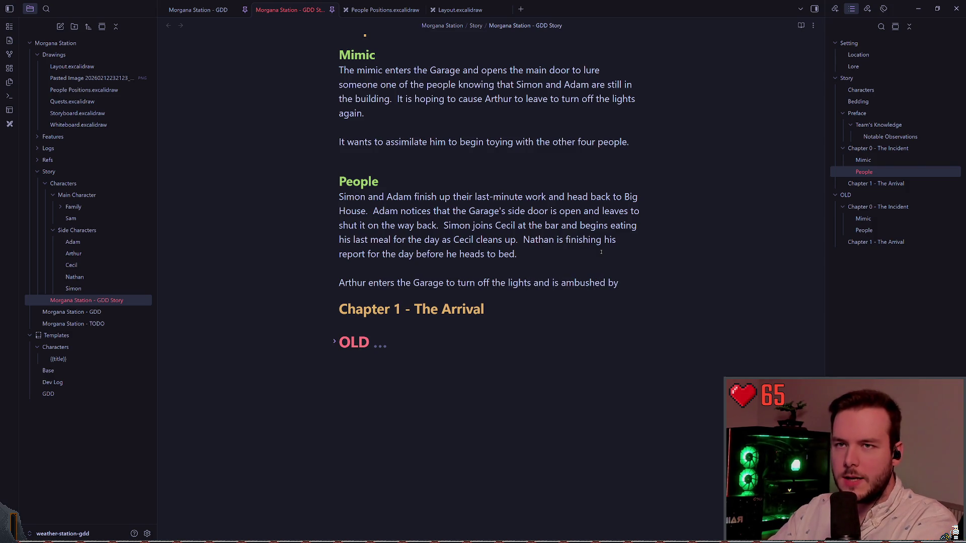
pyautogui.write('the ')
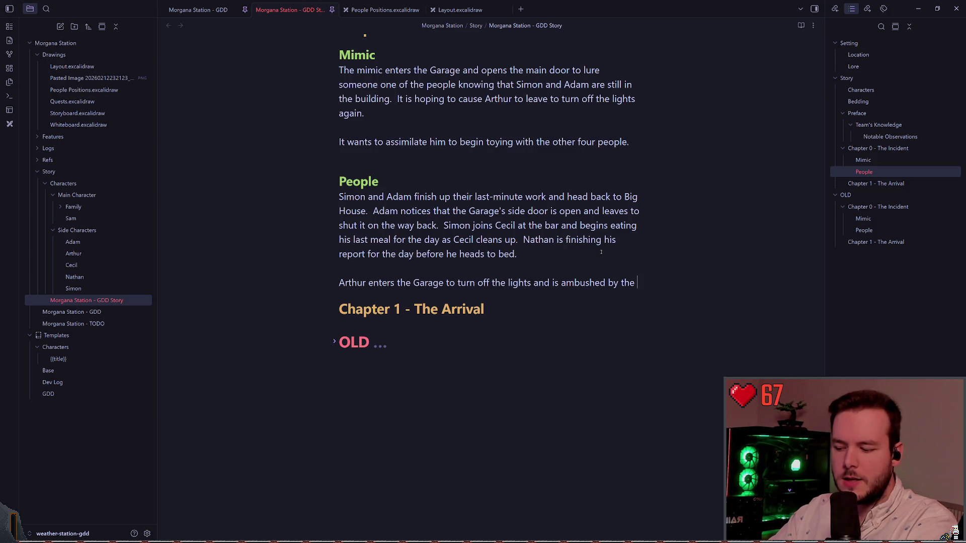
pyautogui.write('mimic.')
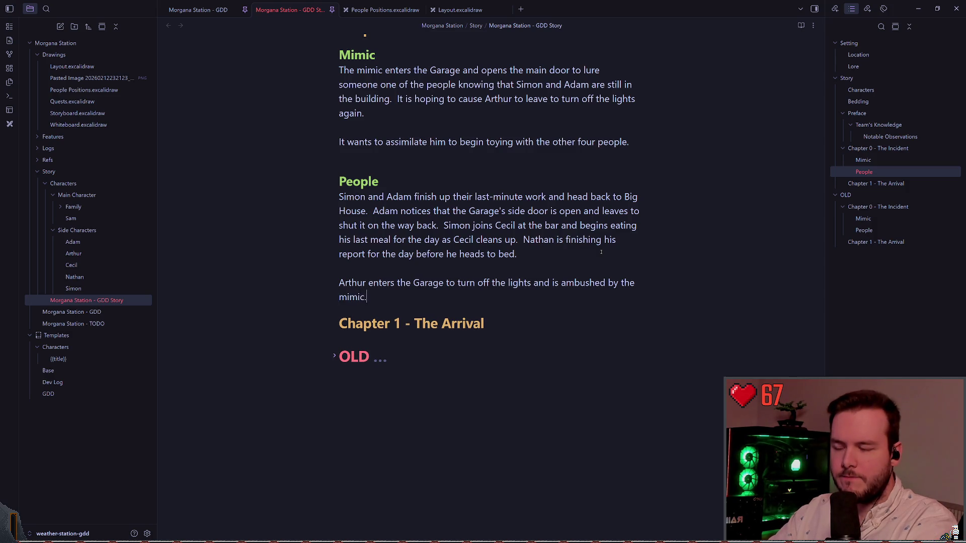
pyautogui.write('  Art')
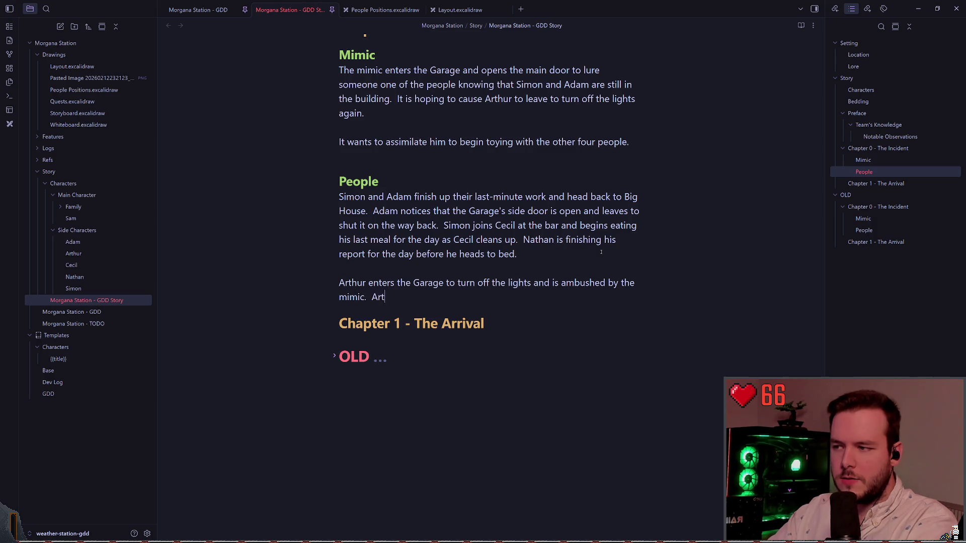
pyautogui.write('hur is assimilated a')
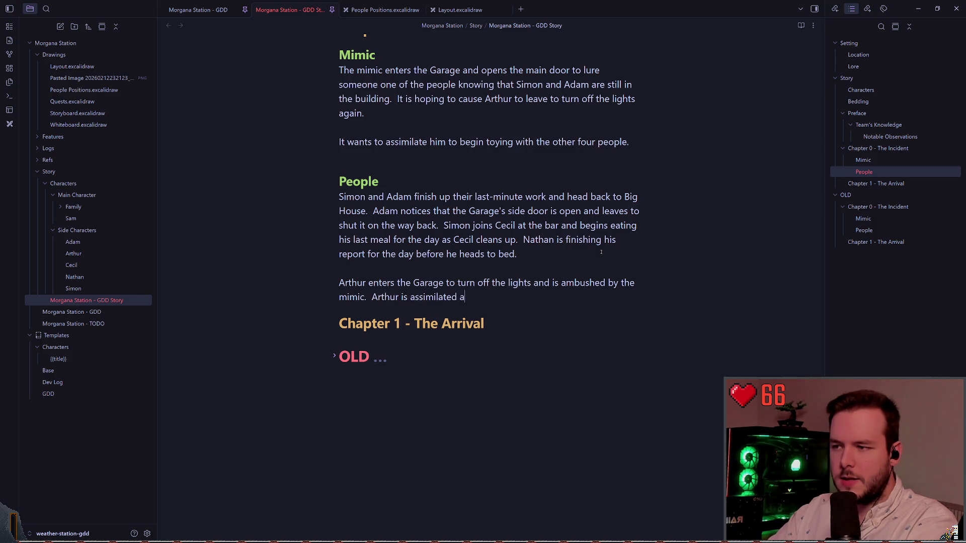
pyautogui.write('nd returns to the Big House')
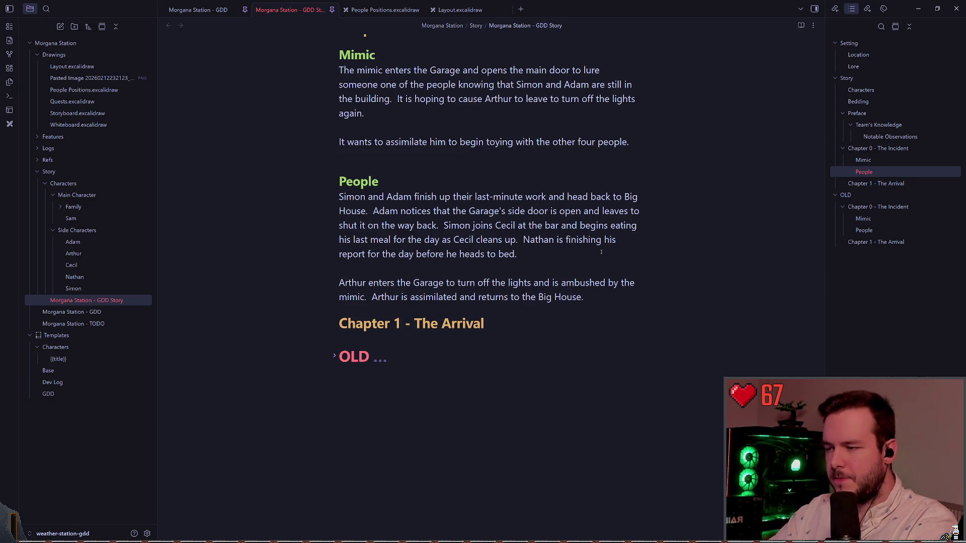
pyautogui.write('.')
pyautogui.press('Return')
pyautogui.press('Return')
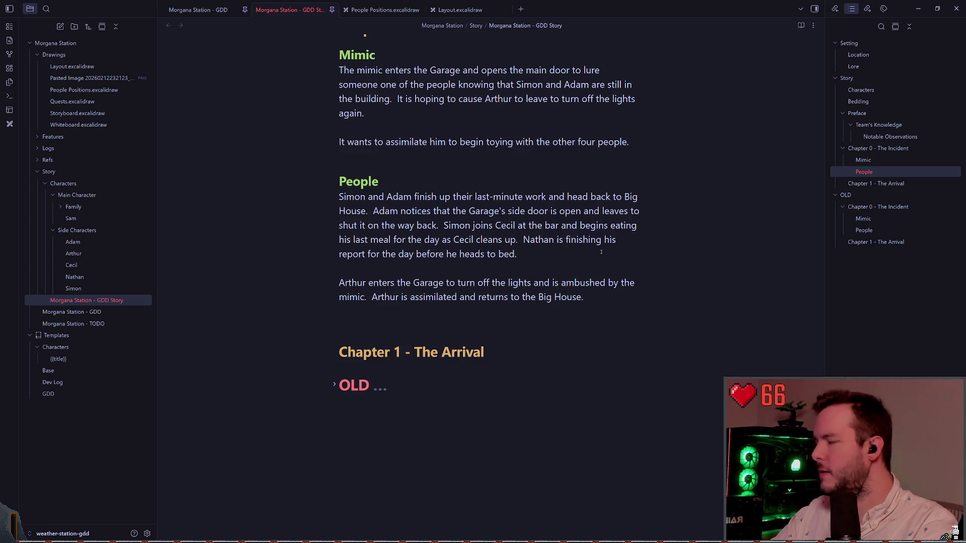
pyautogui.scroll(-1, 603, 281)
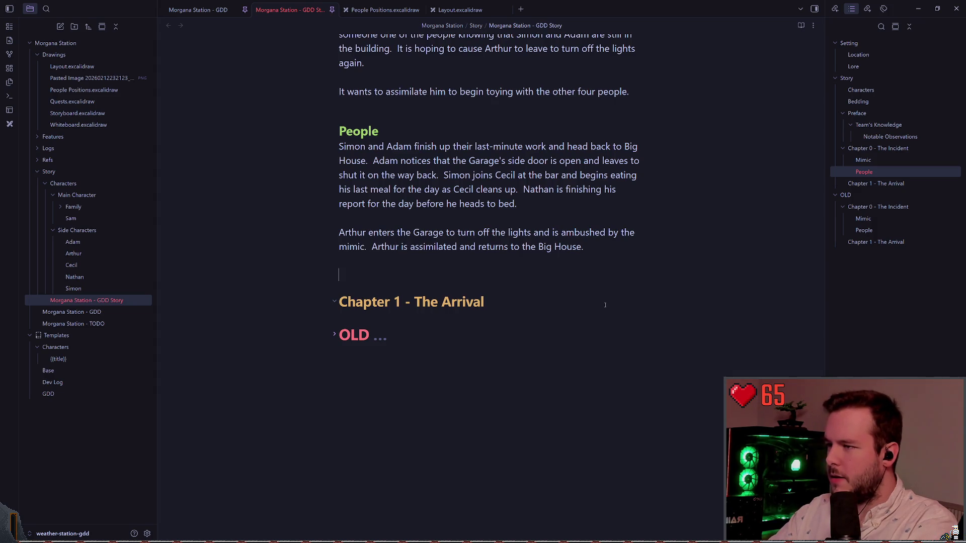
# Change the side-door wording so Adam notices the lights in the Garage
pyautogui.press('Escape')
pyautogui.press('k')
pyautogui.press('k')
pyautogui.press('k')
pyautogui.press('j')
pyautogui.press('w')
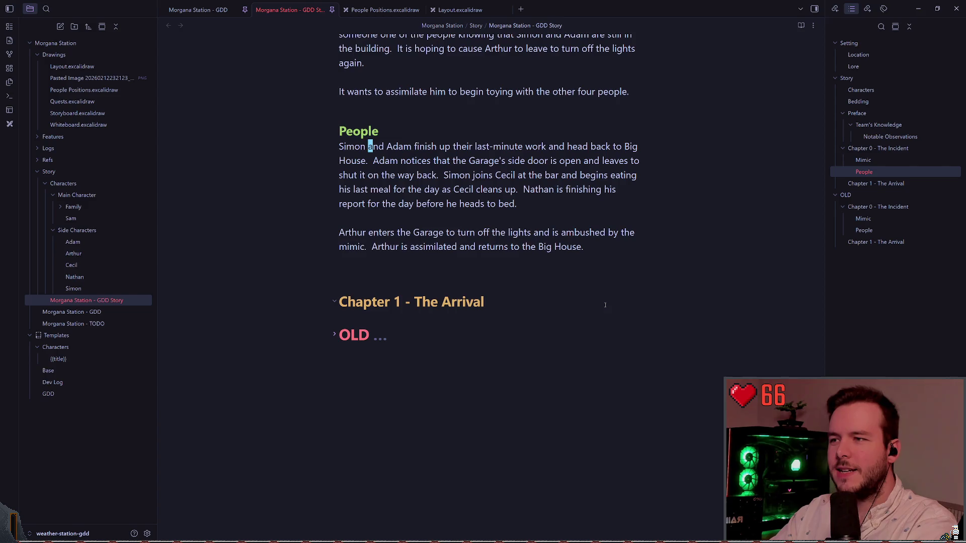
pyautogui.press('w')
pyautogui.press('w')
pyautogui.press('w')
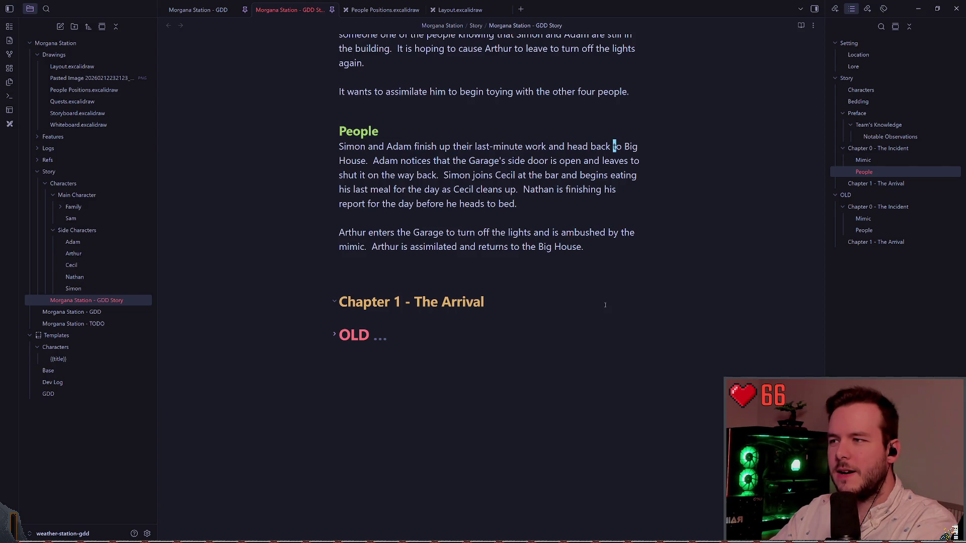
pyautogui.press('w')
pyautogui.press('w')
pyautogui.press('w')
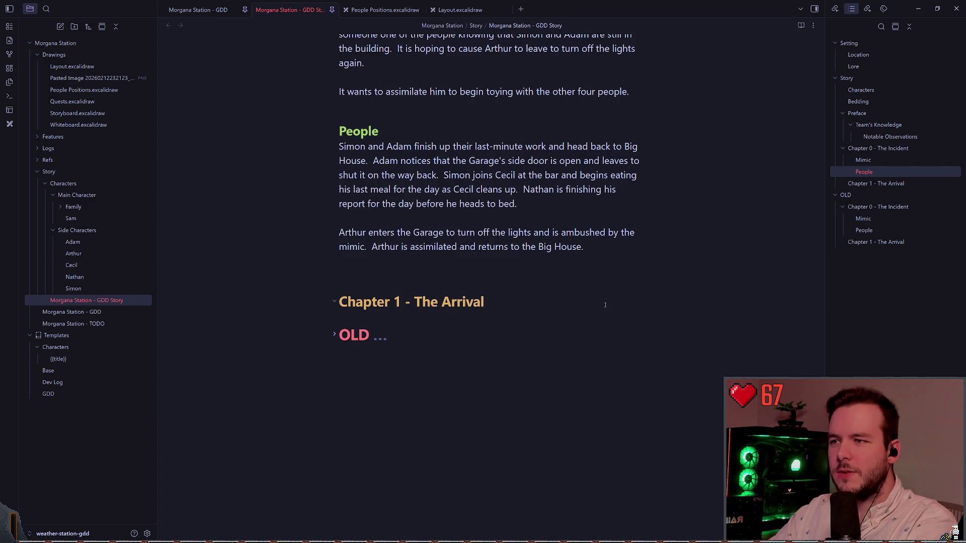
pyautogui.press('w')
pyautogui.press('w')
pyautogui.press('w')
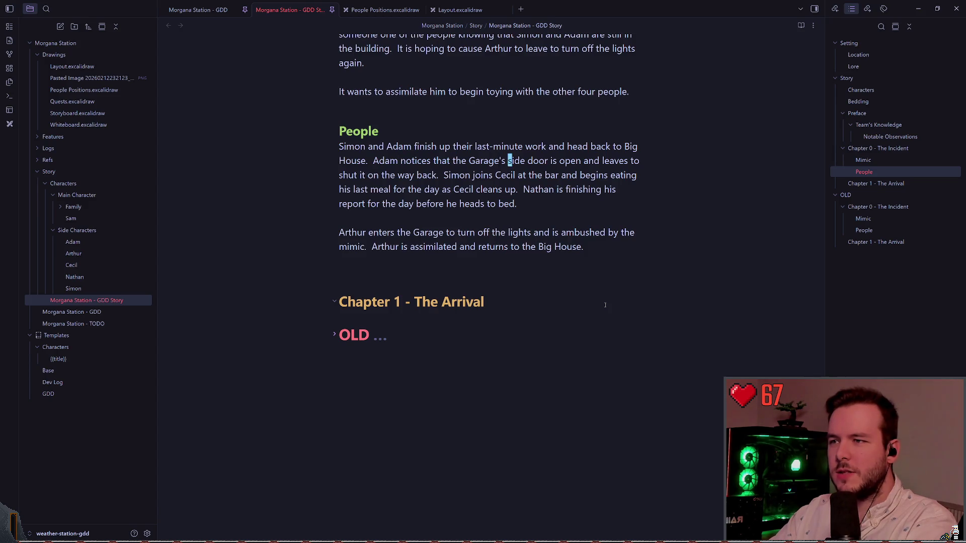
pyautogui.press('w')
pyautogui.press('w')
pyautogui.press('w')
pyautogui.press('w')
pyautogui.press('b')
pyautogui.press('b')
pyautogui.press('b')
pyautogui.write('b')
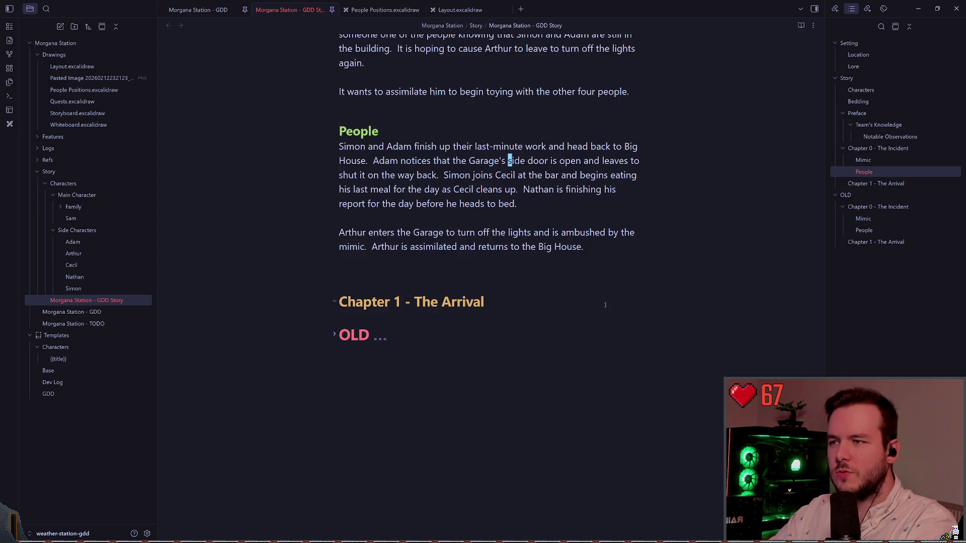
pyautogui.write('cwlights')
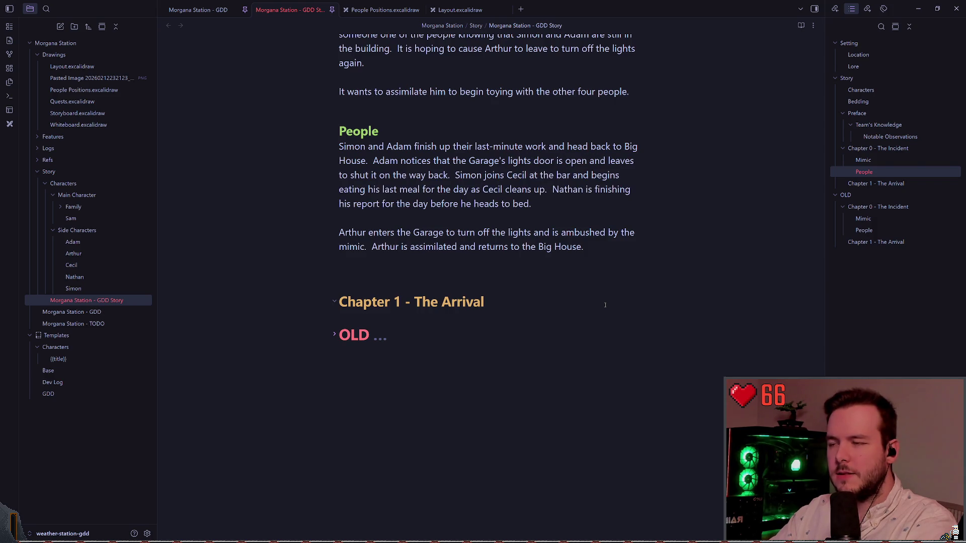
pyautogui.press('Escape')
pyautogui.press('b')
pyautogui.press('b')
pyautogui.press('b')
pyautogui.write('ices that the ')
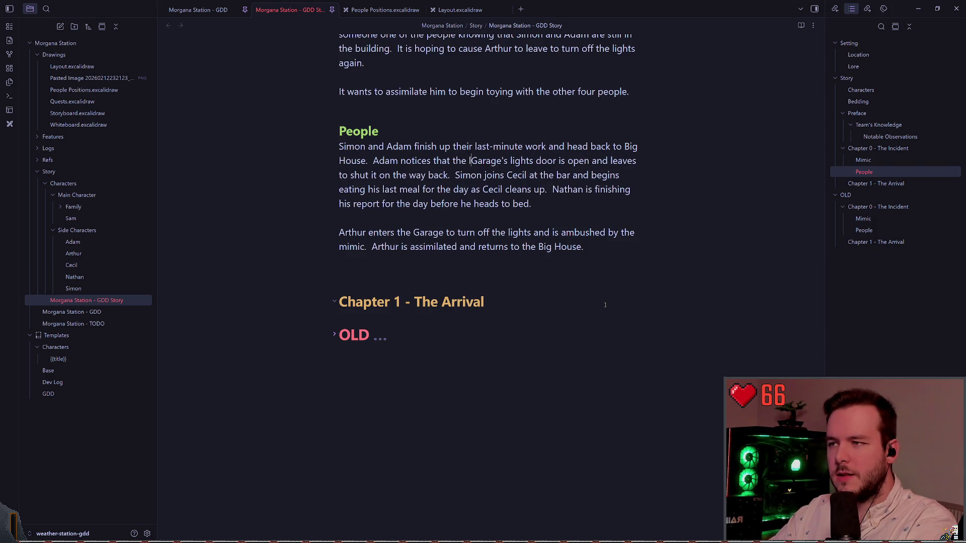
pyautogui.write('lights in the')
pyautogui.press('Escape')
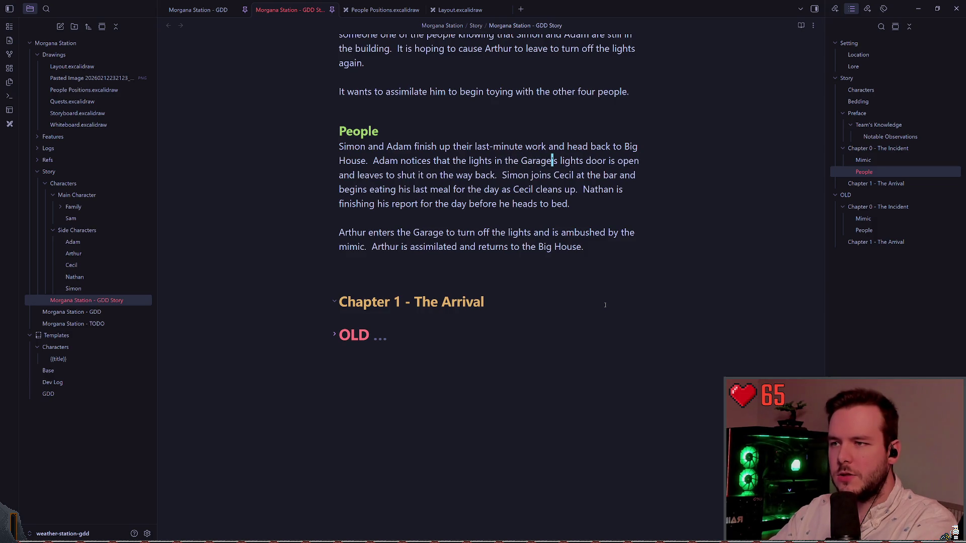
# Delete the leftover door clause so the Garage lights 'are on' and Adam tells Simon
pyautogui.press('d')
pyautogui.press('f')
pyautogui.press('d')
pyautogui.press('h')
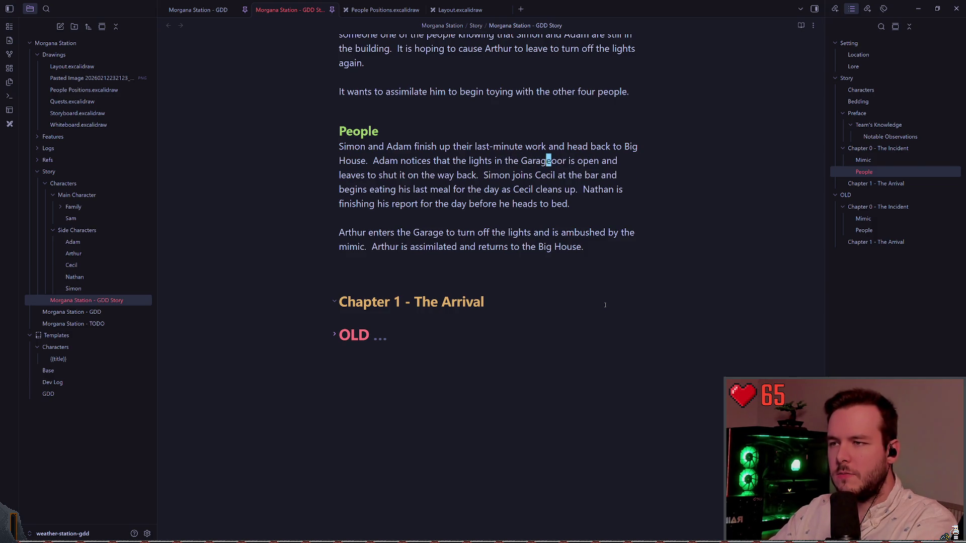
pyautogui.press('d')
pyautogui.press(')')
pyautogui.press('u')
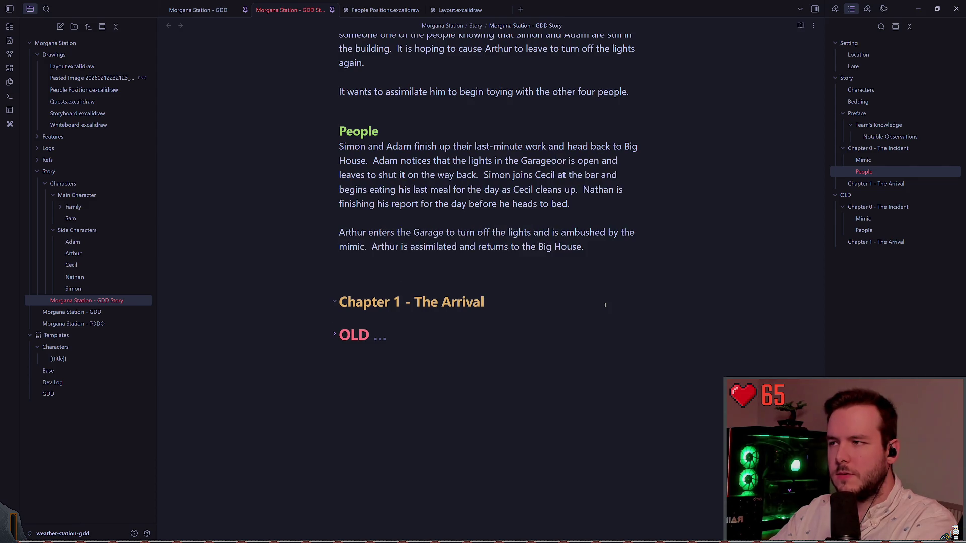
pyautogui.press('d')
pyautogui.press('t')
pyautogui.press('a')
pyautogui.press('d')
pyautogui.press('t')
pyautogui.press('.')
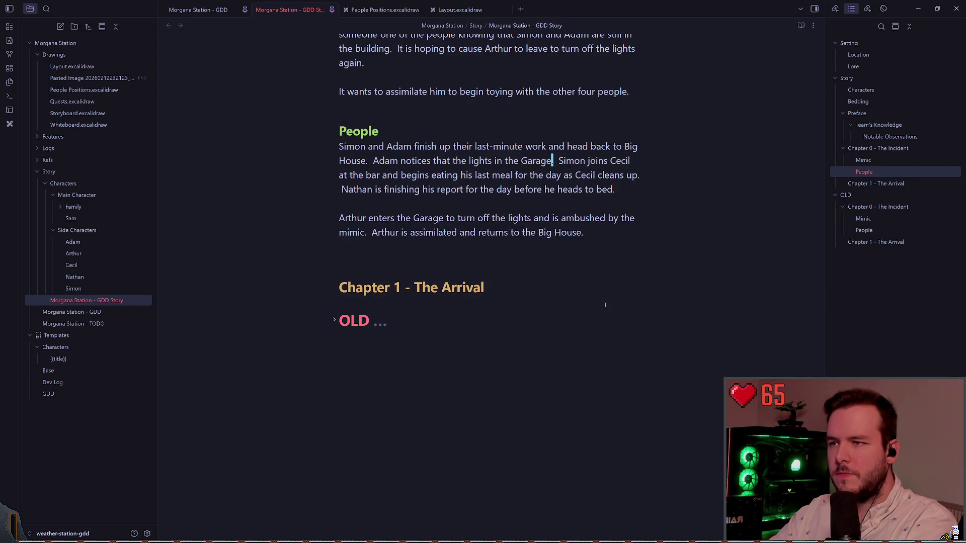
pyautogui.write('i are on')
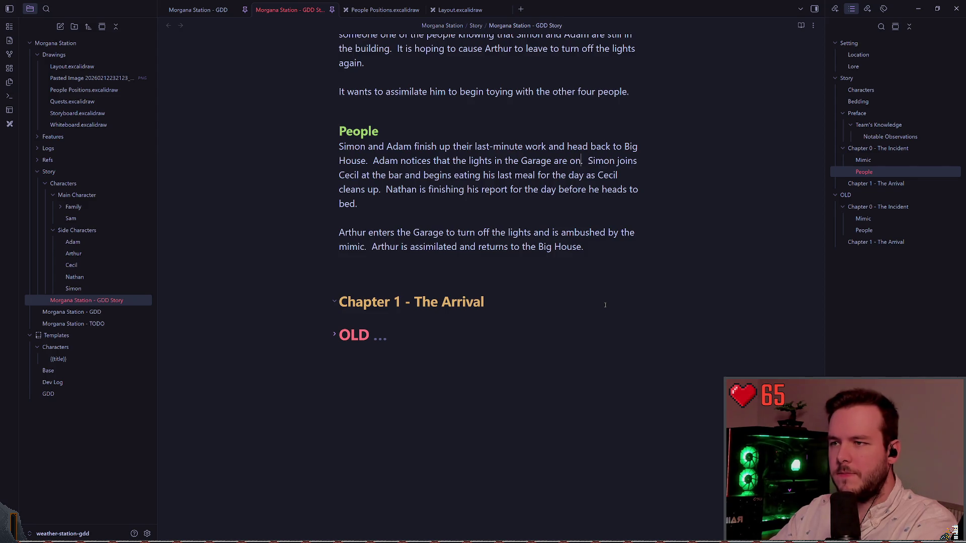
pyautogui.press('Escape')
pyautogui.write('are')
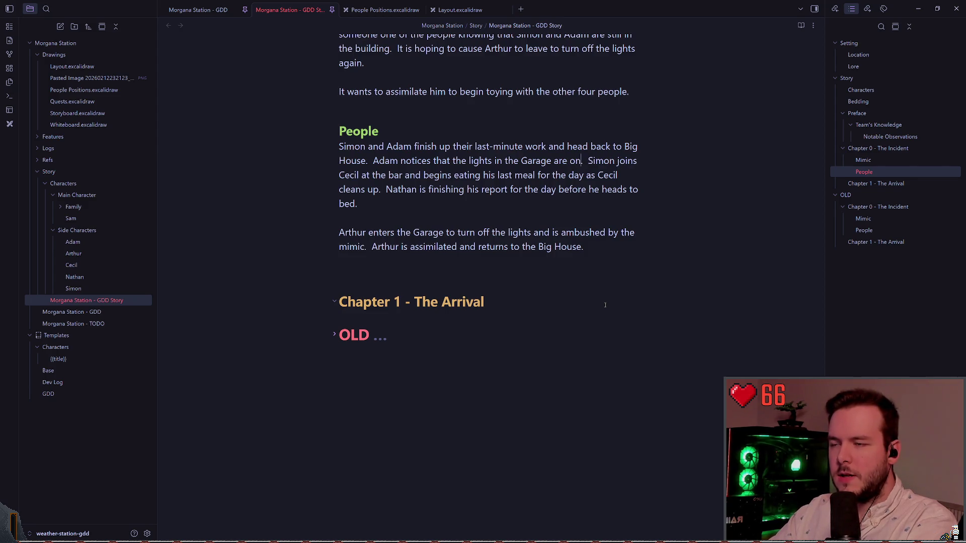
pyautogui.write(' on and tells Simon')
pyautogui.press('Escape')
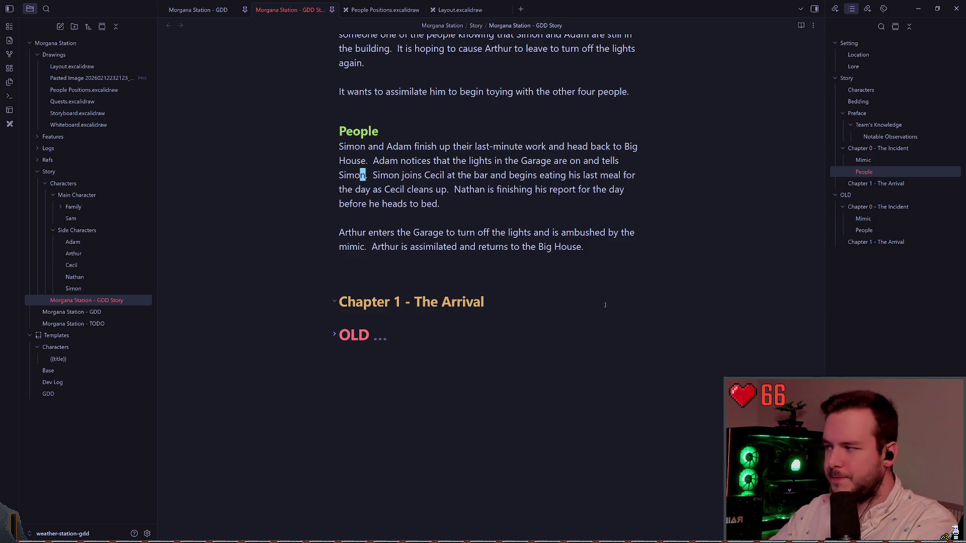
# Reword 'tells Simon' to 'mentions it to Simon' and move to the paragraph's end
pyautogui.write('b')
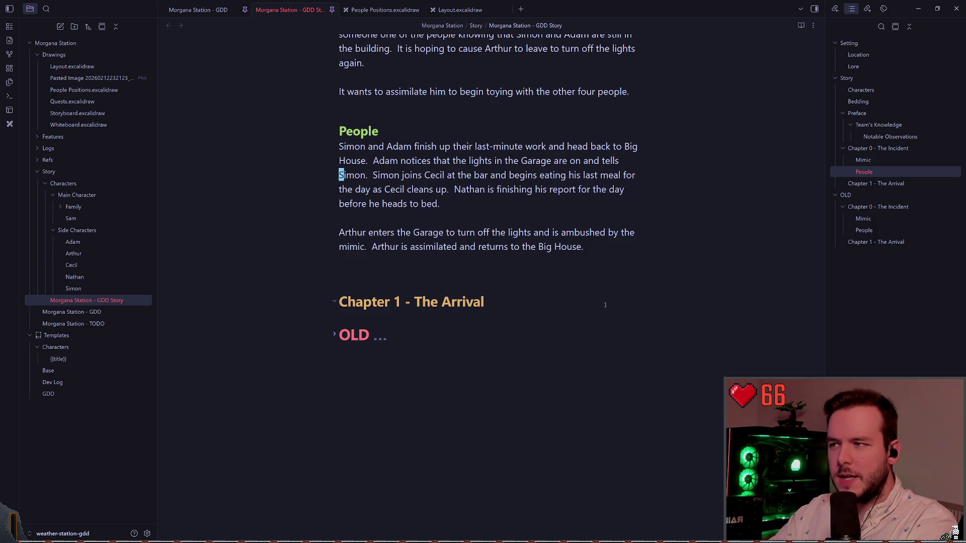
pyautogui.write('bdwimentions ')
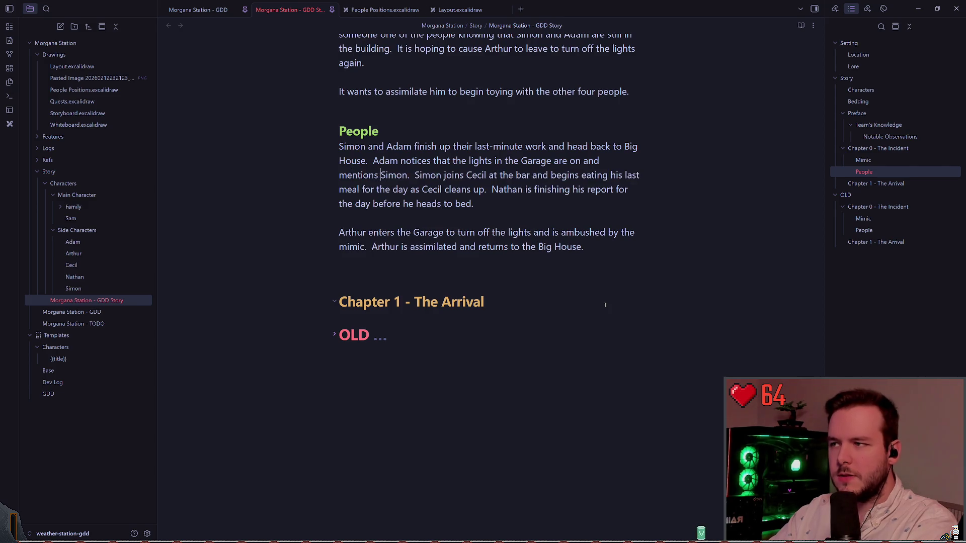
pyautogui.write('it to')
pyautogui.press('Escape')
pyautogui.press('w')
pyautogui.press('w')
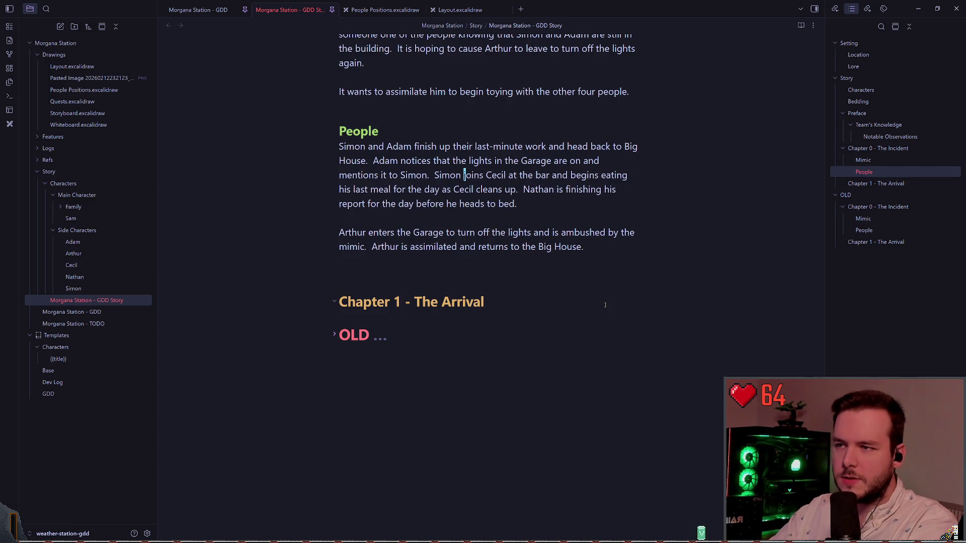
pyautogui.press('j')
pyautogui.press('w')
pyautogui.press('w')
pyautogui.press('w')
pyautogui.press('w')
pyautogui.press('w')
pyautogui.press('w')
pyautogui.press('w')
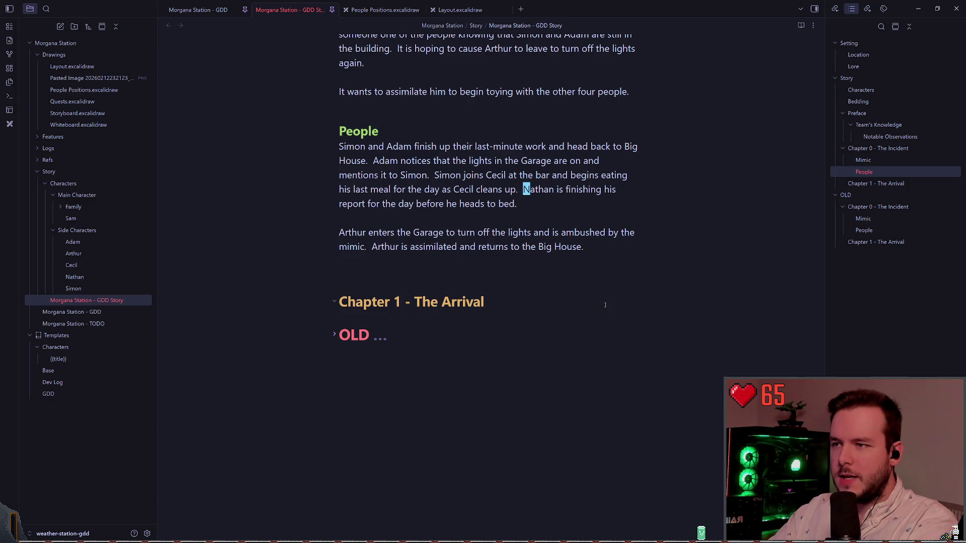
pyautogui.press('}')
pyautogui.press('{')
pyautogui.press('}')
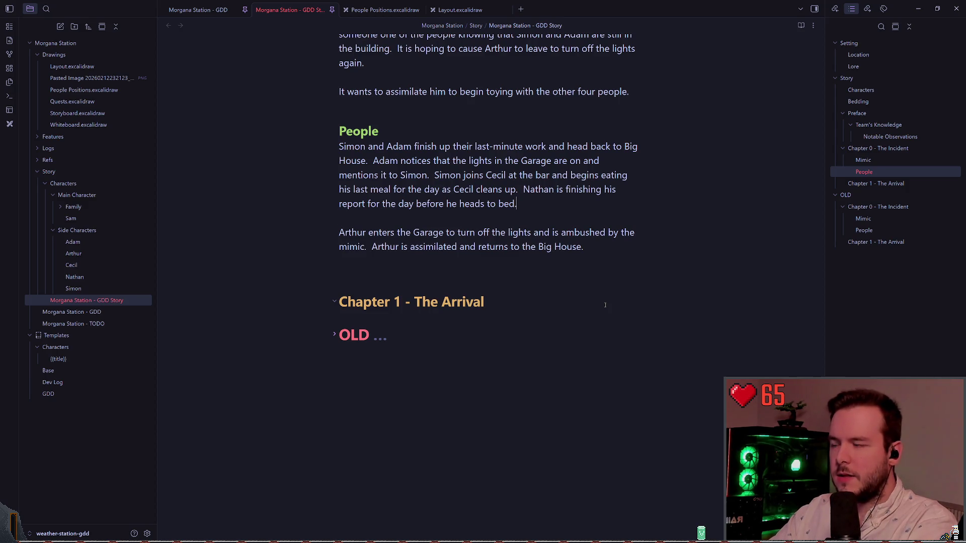
# Add a paragraph: Simon knocks on Arthur's door about the Garage's lights, and Arthur leaves to turn them off
pyautogui.write('oSimon')
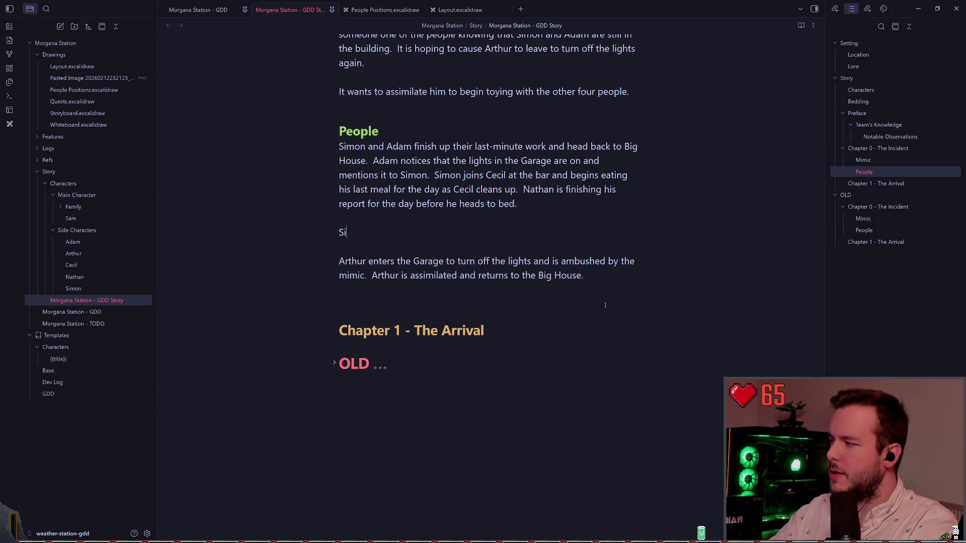
pyautogui.write('goes and knocks on Ar')
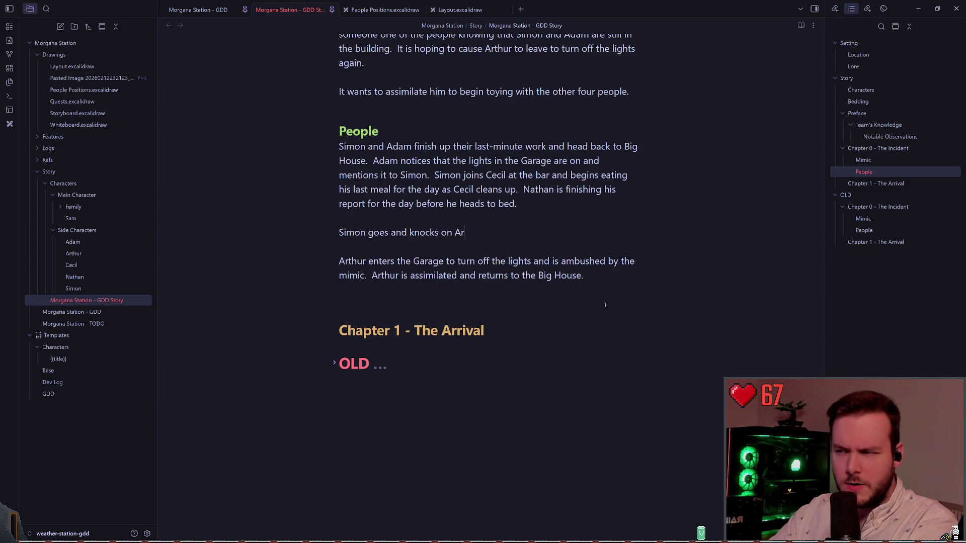
pyautogui.write("thur's door.  Aur")
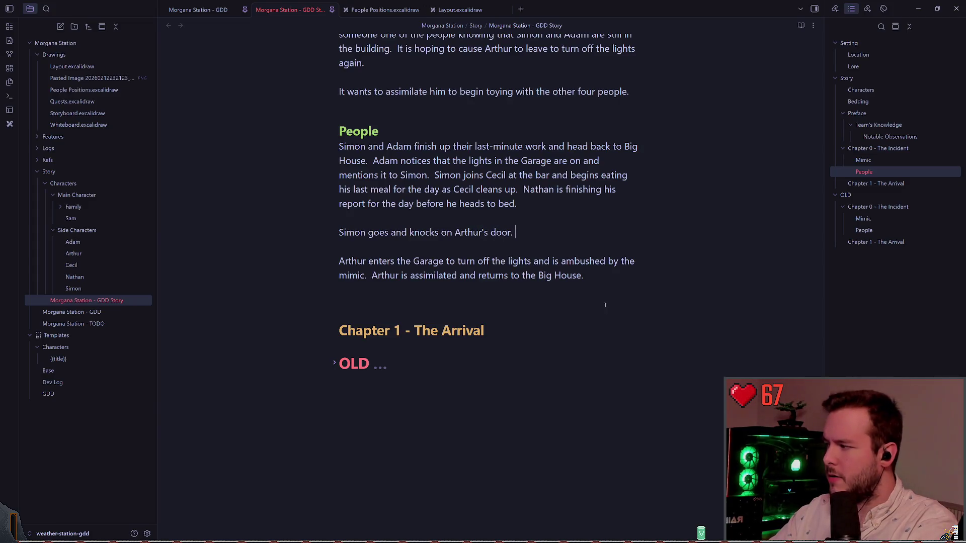
pyautogui.press('BackSpace')
pyautogui.press('BackSpace')
pyautogui.write('rth')
pyautogui.press('BackSpace')
pyautogui.press('BackSpace')
pyautogui.press('BackSpace')
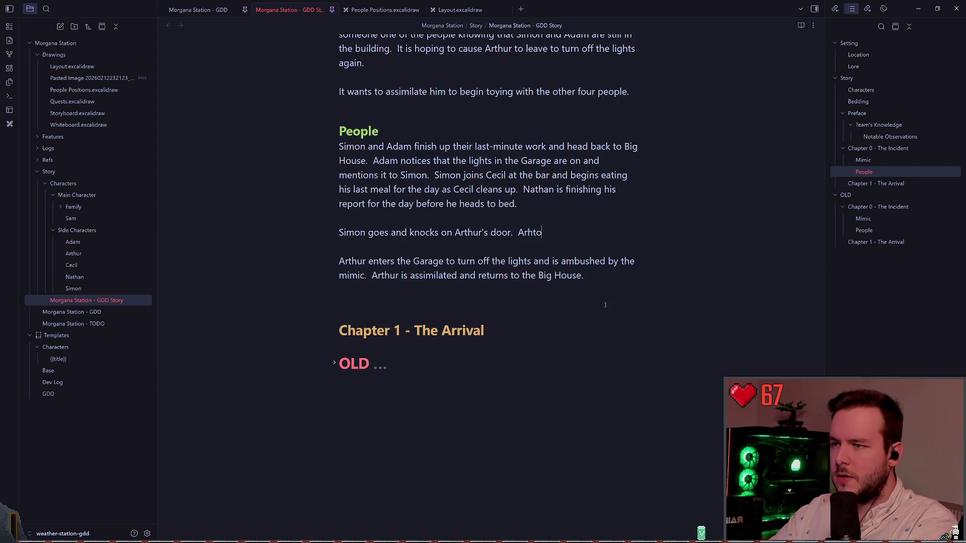
pyautogui.write('rthur a')
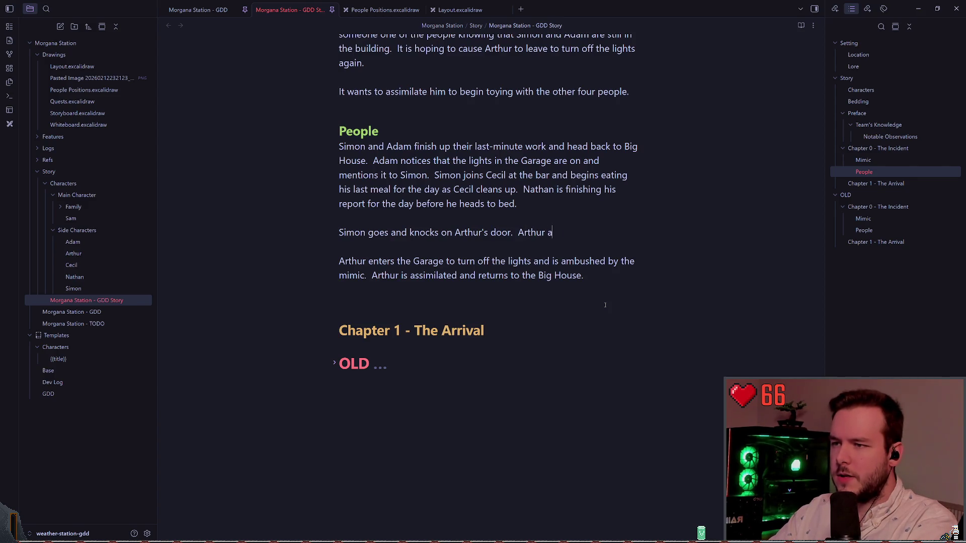
pyautogui.write('nswers and is inf')
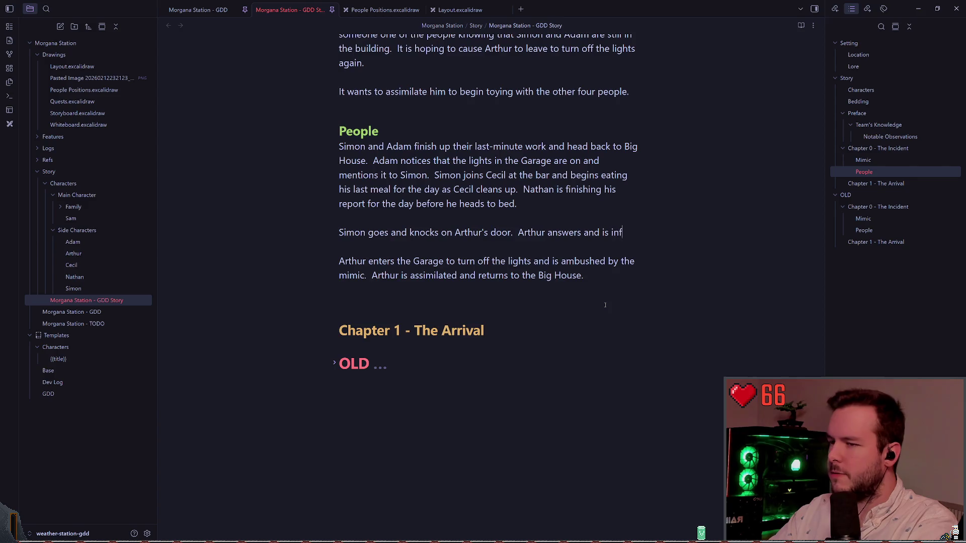
pyautogui.write('ormed that')
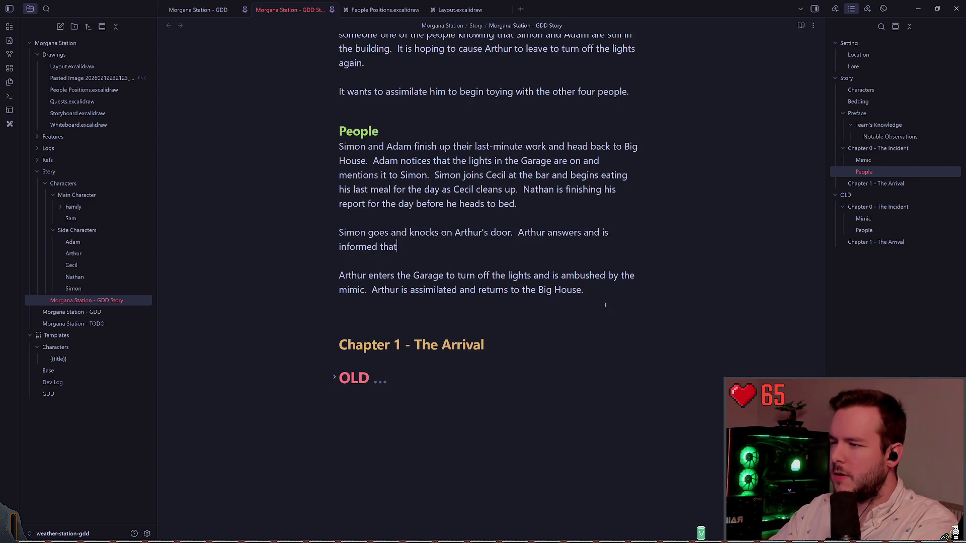
pyautogui.press('BackSpace')
pyautogui.press('BackSpace')
pyautogui.press('BackSpace')
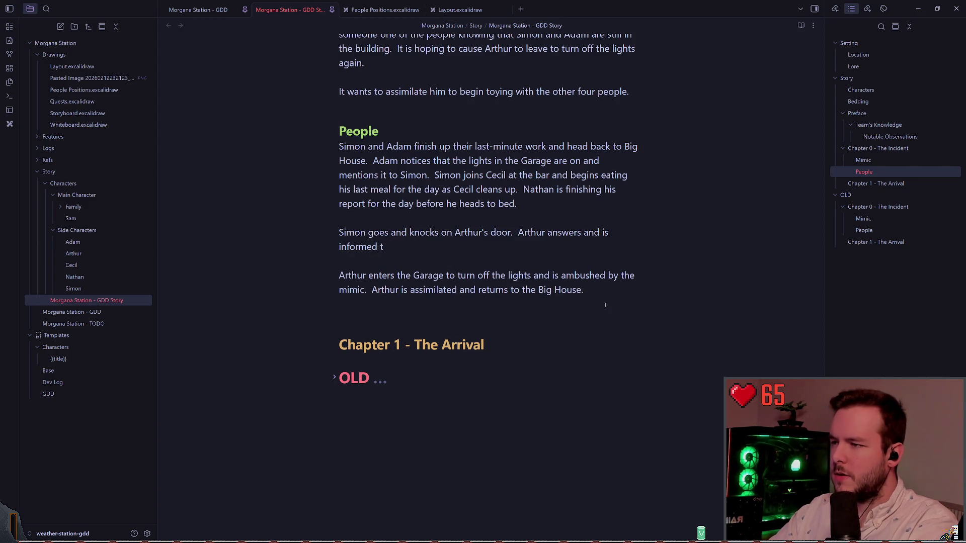
pyautogui.write("he Garage's ")
pyautogui.write('lightg')
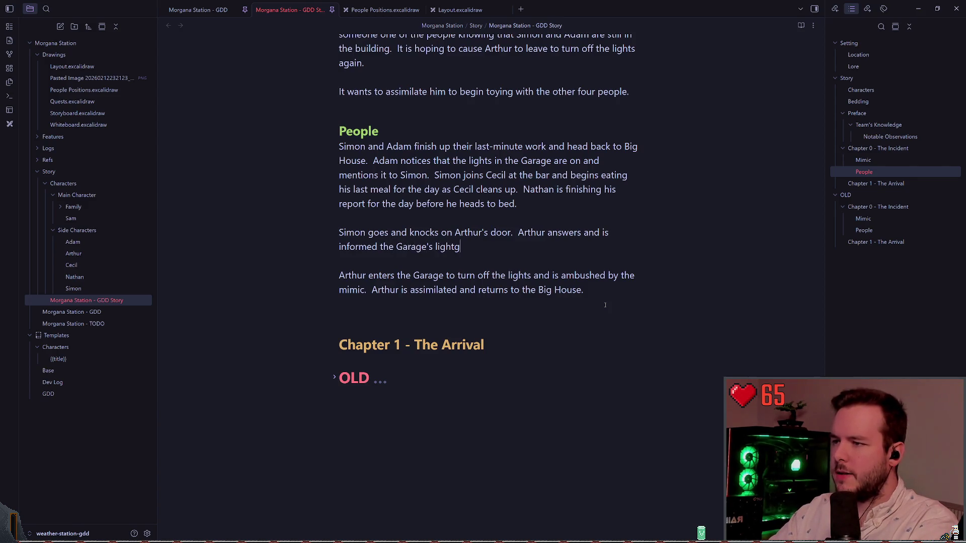
pyautogui.press('BackSpace')
pyautogui.write('s are still on.  He')
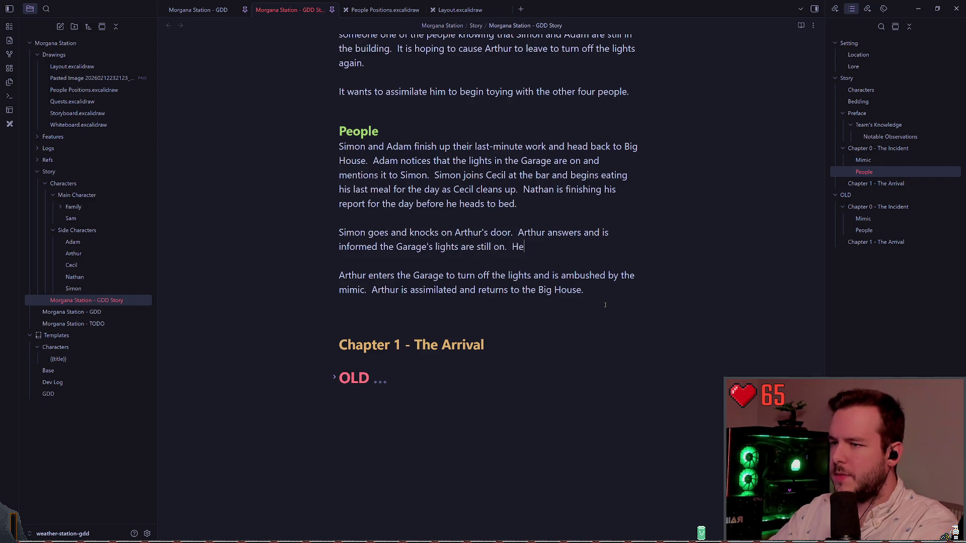
pyautogui.press('BackSpace')
pyautogui.press('BackSpace')
pyautogui.write('Arthur then ')
pyautogui.write('leaves to turn ')
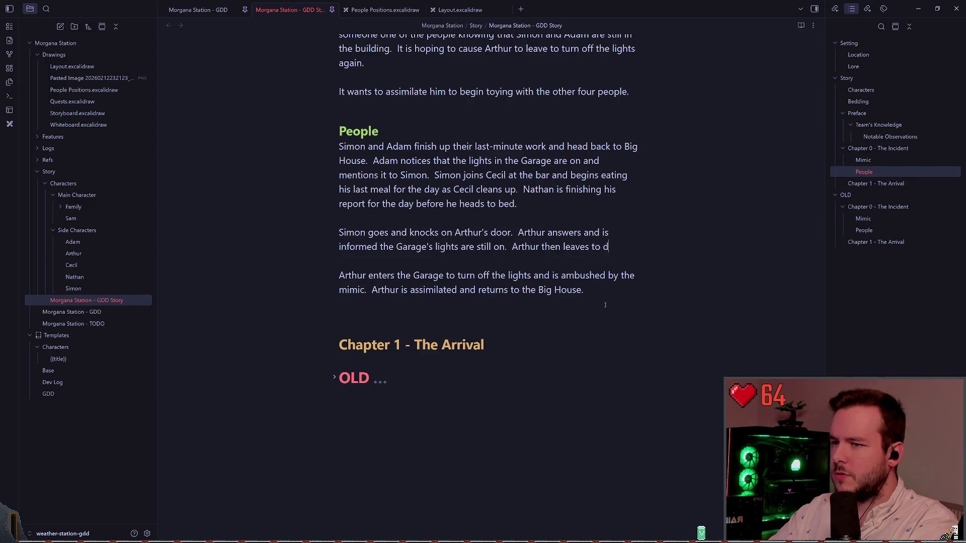
pyautogui.write('off the lights.')
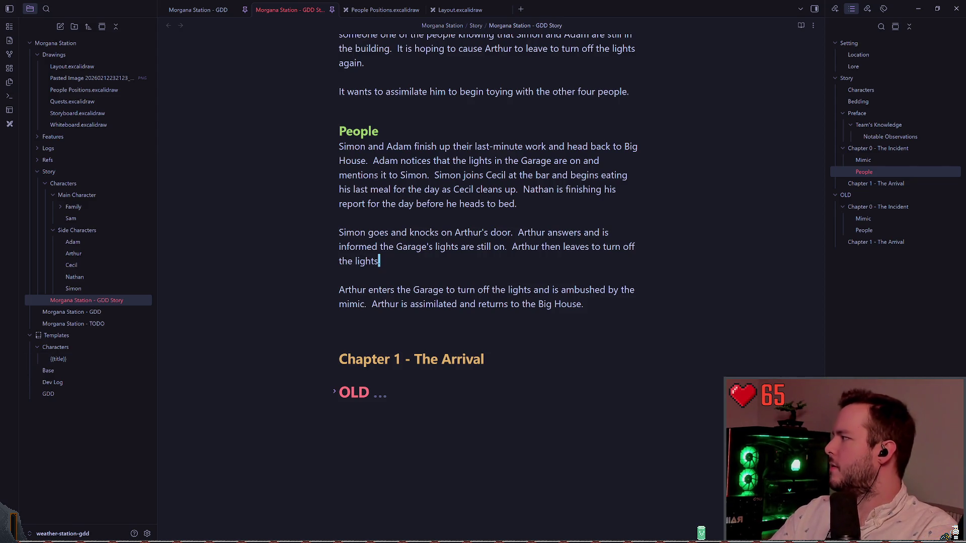
pyautogui.click(507, 309)
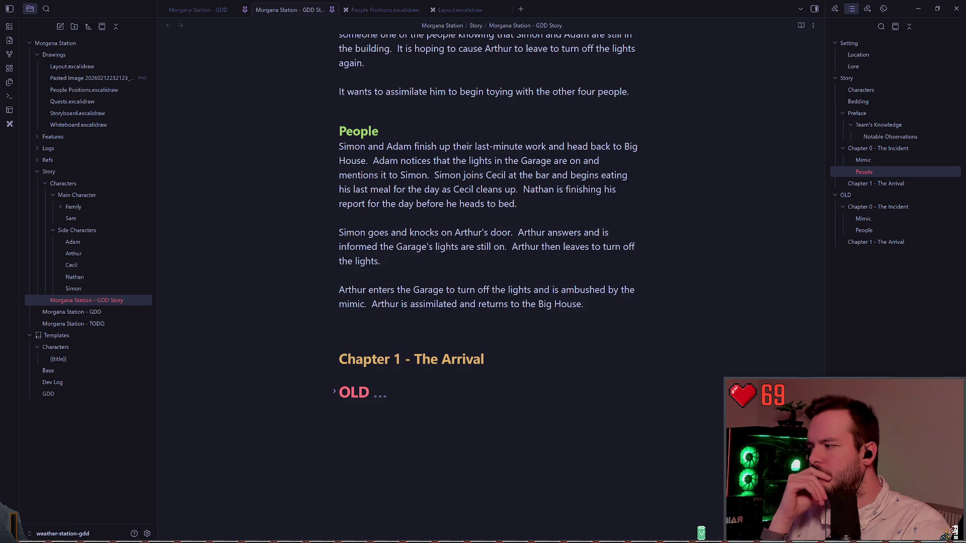
pyautogui.hotkey('alt', 'Tab')
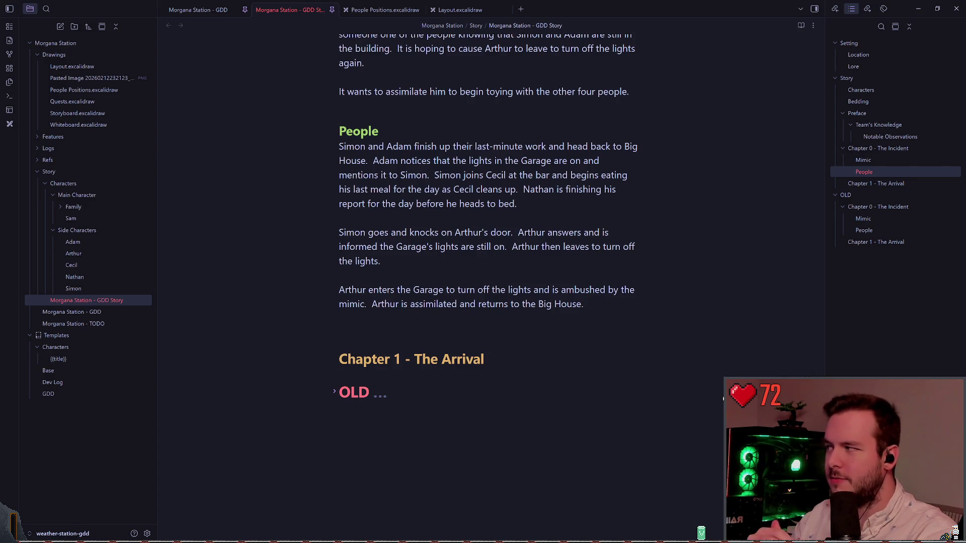
# Move below the Big House line and insert an empty line above 'Chapter 1 - The Arrival'
pyautogui.press('Down')
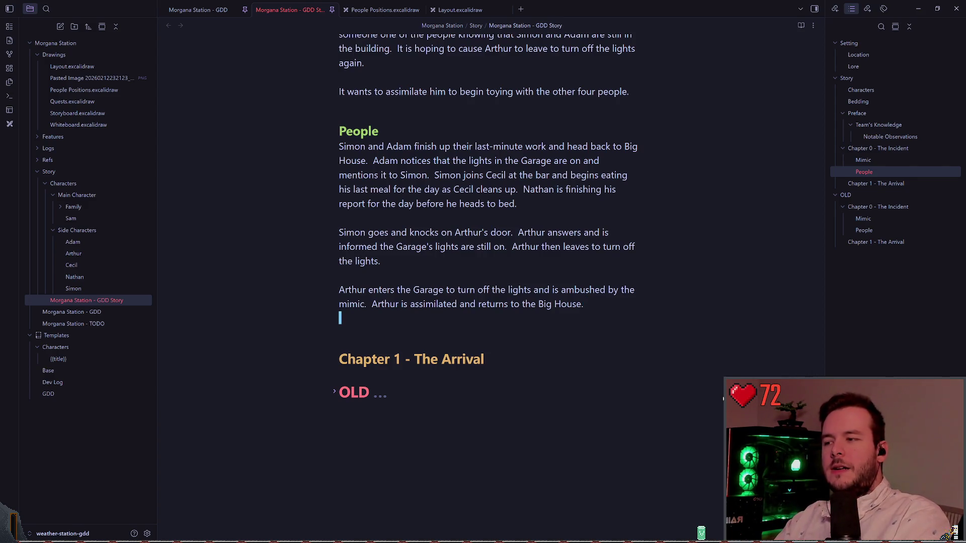
pyautogui.press('Down')
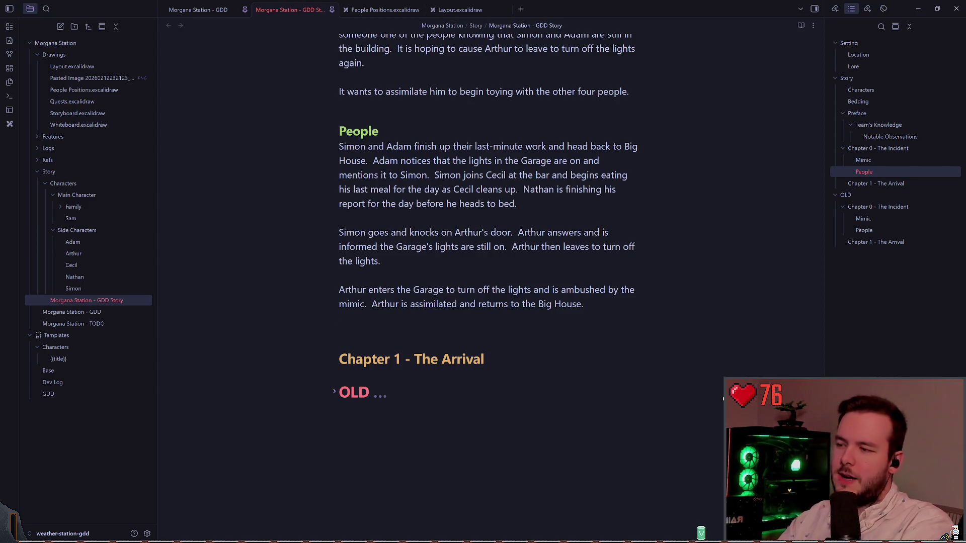
pyautogui.press('Return')
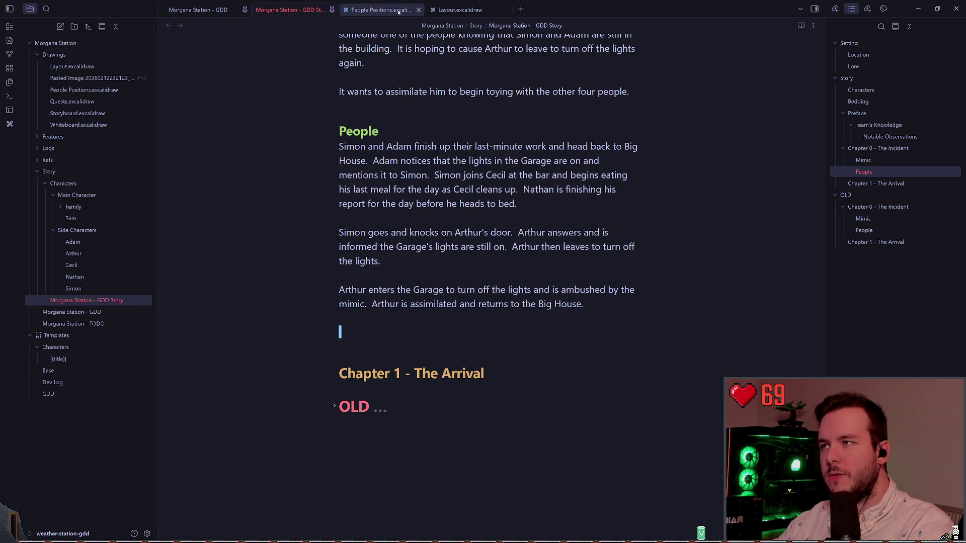
# Sketch trial blue freehand strokes on the People Positions map, then return to the GDD Story note
pyautogui.click(382, 10)
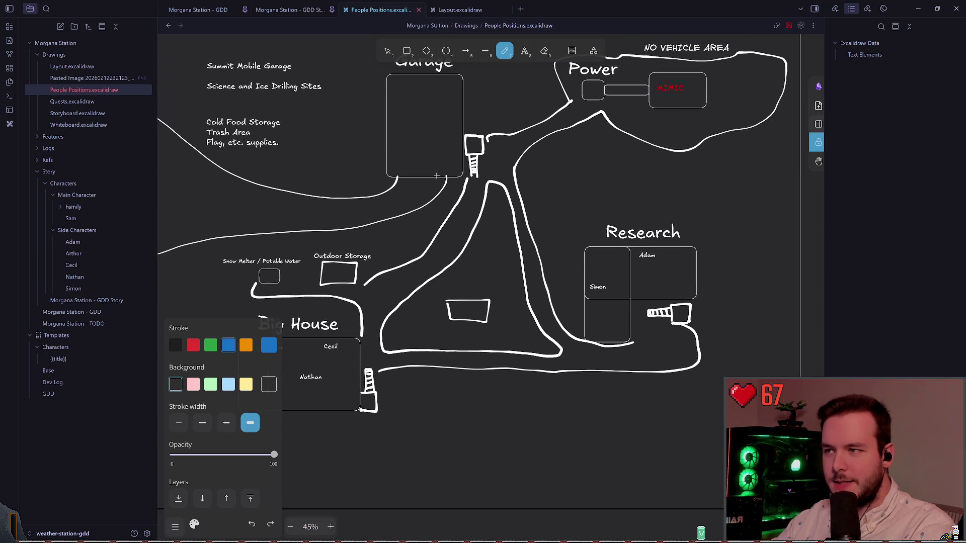
pyautogui.moveTo(431, 142)
pyautogui.mouseDown()
pyautogui.moveTo(446, 131)
pyautogui.moveTo(347, 359)
pyautogui.moveTo(360, 355)
pyautogui.mouseUp()
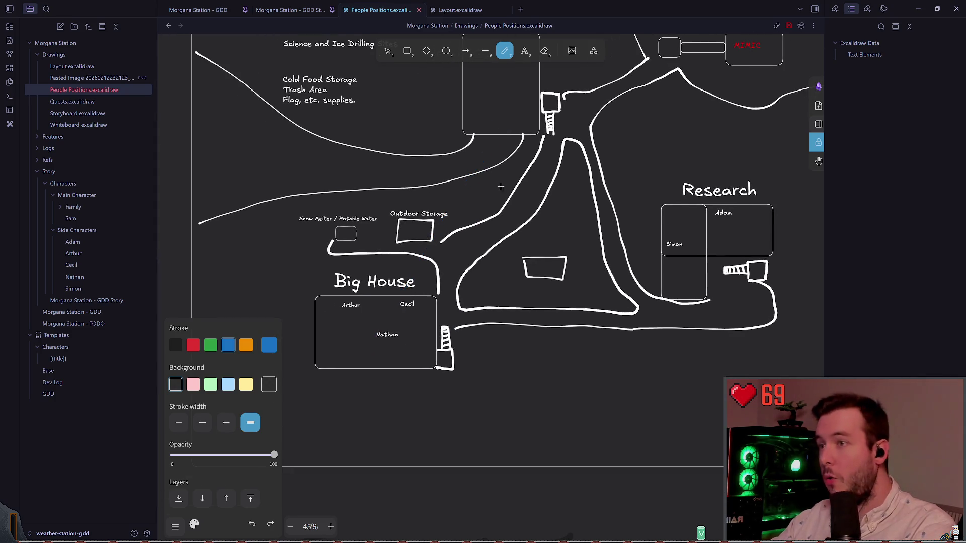
pyautogui.moveTo(501, 126)
pyautogui.mouseDown()
pyautogui.moveTo(523, 440)
pyautogui.moveTo(142, 236)
pyautogui.mouseUp()
pyautogui.hscroll(-5, 490, 251)
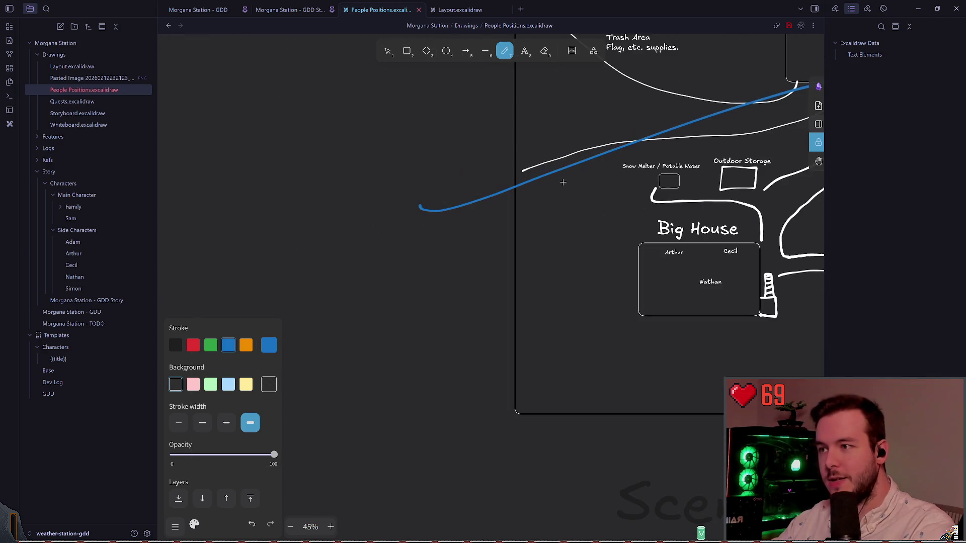
pyautogui.scroll(-5, 508, 249)
pyautogui.moveTo(443, 218)
pyautogui.mouseDown()
pyautogui.moveTo(437, 229)
pyautogui.moveTo(452, 216)
pyautogui.moveTo(436, 230)
pyautogui.mouseUp()
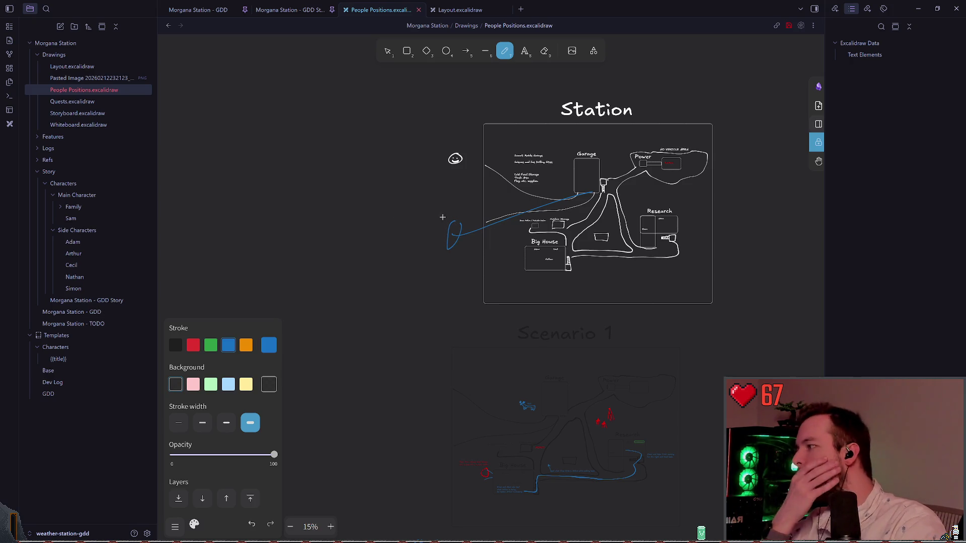
pyautogui.hscroll(2, 483, 231)
pyautogui.keyDown('ctrl'); pyautogui.scroll(5, 514, 246); pyautogui.keyUp('ctrl')
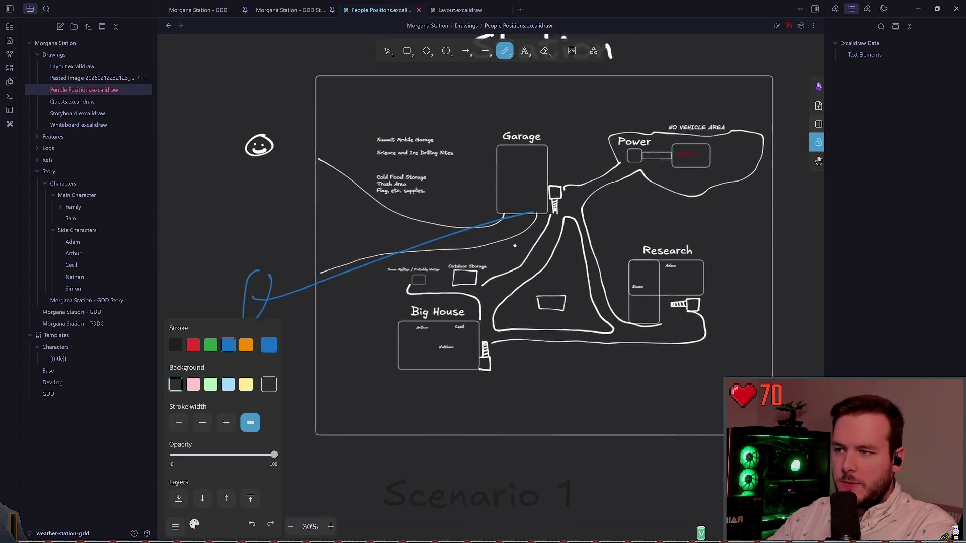
pyautogui.hscroll(2, 514, 246)
pyautogui.keyDown('ctrl'); pyautogui.scroll(3, 467, 236); pyautogui.keyUp('ctrl')
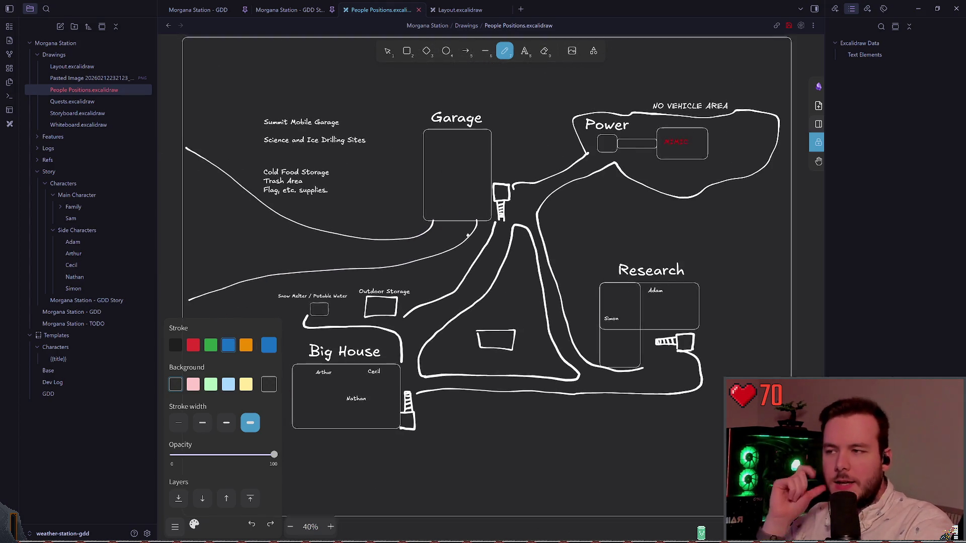
pyautogui.moveTo(468, 236); pyautogui.dragTo(484, 228)
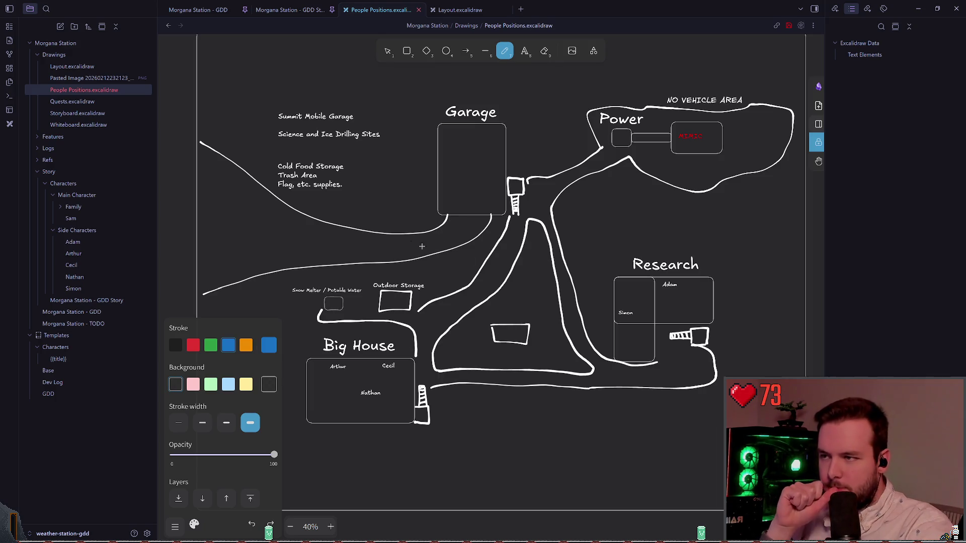
pyautogui.click(307, 14)
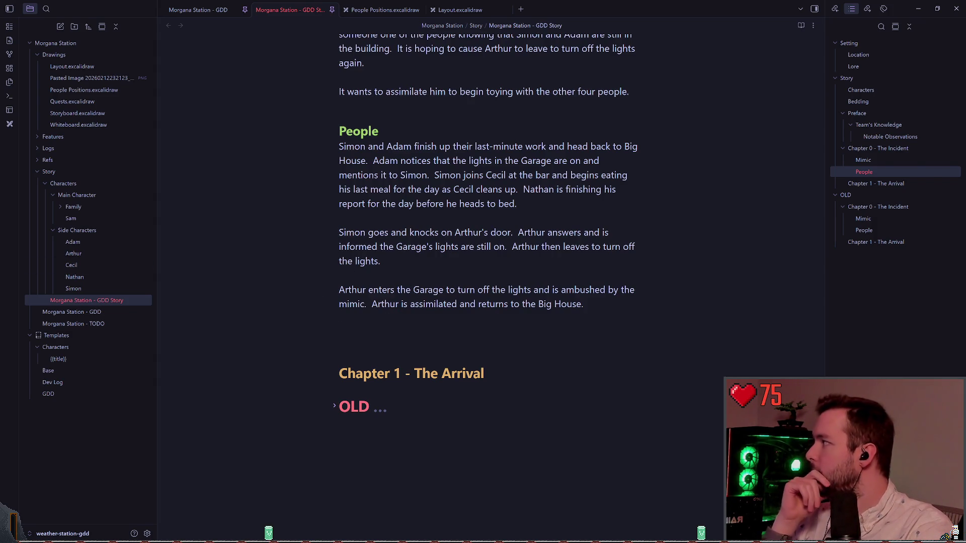
# Back on the People Positions map, draw a blue circle around Big House, then undo it
pyautogui.scroll(-1, 408, 284)
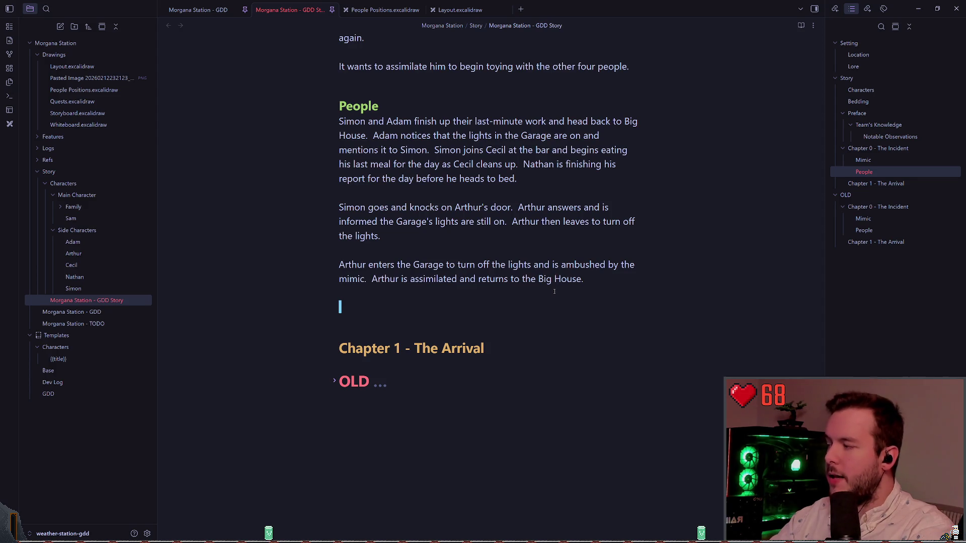
pyautogui.click(385, 10)
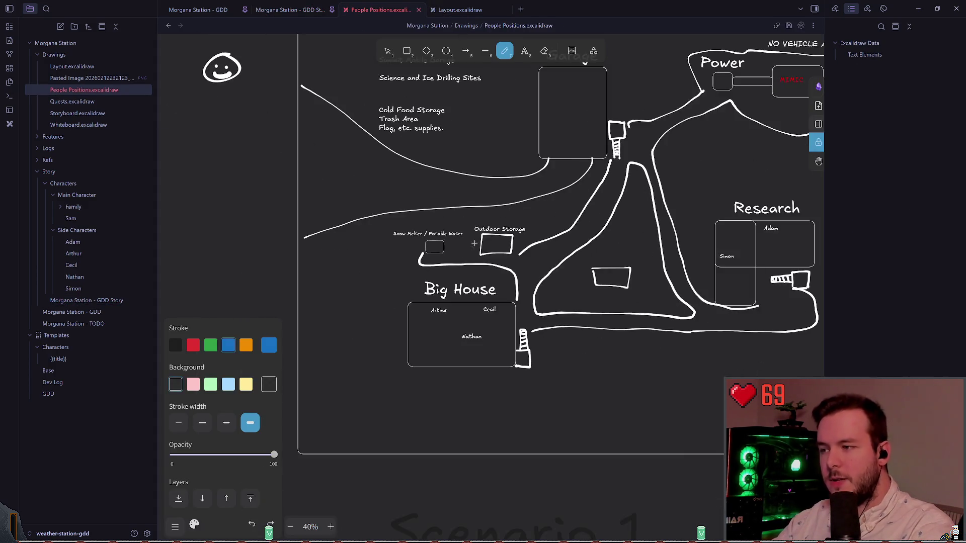
pyautogui.scroll(5, 474, 244)
pyautogui.moveTo(424, 278); pyautogui.dragTo(398, 365)
pyautogui.hotkey('ctrl', 'z')
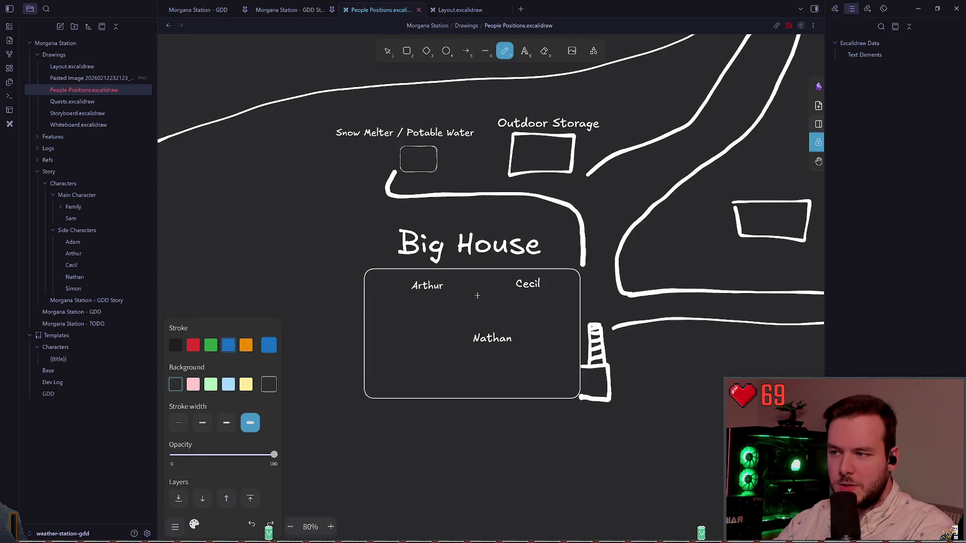
pyautogui.moveTo(478, 255)
pyautogui.mouseDown()
pyautogui.moveTo(390, 347)
pyautogui.moveTo(453, 247)
pyautogui.mouseUp()
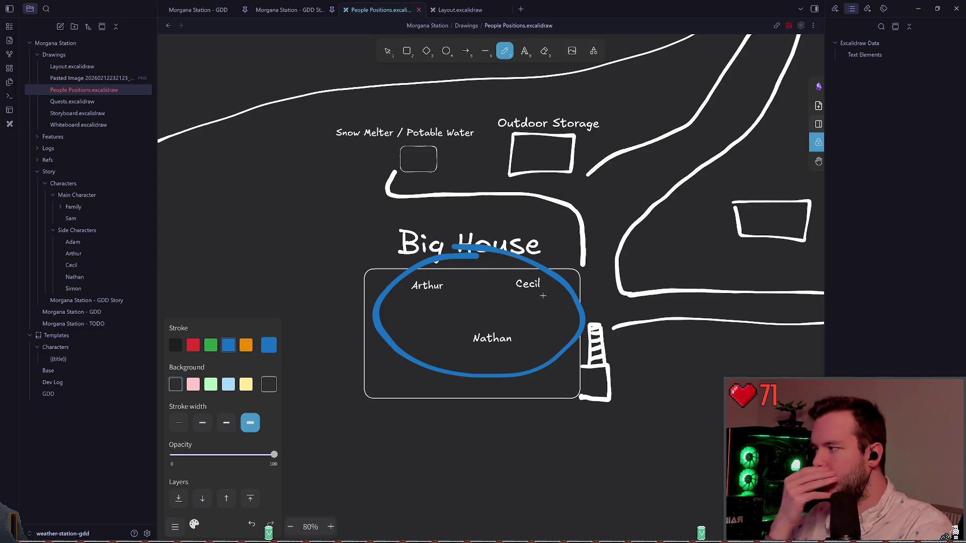
pyautogui.hscroll(3, 543, 295)
pyautogui.scroll(1, 452, 261)
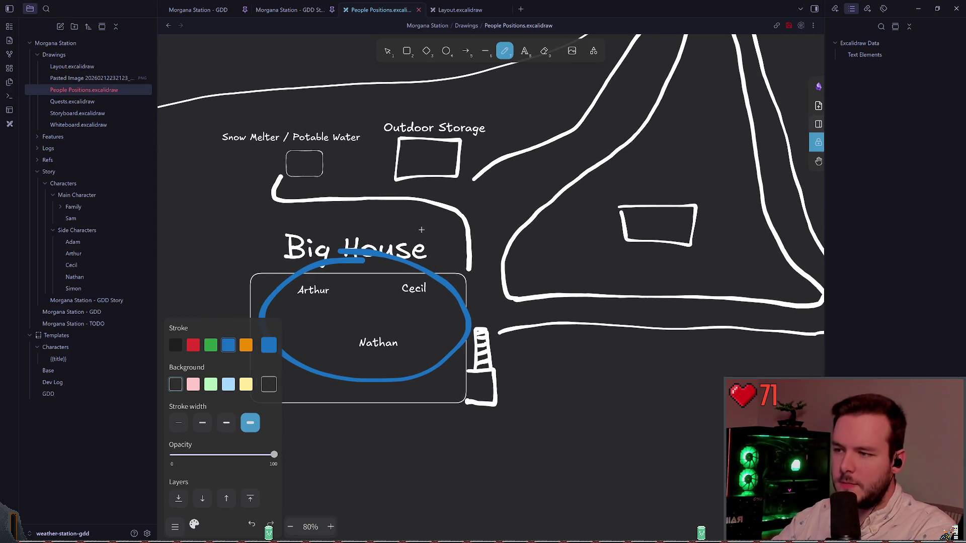
pyautogui.hotkey('ctrl', 'z')
pyautogui.scroll(-3, 424, 245)
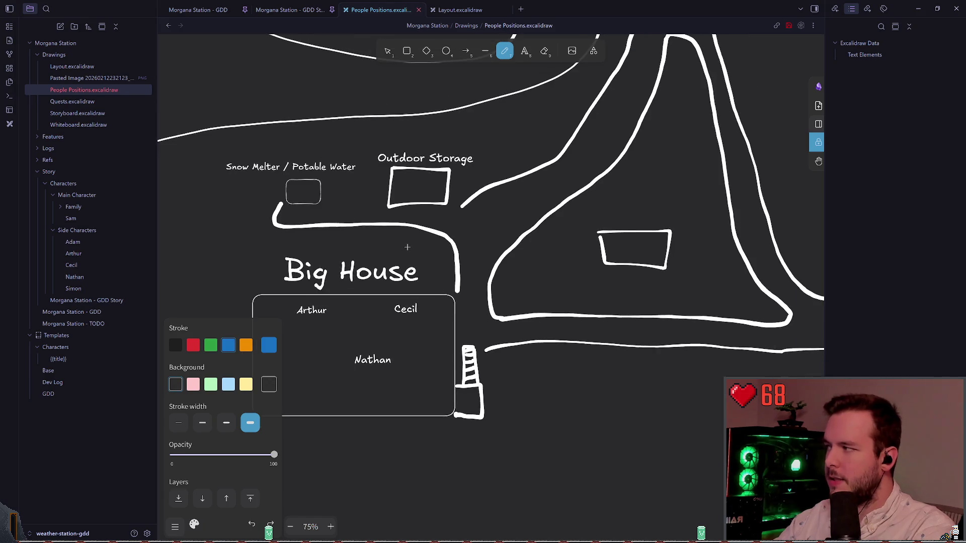
pyautogui.scroll(1, 404, 288)
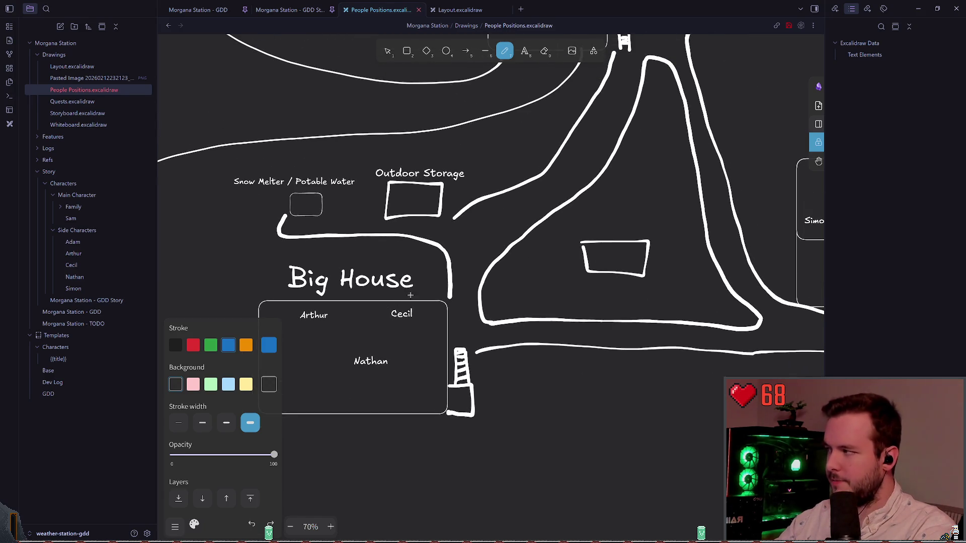
pyautogui.scroll(4, 435, 259)
pyautogui.scroll(-1, 435, 259)
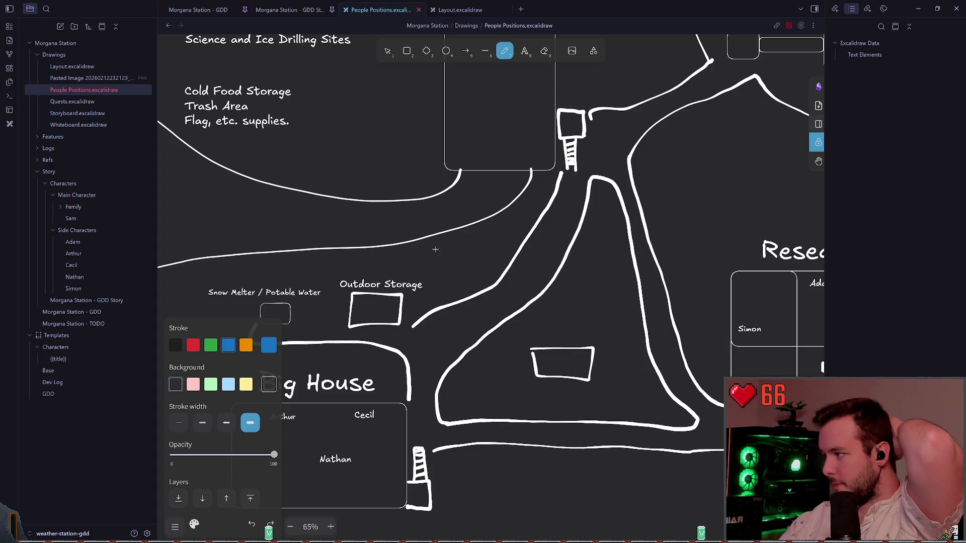
# Loop blue freehand around the small box in the road triangle, undoing the trial scribbles
pyautogui.scroll(-1, 435, 250)
pyautogui.hscroll(-1, 435, 249)
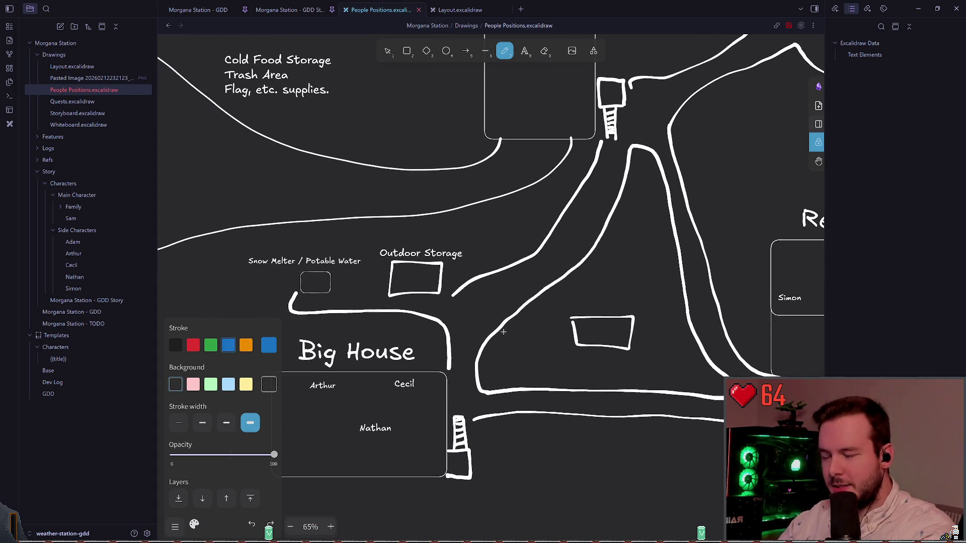
pyautogui.moveTo(418, 271)
pyautogui.mouseDown()
pyautogui.moveTo(398, 280)
pyautogui.moveTo(425, 274)
pyautogui.mouseUp()
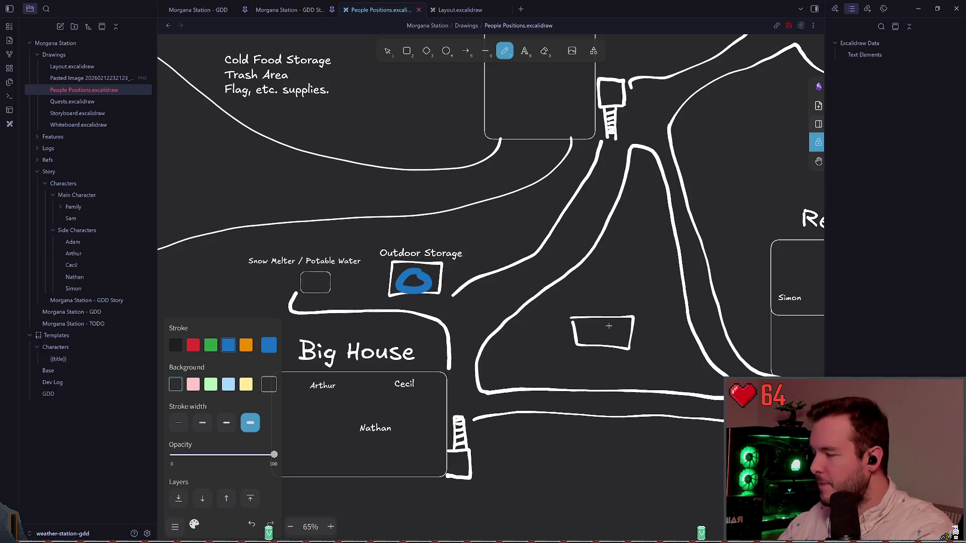
pyautogui.moveTo(609, 321)
pyautogui.mouseDown()
pyautogui.moveTo(573, 331)
pyautogui.moveTo(592, 338)
pyautogui.moveTo(592, 324)
pyautogui.mouseUp()
pyautogui.hotkey('ctrl', 'z')
pyautogui.hotkey('ctrl', 'z')
pyautogui.hscroll(2, 630, 322)
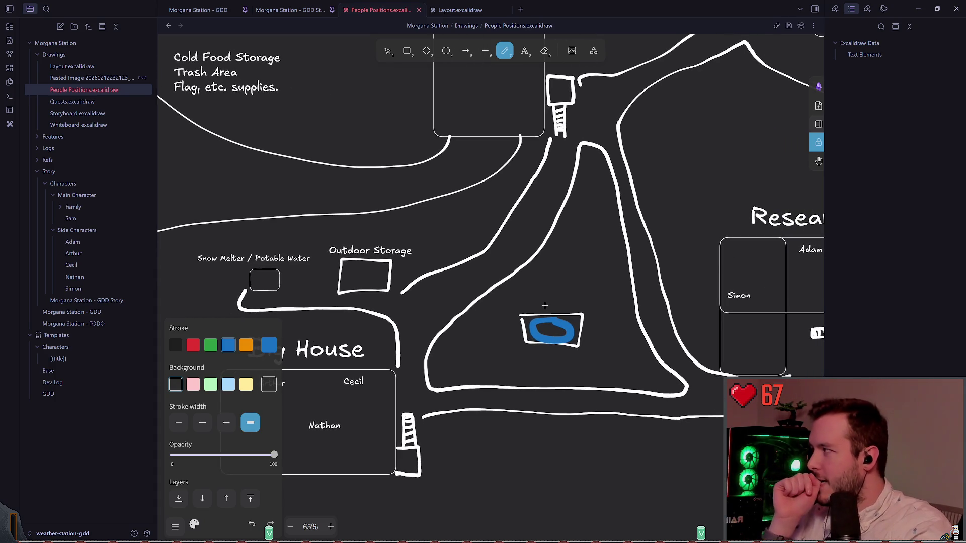
pyautogui.hotkey('ctrl', 'z')
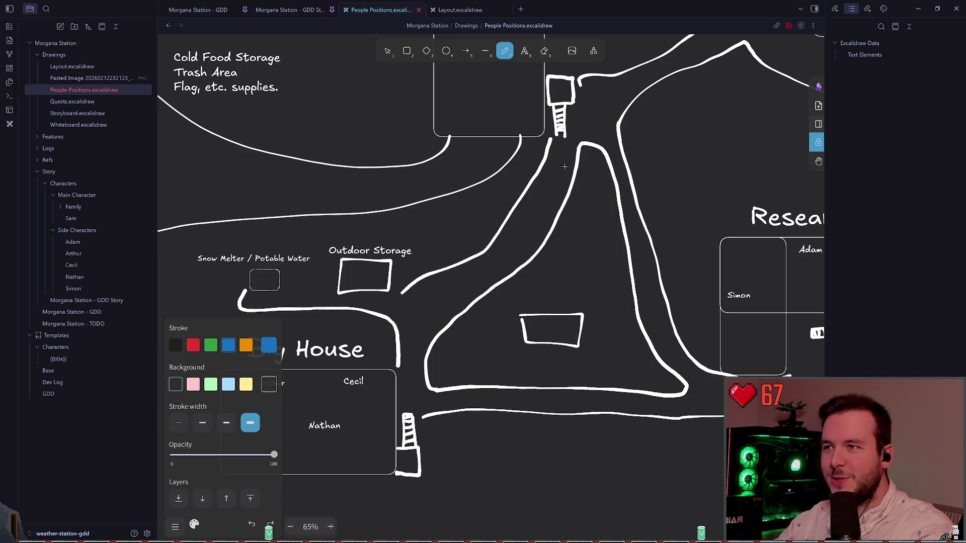
pyautogui.hscroll(2, 544, 305)
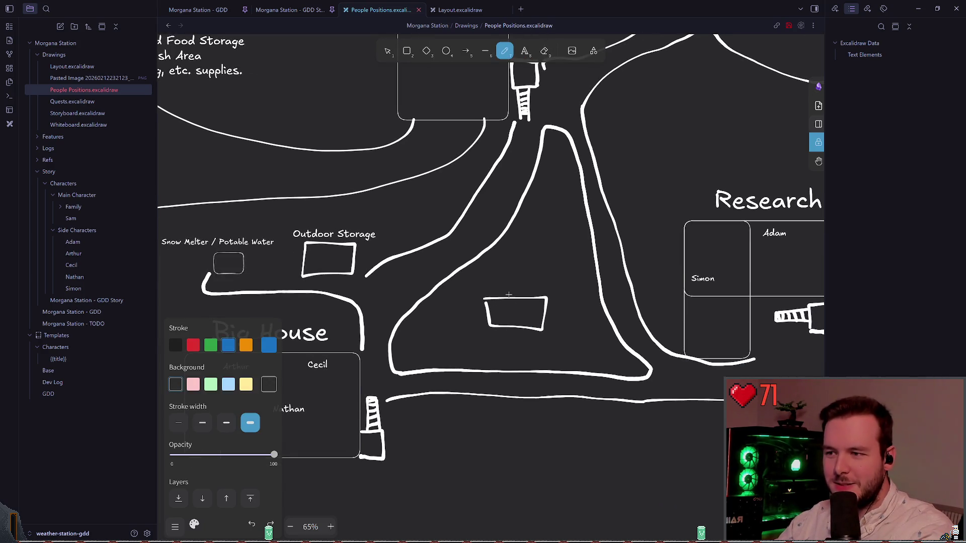
pyautogui.moveTo(508, 295)
pyautogui.mouseDown()
pyautogui.moveTo(525, 290)
pyautogui.moveTo(503, 327)
pyautogui.moveTo(533, 296)
pyautogui.moveTo(478, 306)
pyautogui.moveTo(521, 290)
pyautogui.moveTo(543, 322)
pyautogui.moveTo(554, 292)
pyautogui.mouseUp()
pyautogui.hotkey('ctrl', 'z')
pyautogui.hotkey('ctrl', 'z')
pyautogui.hotkey('ctrl', 'z')
pyautogui.hotkey('ctrl', 'z')
pyautogui.hotkey('ctrl', 'z')
pyautogui.hotkey('ctrl', 'z')
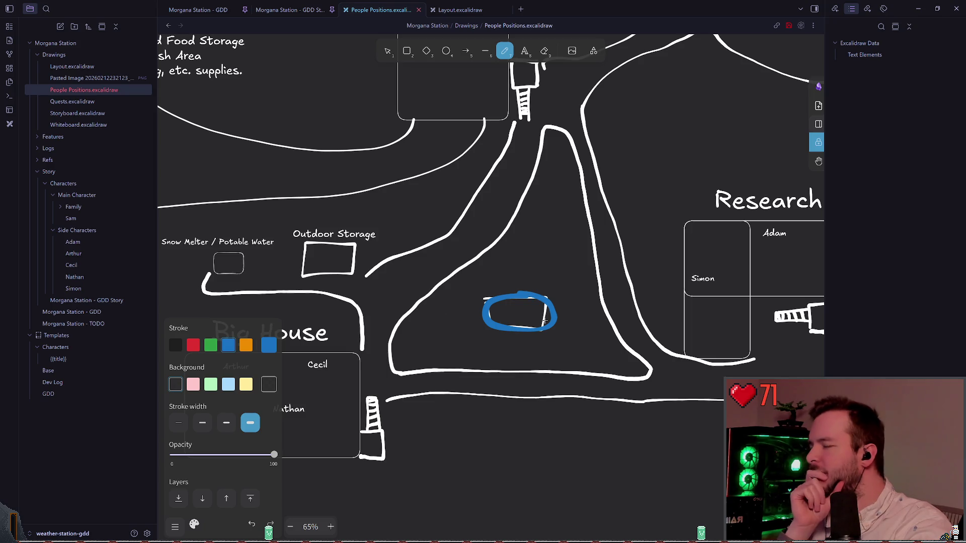
pyautogui.hscroll(4, 544, 320)
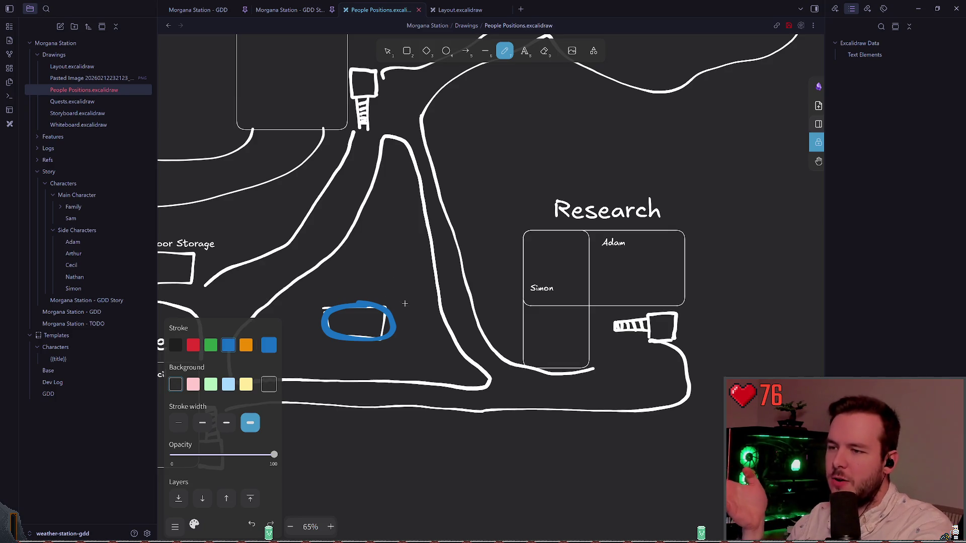
pyautogui.hscroll(-4, 478, 267)
pyautogui.scroll(-1, 554, 250)
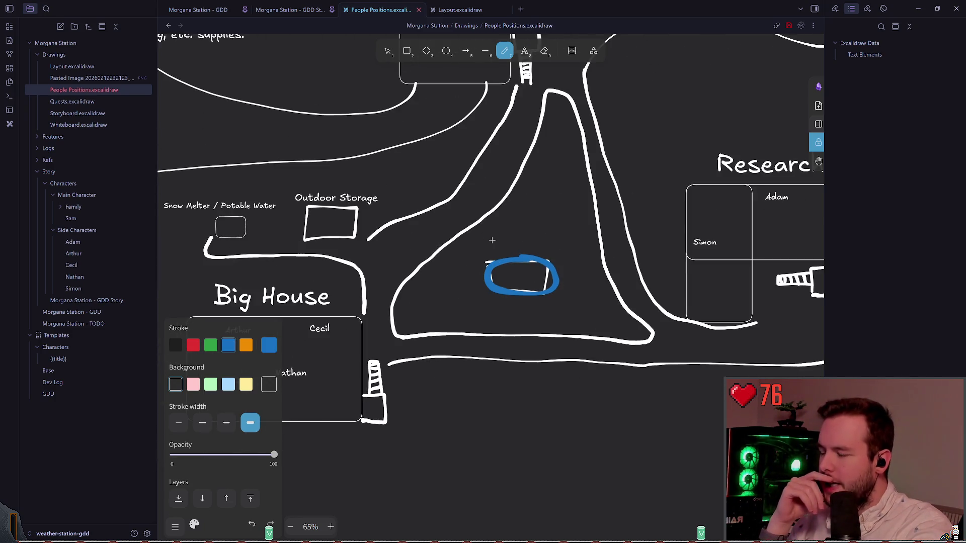
pyautogui.hscroll(-1, 389, 273)
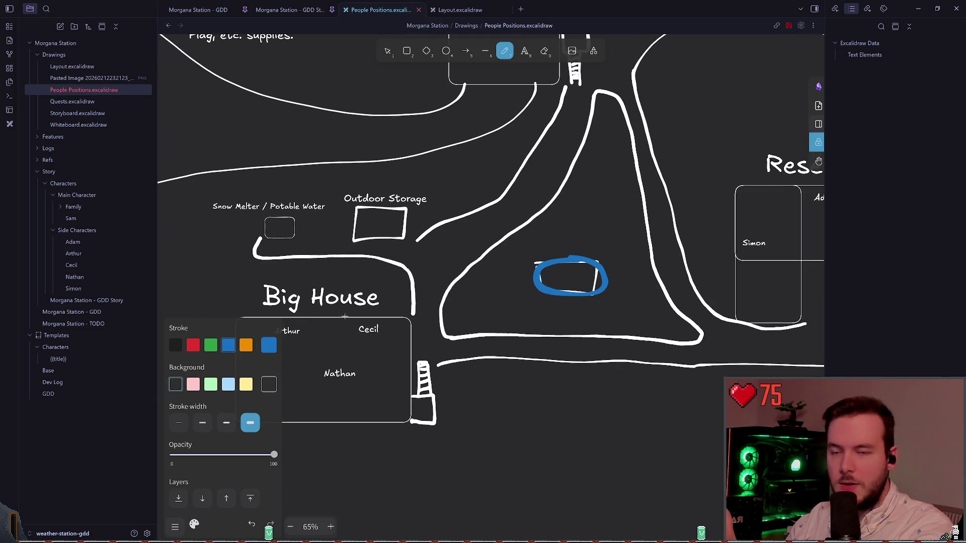
pyautogui.hscroll(3, 345, 317)
pyautogui.scroll(1, 345, 316)
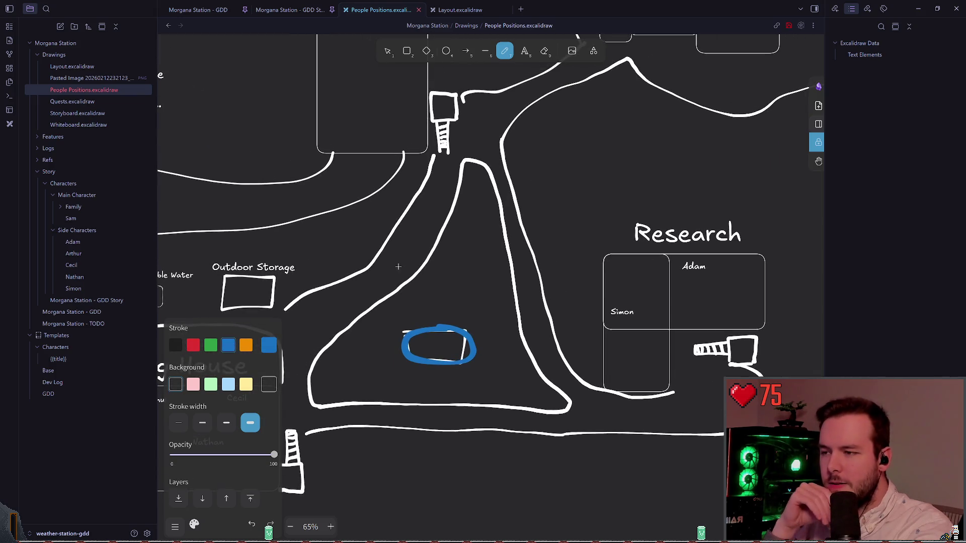
pyautogui.hscroll(1, 413, 300)
pyautogui.scroll(1, 412, 299)
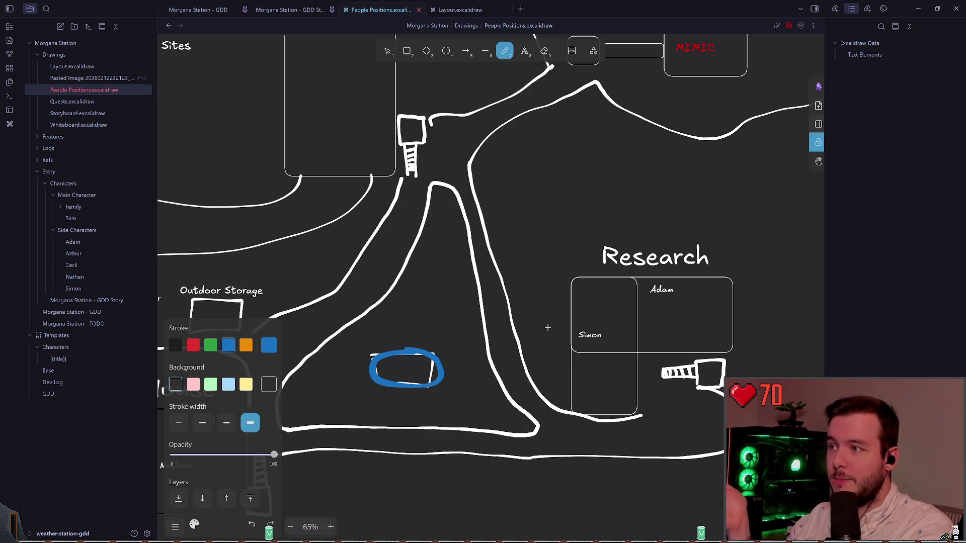
pyautogui.hscroll(1, 550, 312)
pyautogui.scroll(1, 551, 312)
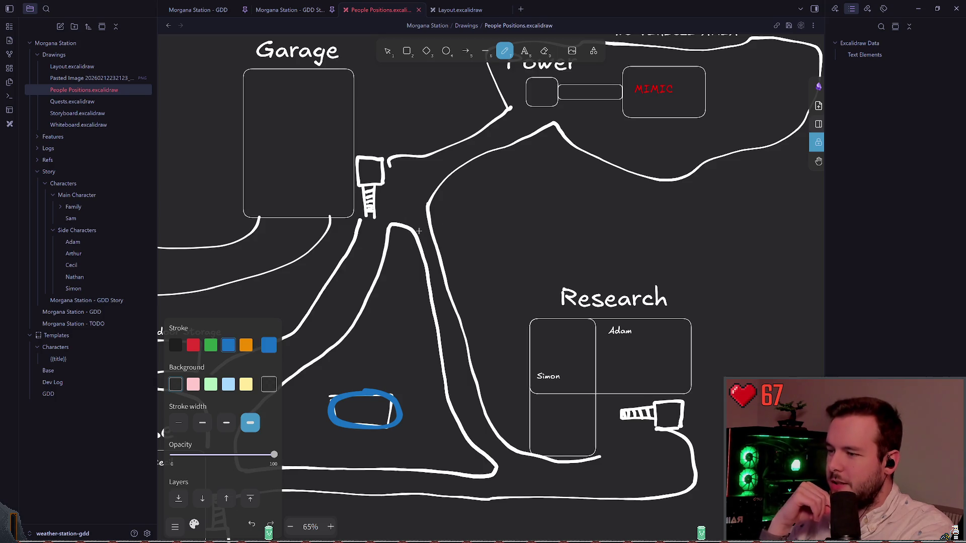
pyautogui.hscroll(-4, 418, 231)
pyautogui.scroll(-2, 418, 231)
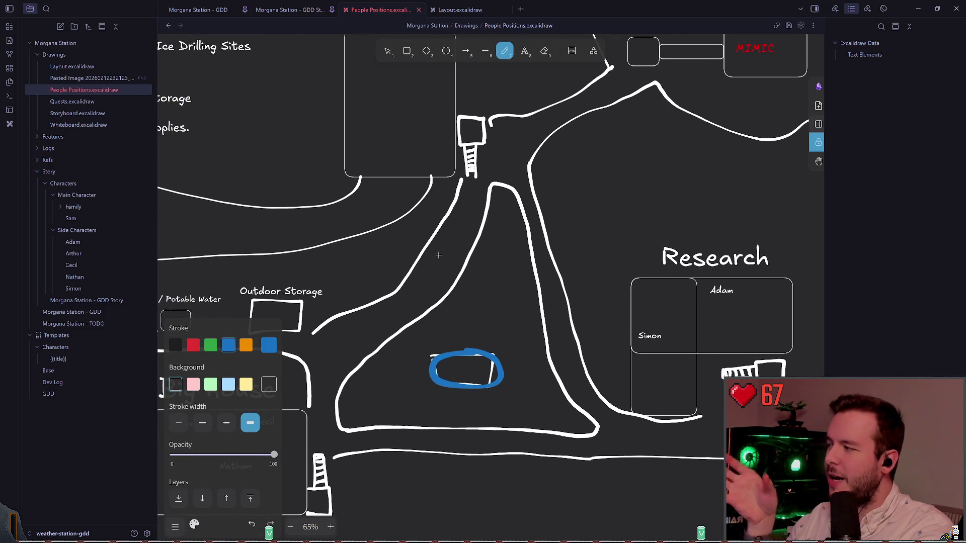
pyautogui.scroll(-1, 438, 255)
pyautogui.hscroll(-1, 438, 255)
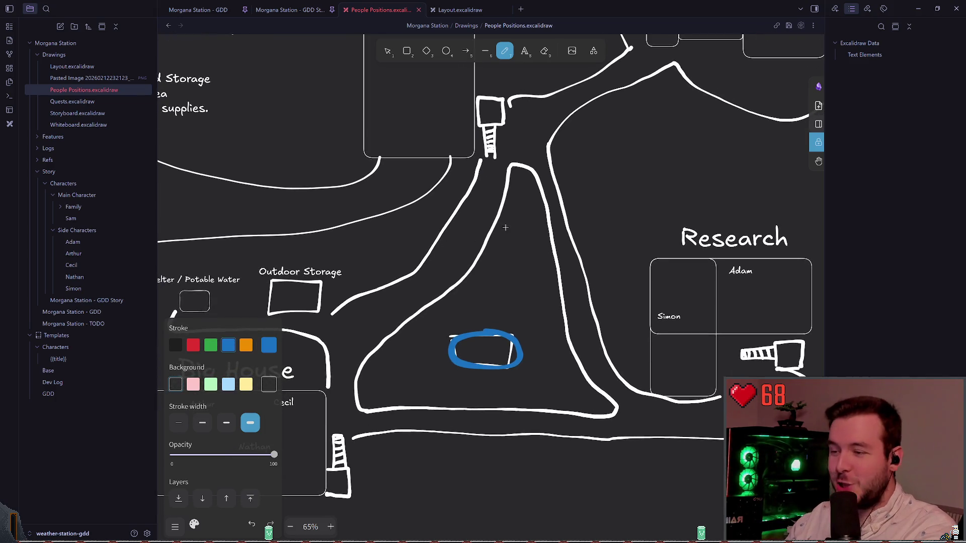
pyautogui.hscroll(-4, 505, 228)
pyautogui.scroll(-3, 505, 228)
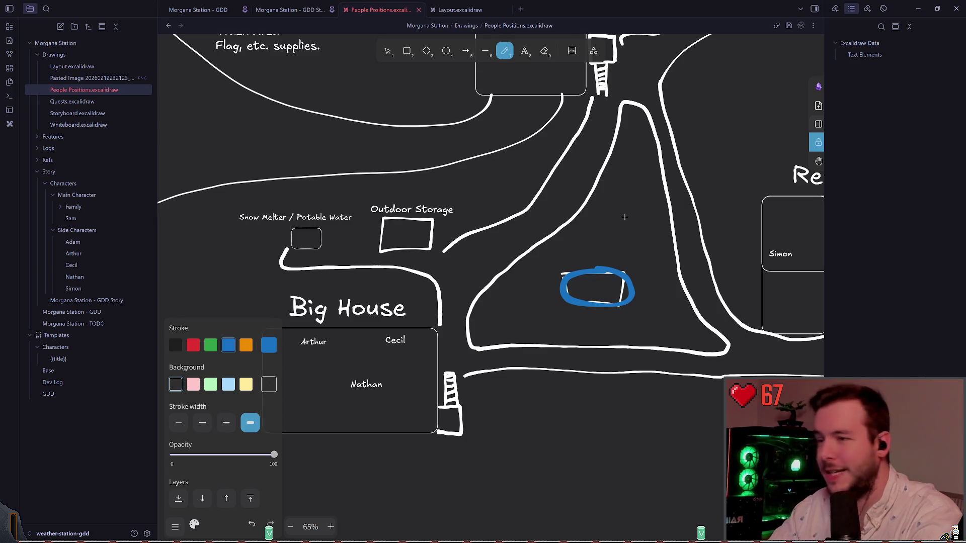
pyautogui.moveTo(624, 216); pyautogui.dragTo(518, 232)
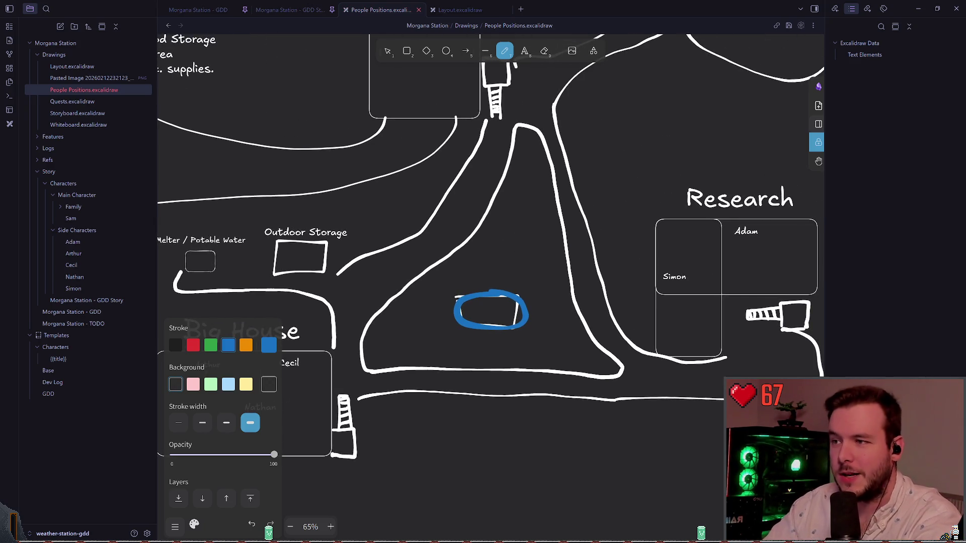
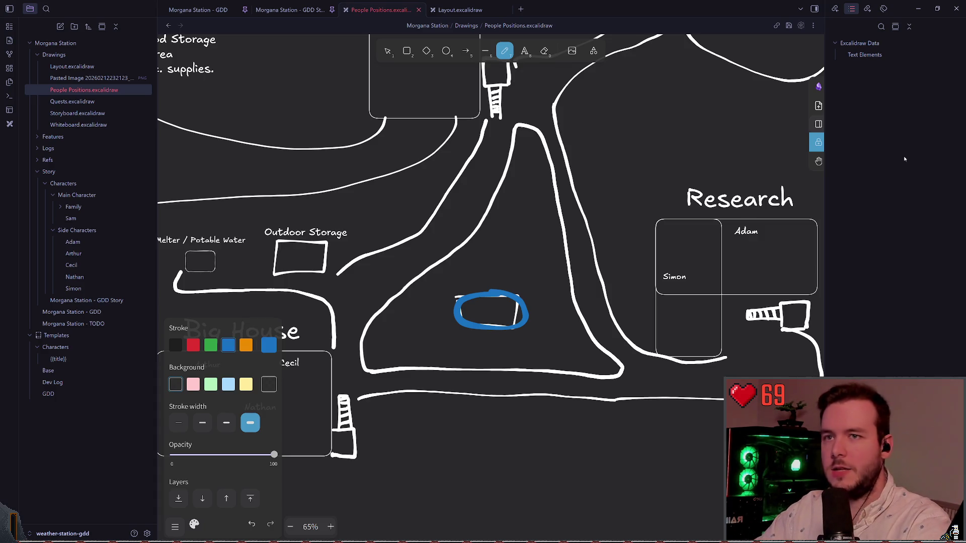
# Delete the blue freehand loop around the central square, then switch to the GDD Story note
pyautogui.click(392, 50)
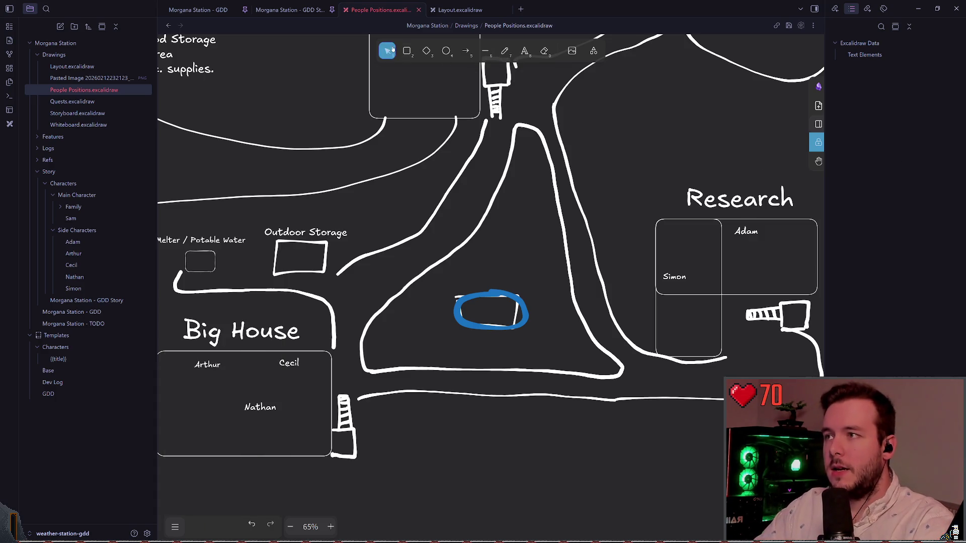
pyautogui.click(470, 297)
pyautogui.press('Delete')
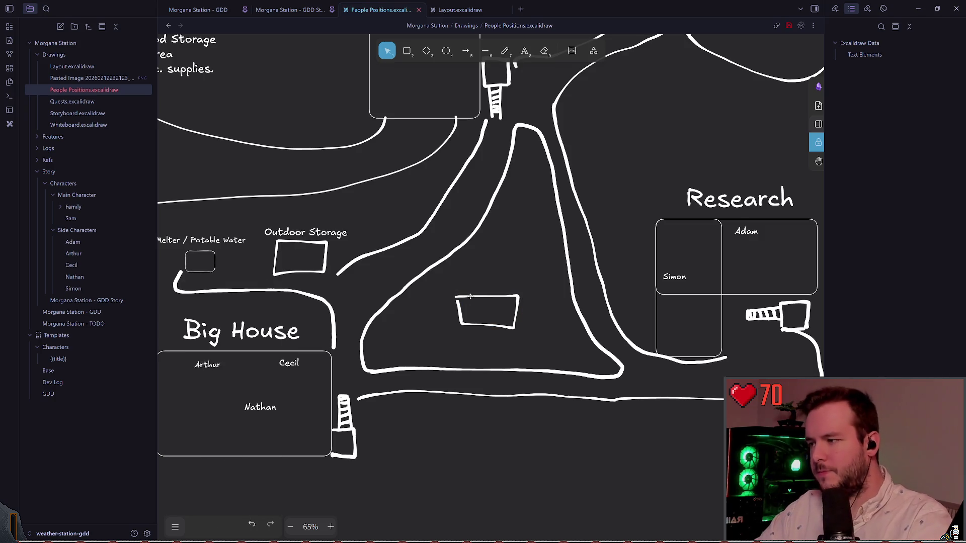
pyautogui.scroll(-1, 470, 85)
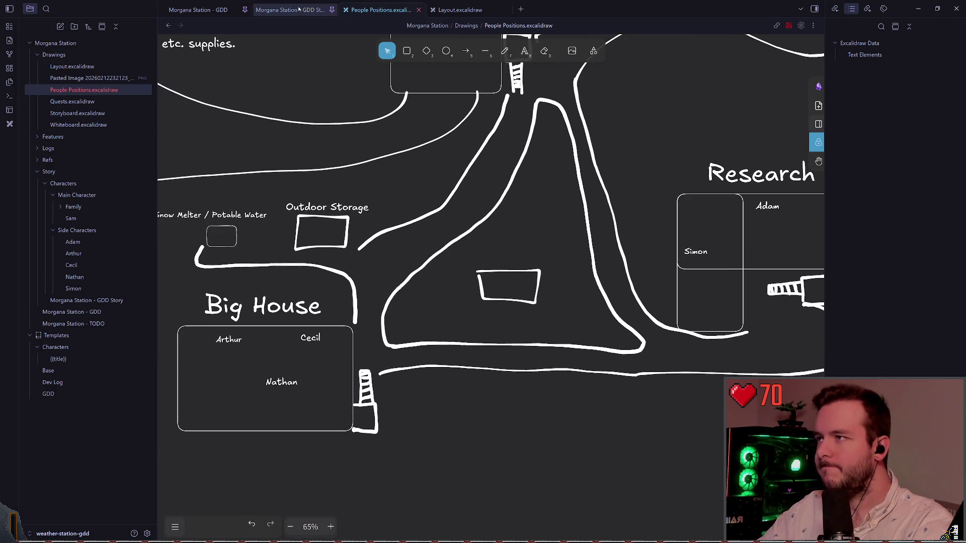
pyautogui.click(289, 10)
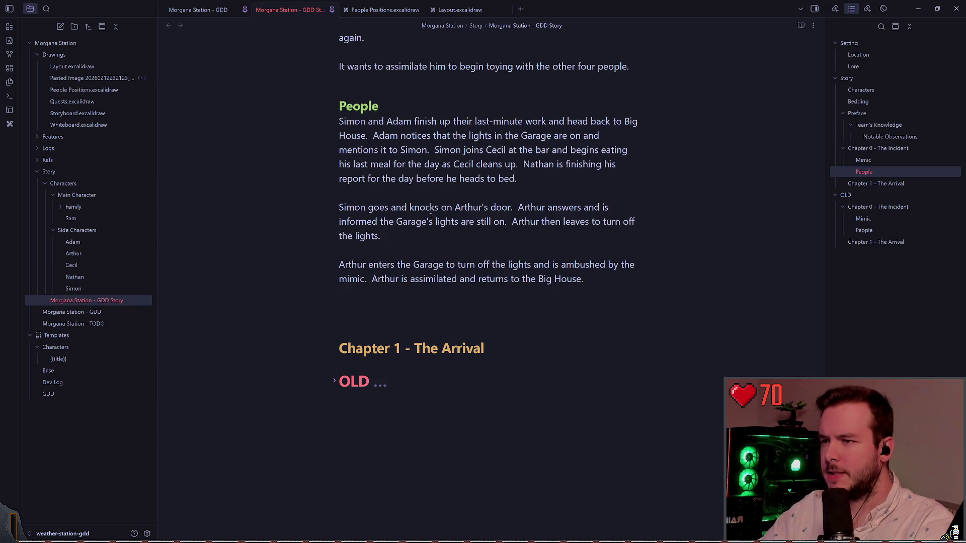
# Move through Chapter 0's People paragraphs so the OLD heading's old Mimic and People text unfolds
pyautogui.click(341, 210)
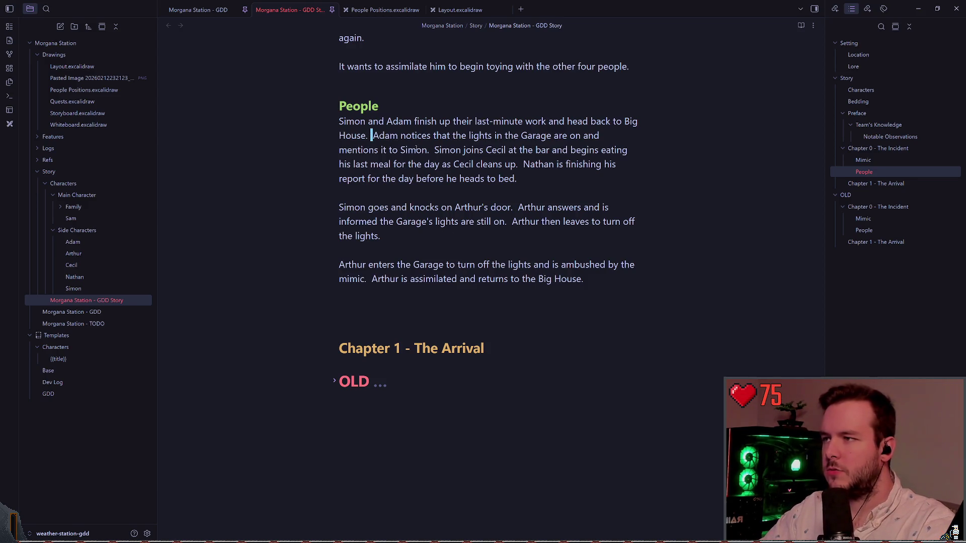
pyautogui.hotkey('shift', 'Right')
pyautogui.press('Up')
pyautogui.press('Return')
pyautogui.press('Return')
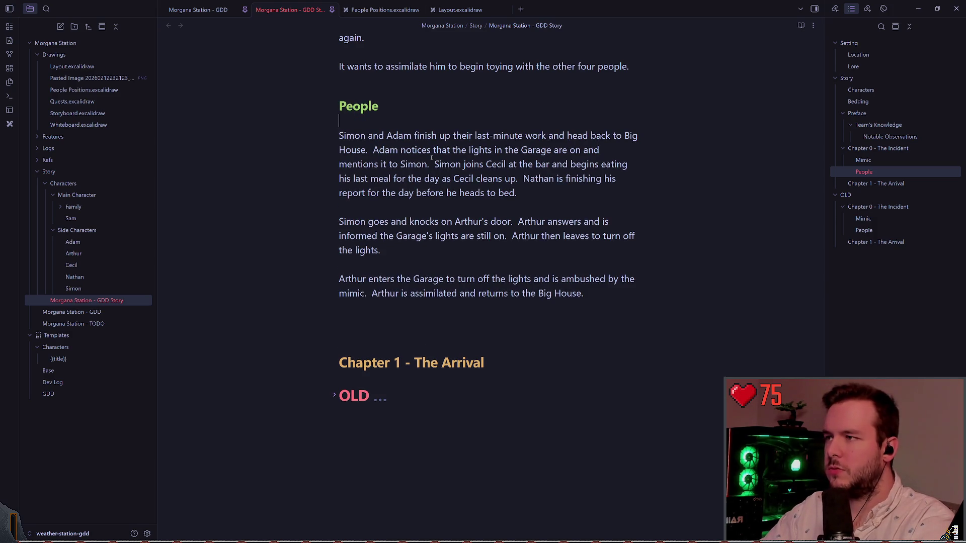
pyautogui.press('BackSpace')
pyautogui.press('BackSpace')
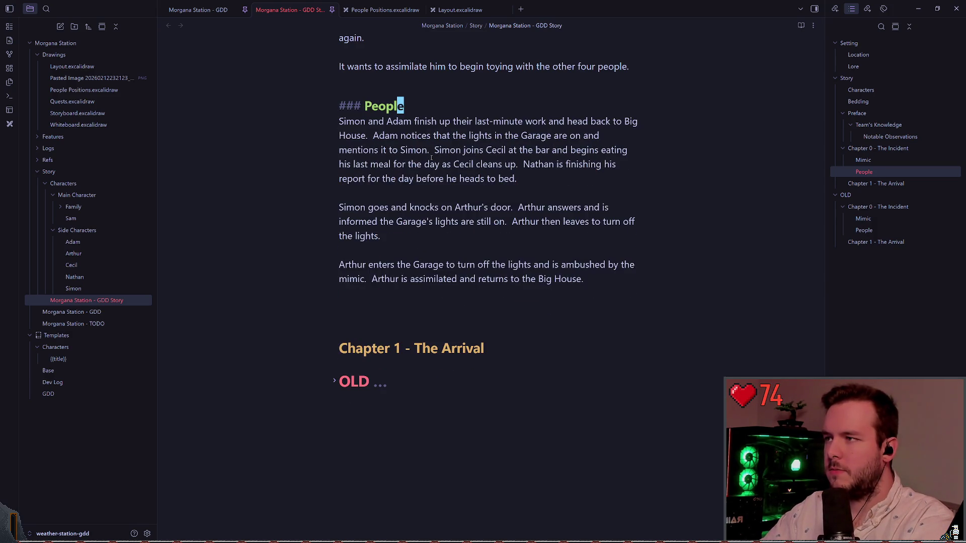
pyautogui.hotkey('shift', 'pagedown')
pyautogui.hotkey('shift', 'Up')
pyautogui.hotkey('shift', 'Up')
pyautogui.hotkey('shift', 'Up')
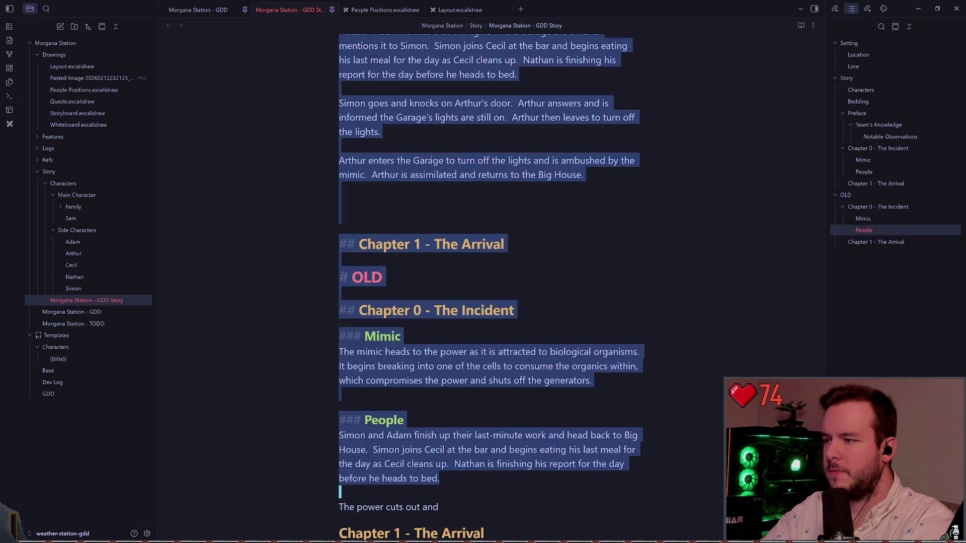
pyautogui.press('Down')
pyautogui.press('Down')
pyautogui.press('Down')
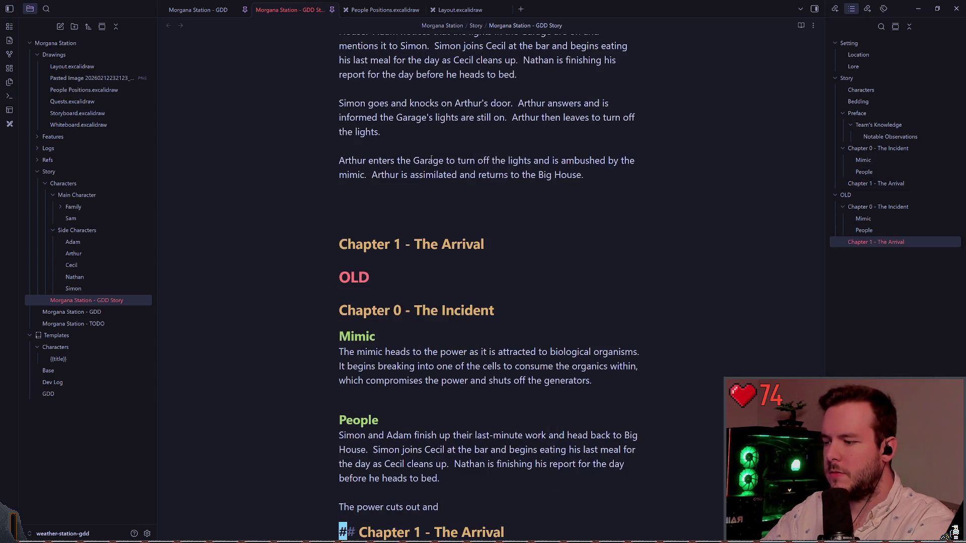
pyautogui.press('Down')
pyautogui.press('Down')
pyautogui.press('Up')
pyautogui.press('Up')
pyautogui.press('Up')
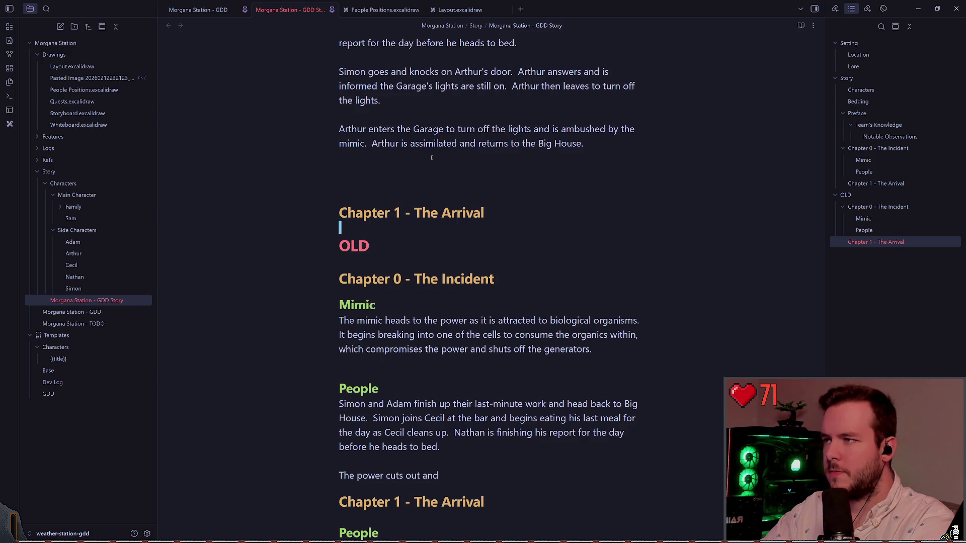
pyautogui.press('Up')
pyautogui.press('Up')
pyautogui.press('Up')
pyautogui.scroll(-4, 328, 355)
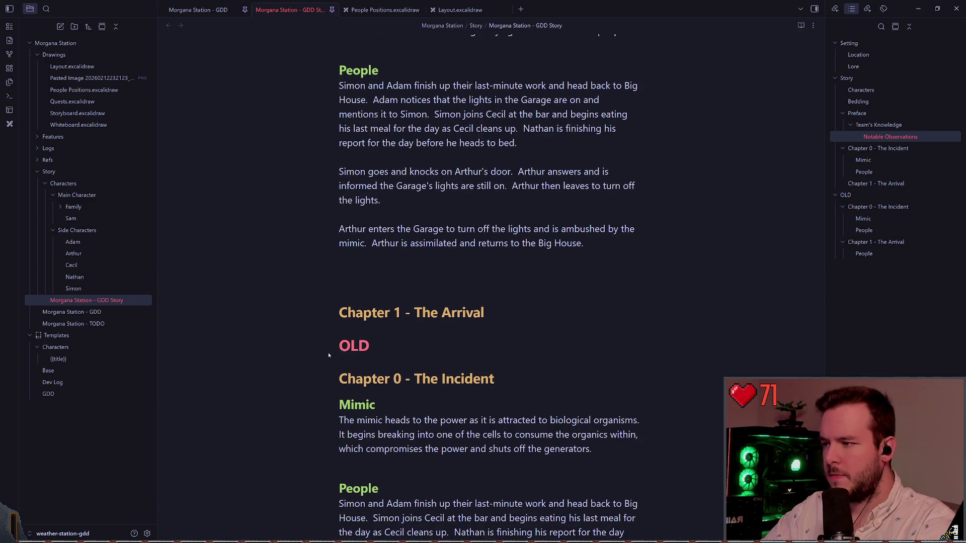
pyautogui.click(334, 346)
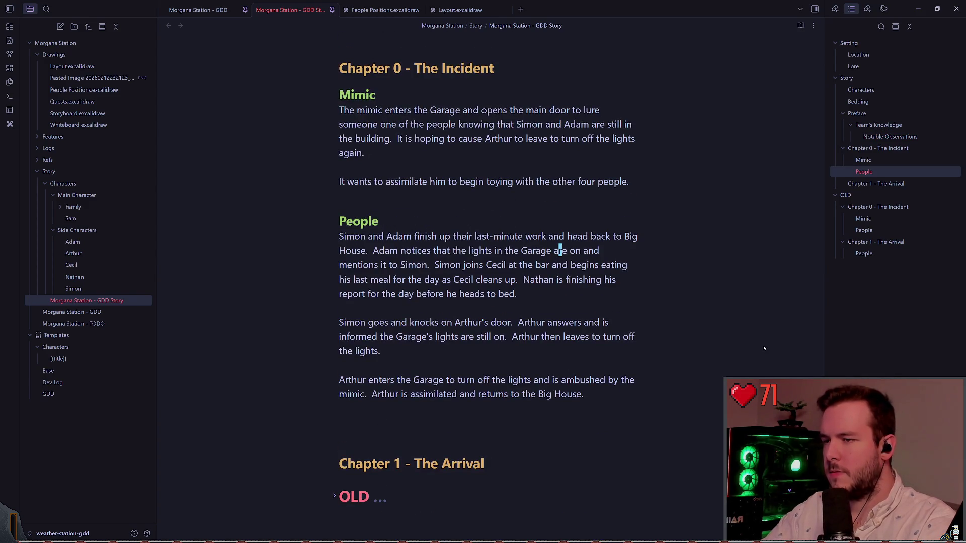
# Open People with Cecil noticing the Garage lights and telling Arthur, who heads over to turn them off
pyautogui.press('Up')
pyautogui.press('Up')
pyautogui.press('Return')
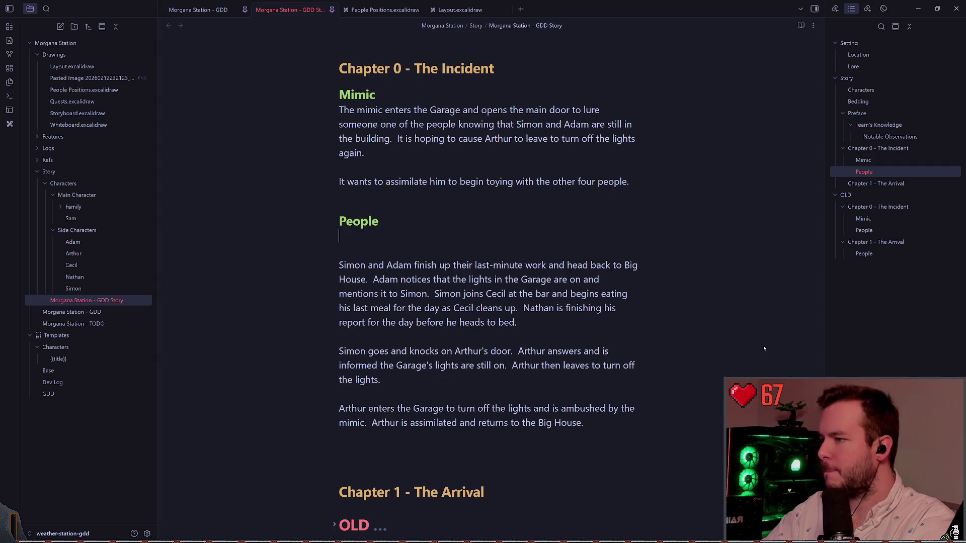
pyautogui.write('Cecil n')
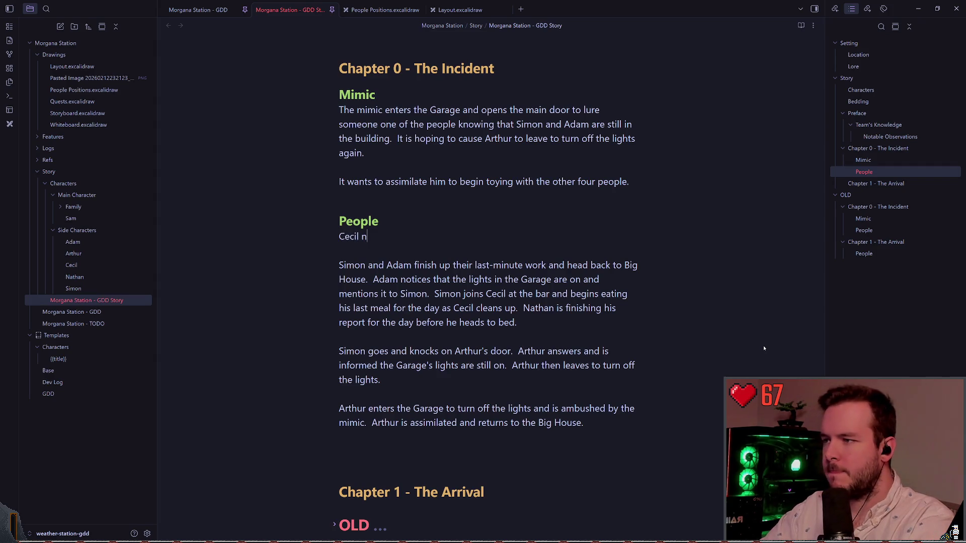
pyautogui.write('otices that the lights are on')
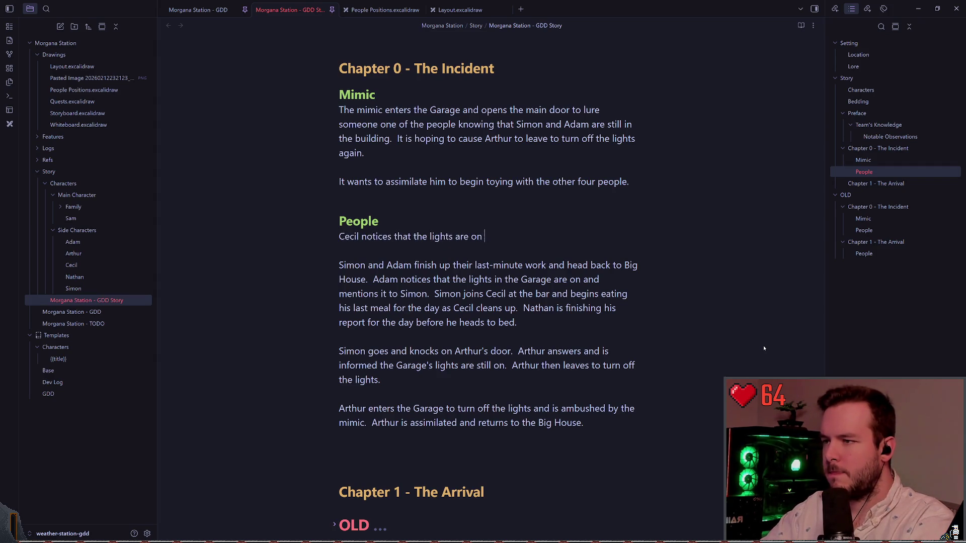
pyautogui.write('he ga')
pyautogui.press('BackSpace')
pyautogui.press('BackSpace')
pyautogui.write('Garage.  He informs')
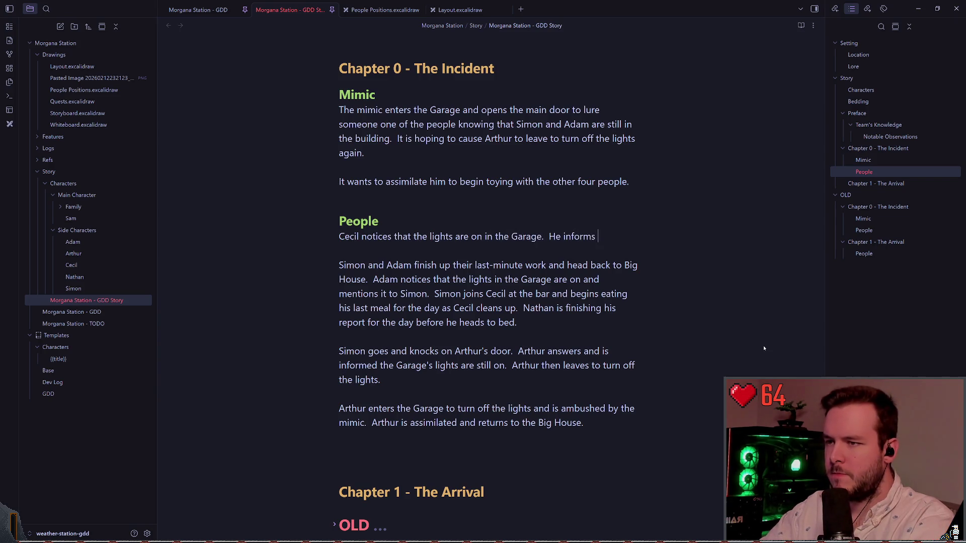
pyautogui.write(' Arthur and Arthur')
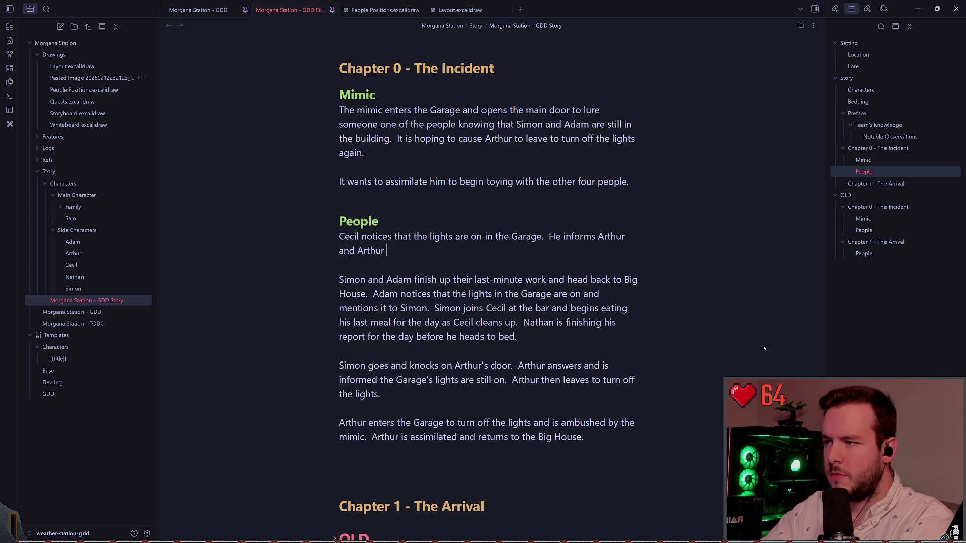
pyautogui.write(' heads over to fix the lights')
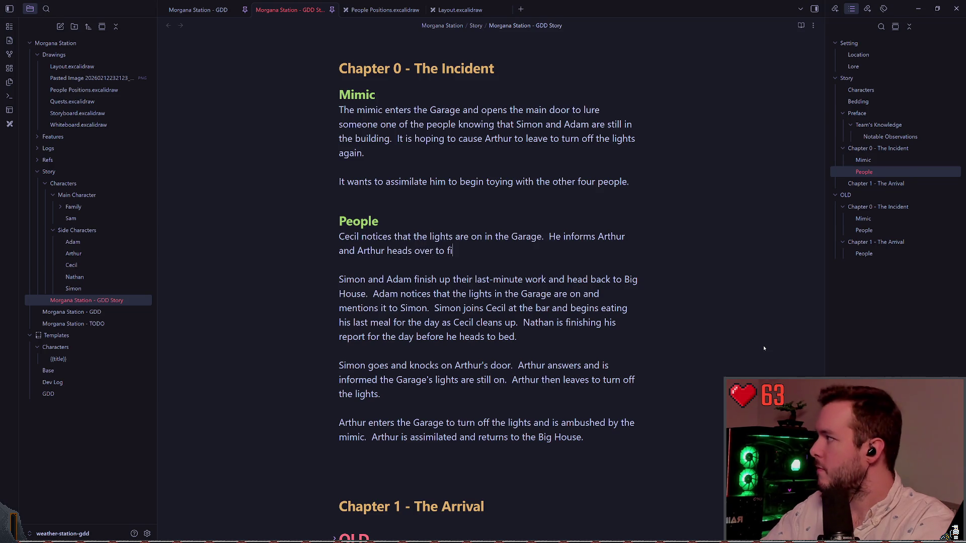
pyautogui.press('BackSpace')
pyautogui.press('BackSpace')
pyautogui.press('BackSpace')
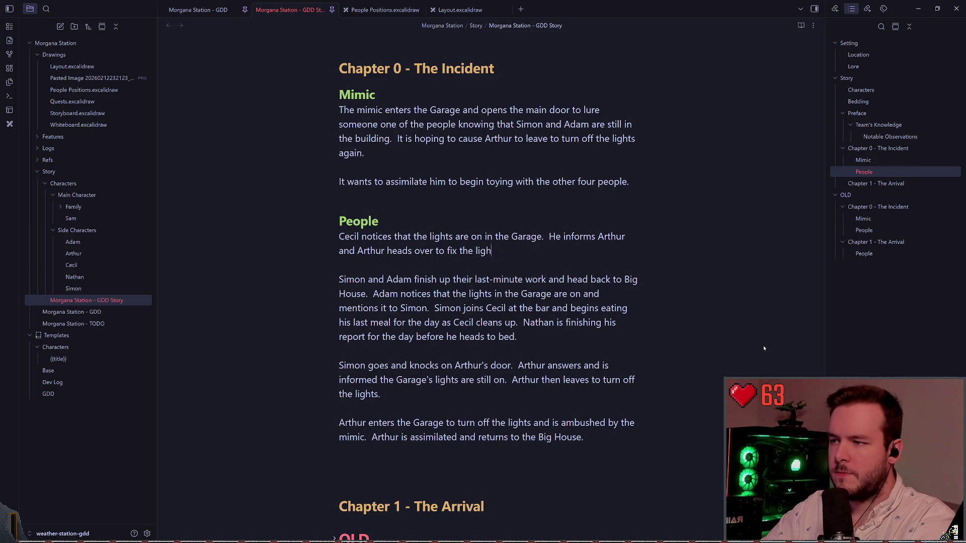
pyautogui.press('BackSpace')
pyautogui.press('BackSpace')
pyautogui.write('turn them ')
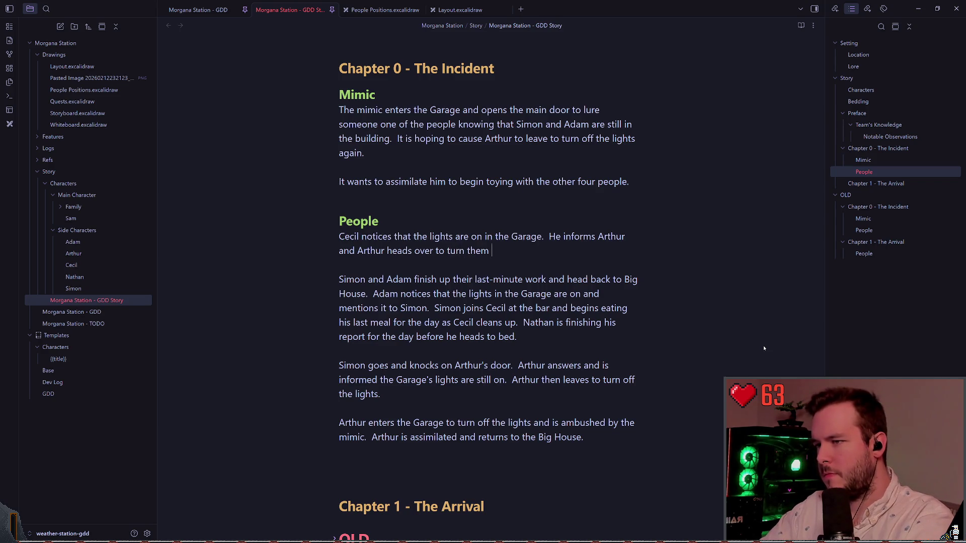
pyautogui.write('m')
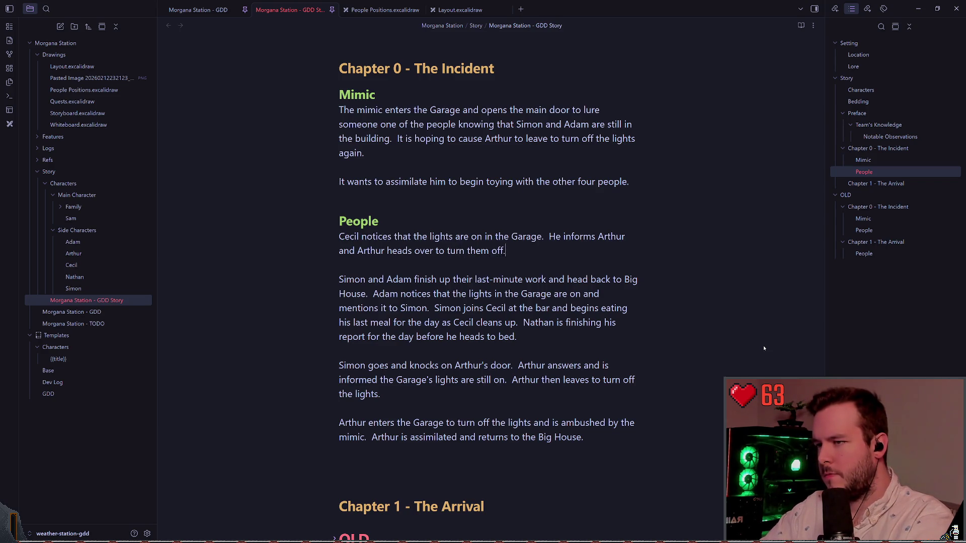
pyautogui.press('Escape')
pyautogui.press('b')
pyautogui.press('b')
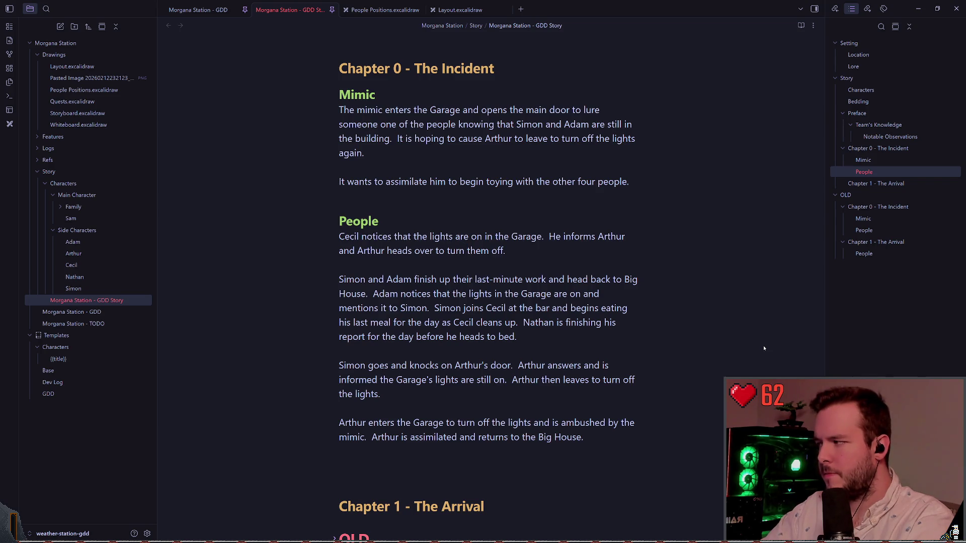
# Reword the Simon and Adam sentence to 'They notice Arthur heading to the Garage'
pyautogui.press('j')
pyautogui.press('j')
pyautogui.press('j')
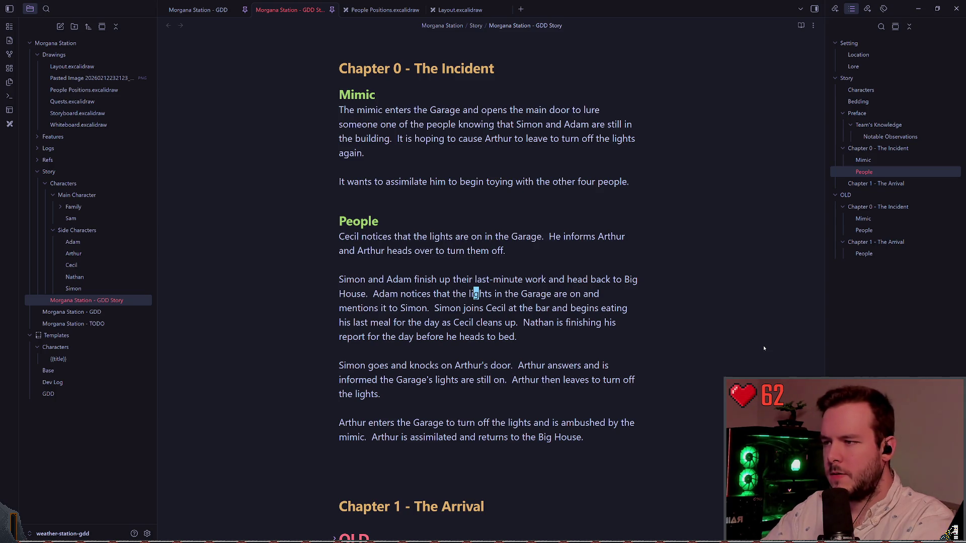
pyautogui.press('0')
pyautogui.press('w')
pyautogui.press('w')
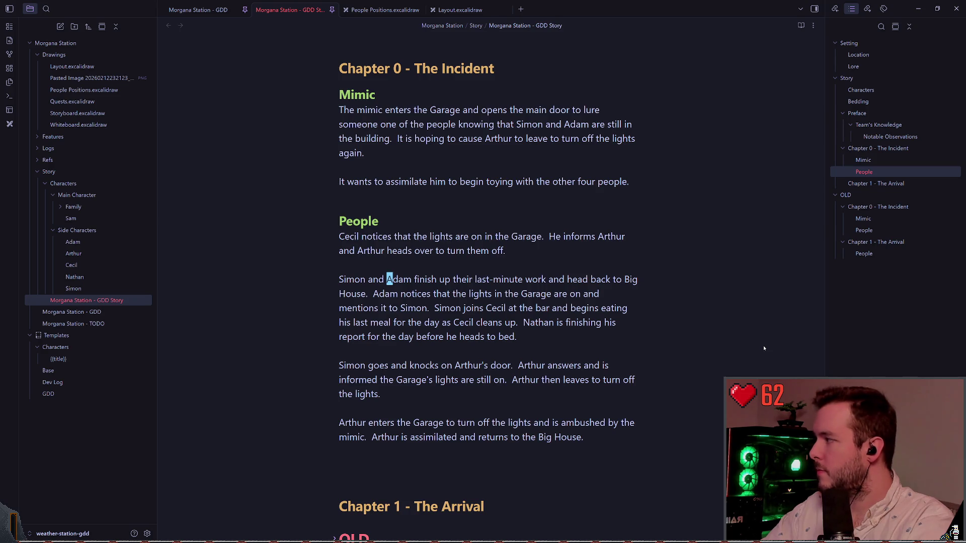
pyautogui.press('w')
pyautogui.press('w')
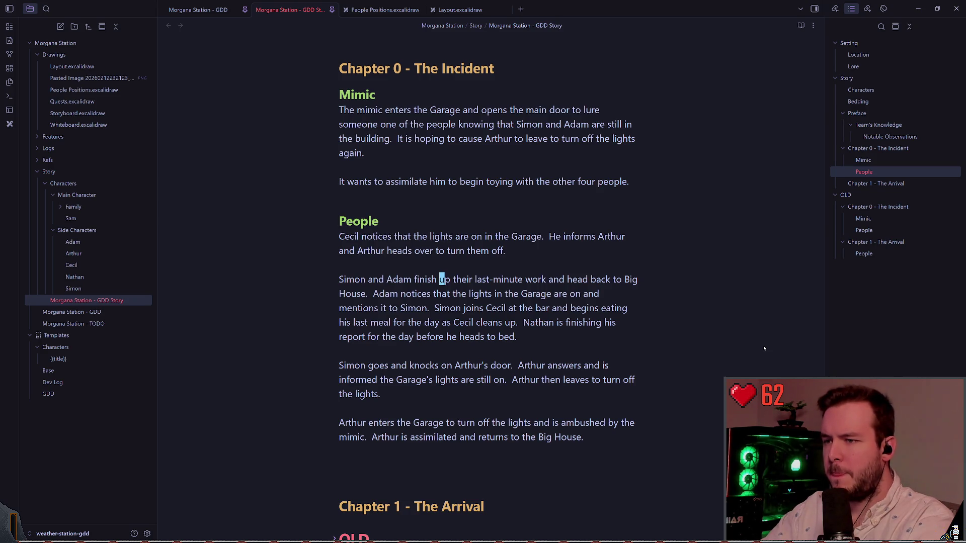
pyautogui.press('w')
pyautogui.press('w')
pyautogui.press('w')
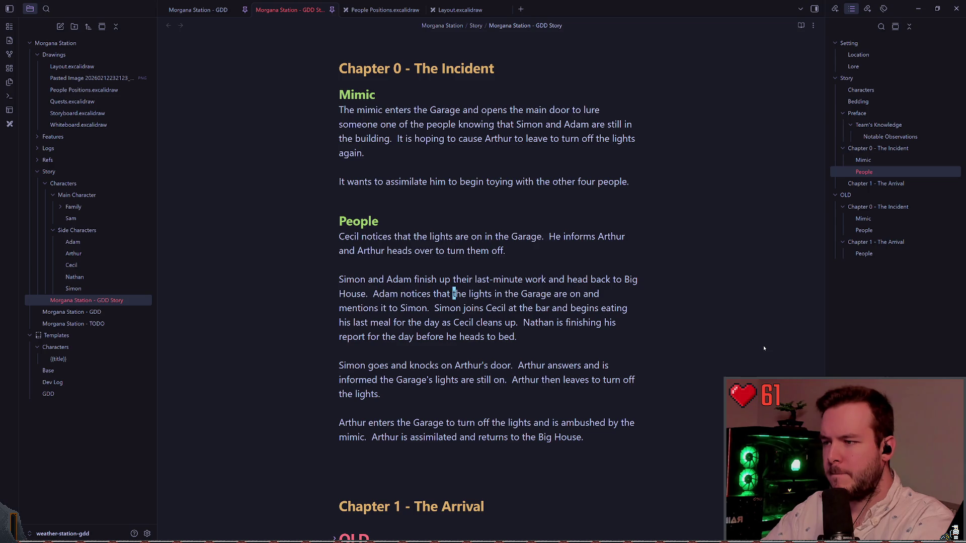
pyautogui.press('b')
pyautogui.press('c')
pyautogui.press(')')
pyautogui.press('BackSpace')
pyautogui.press('BackSpace')
pyautogui.press('BackSpace')
pyautogui.write('They notice Arthur heading to the ')
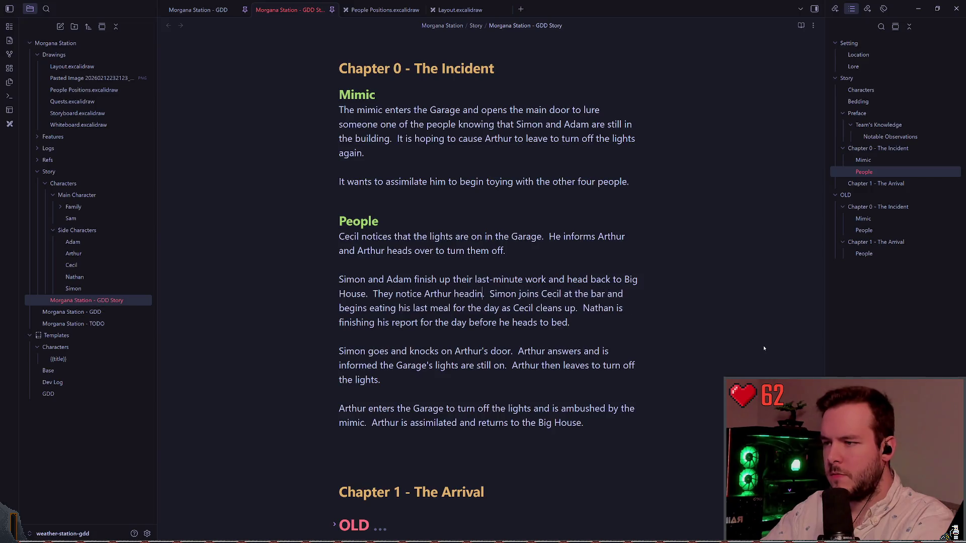
pyautogui.write('Garage')
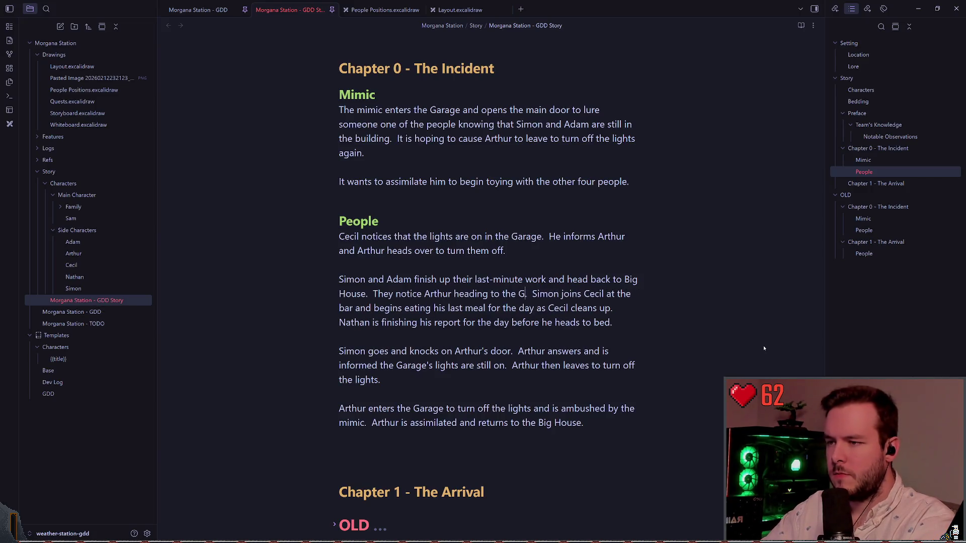
pyautogui.press('Escape')
pyautogui.press('w')
pyautogui.press('w')
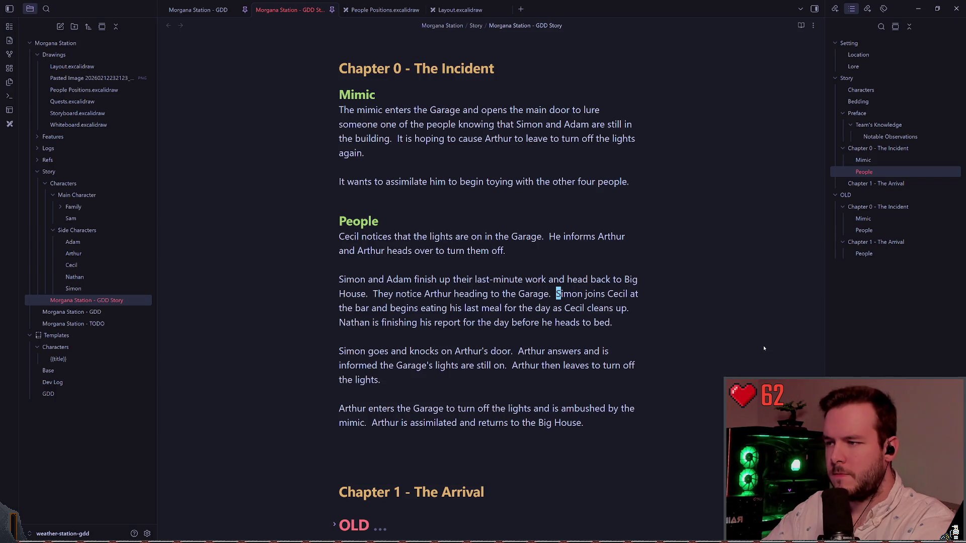
# Delete the 'Simon goes and knocks' door paragraph and its leftover empty line
pyautogui.press('j')
pyautogui.press('j')
pyautogui.press('w')
pyautogui.press('w')
pyautogui.press('w')
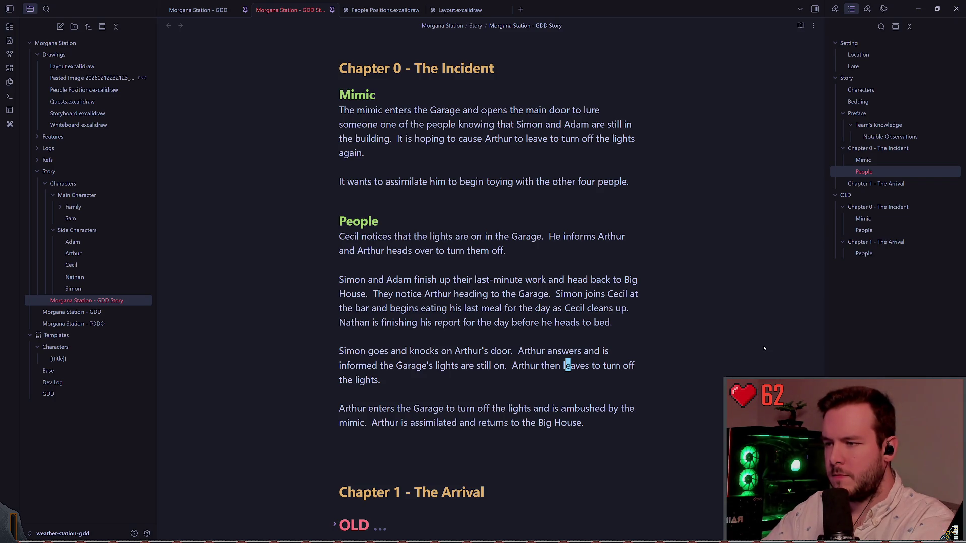
pyautogui.press('k')
pyautogui.press('k')
pyautogui.press('k')
pyautogui.press('j')
pyautogui.press('j')
pyautogui.press('w')
pyautogui.press('w')
pyautogui.press('w')
pyautogui.press('l')
pyautogui.scroll(-1, 763, 348)
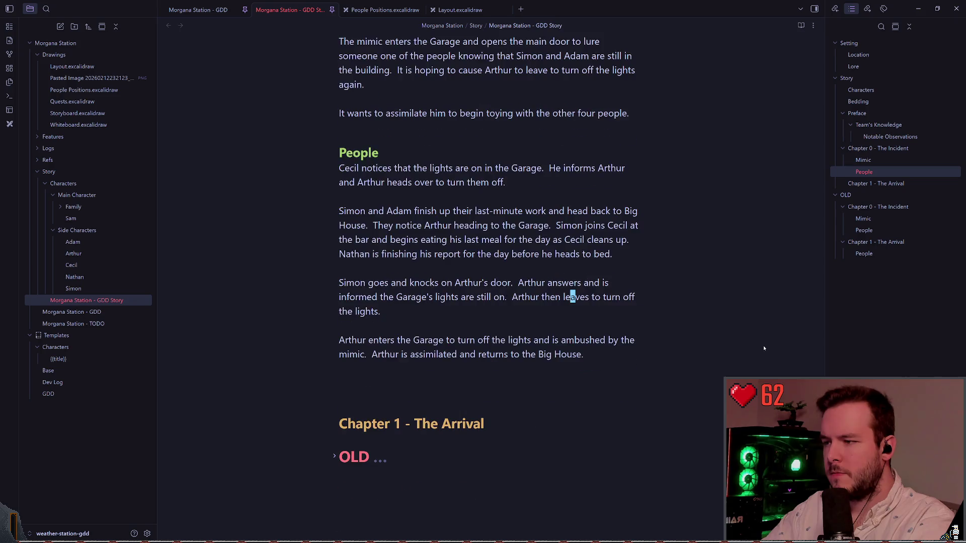
pyautogui.press('j')
pyautogui.press('j')
pyautogui.press('w')
pyautogui.press('w')
pyautogui.press('w')
pyautogui.press('l')
pyautogui.press('l')
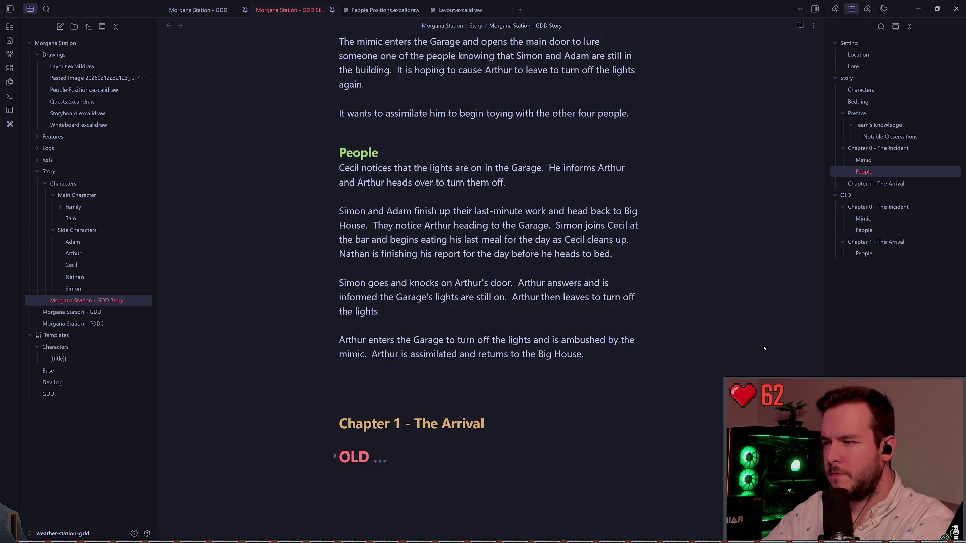
pyautogui.press('0')
pyautogui.press('d')
pyautogui.press('d')
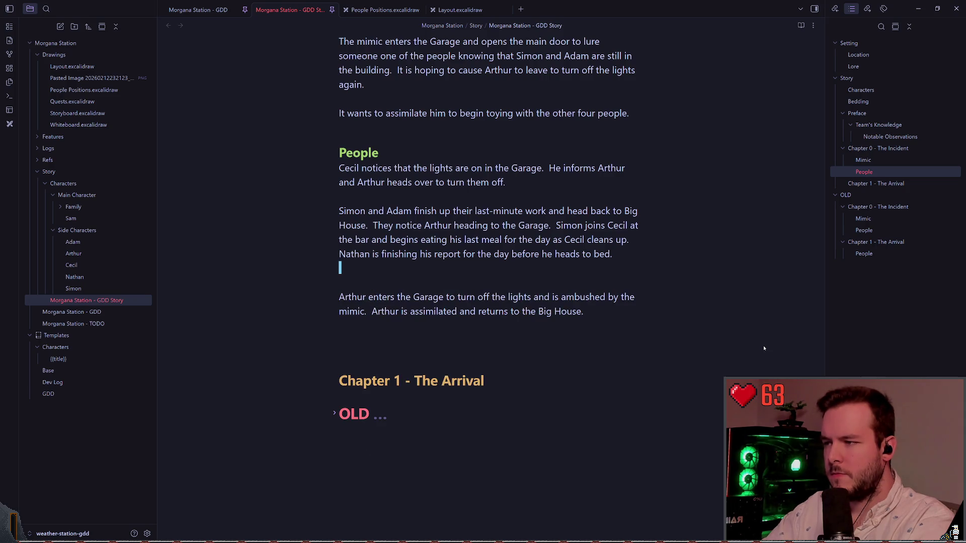
pyautogui.press('d')
pyautogui.press('d')
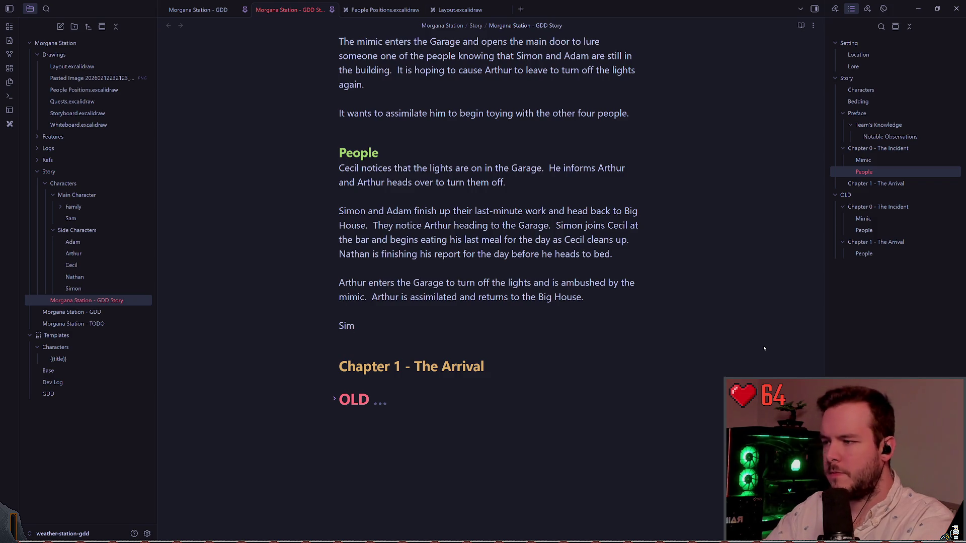
# End People with 'Arthur returns to the Big House and heads to bed. No one notices anything off.'
pyautogui.press('BackSpace')
pyautogui.press('BackSpace')
pyautogui.press('BackSpace')
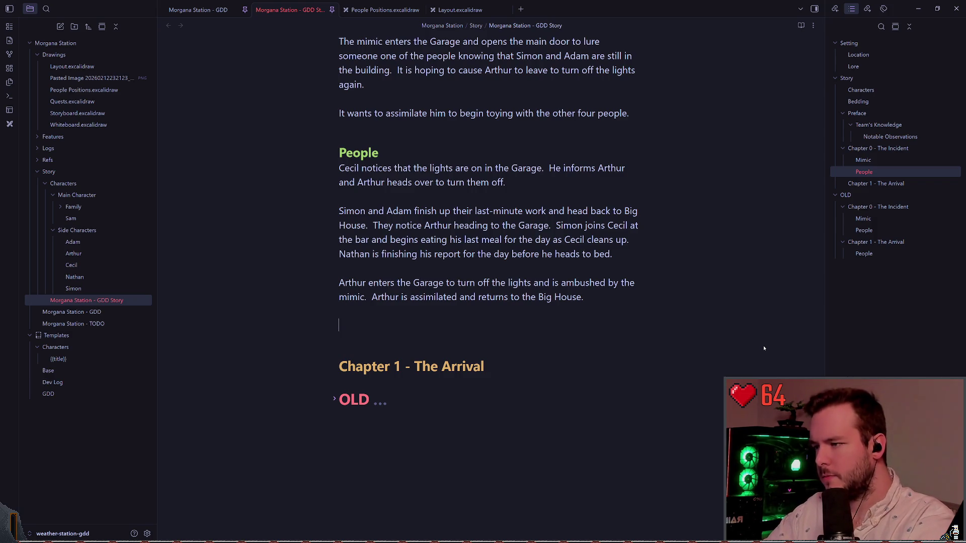
pyautogui.write('Arthur returns')
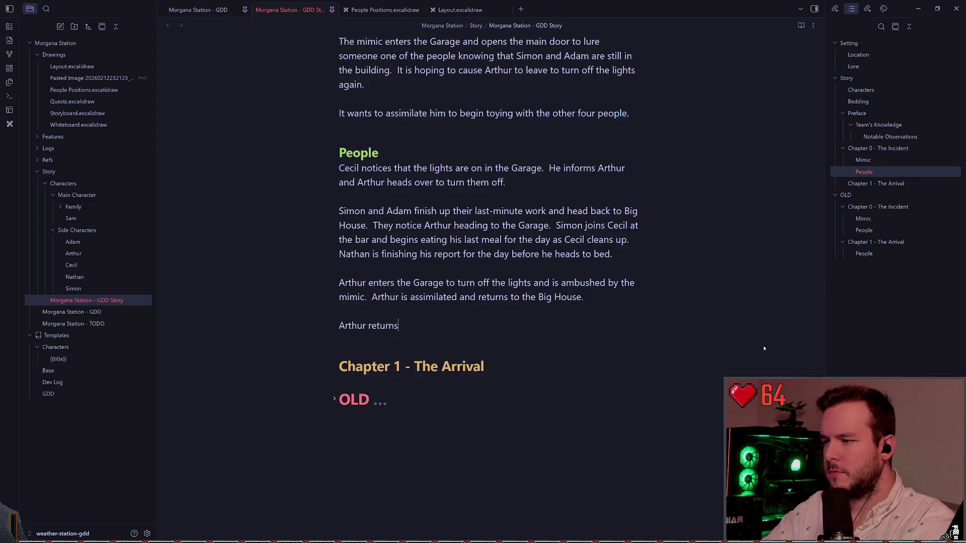
pyautogui.write(' to the Big House and ')
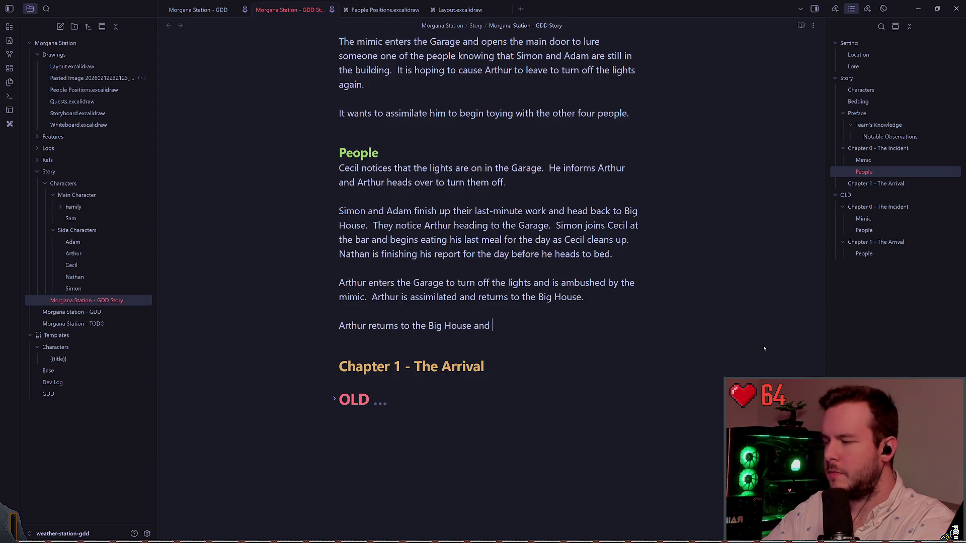
pyautogui.write('hea')
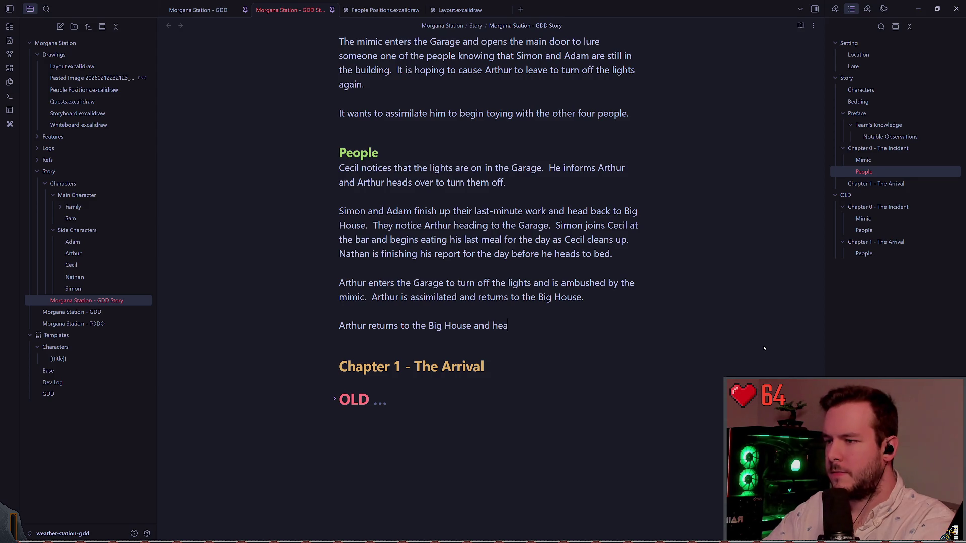
pyautogui.write('ds to bed.')
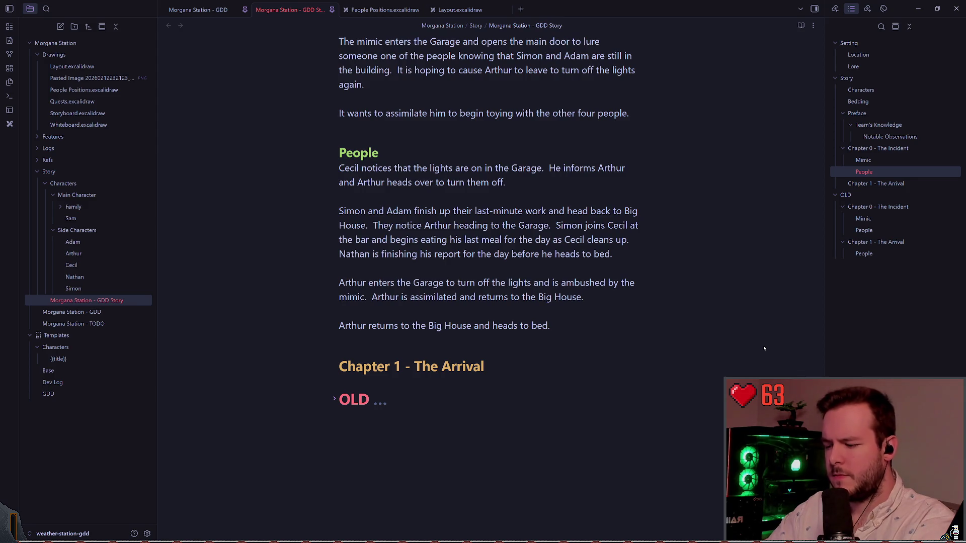
pyautogui.write('  No on')
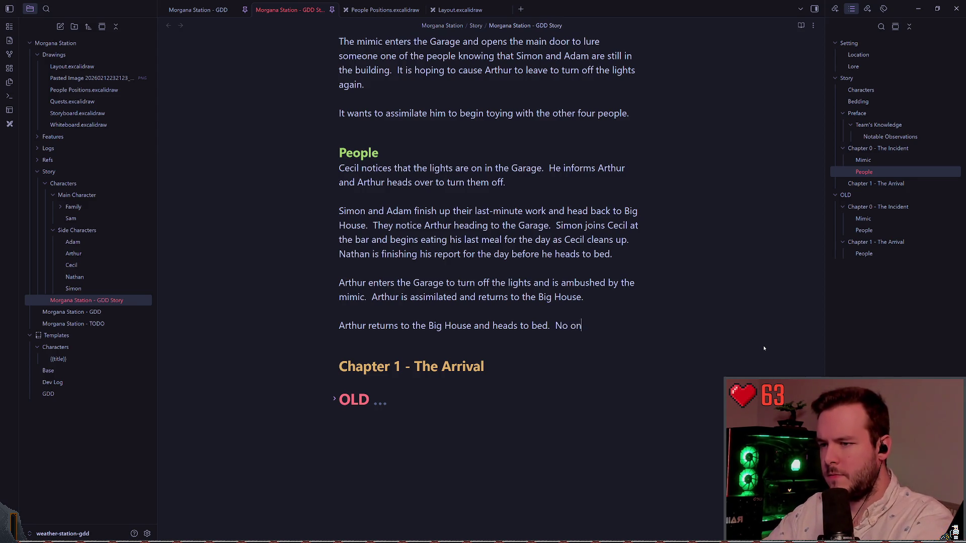
pyautogui.write('e notices anything off')
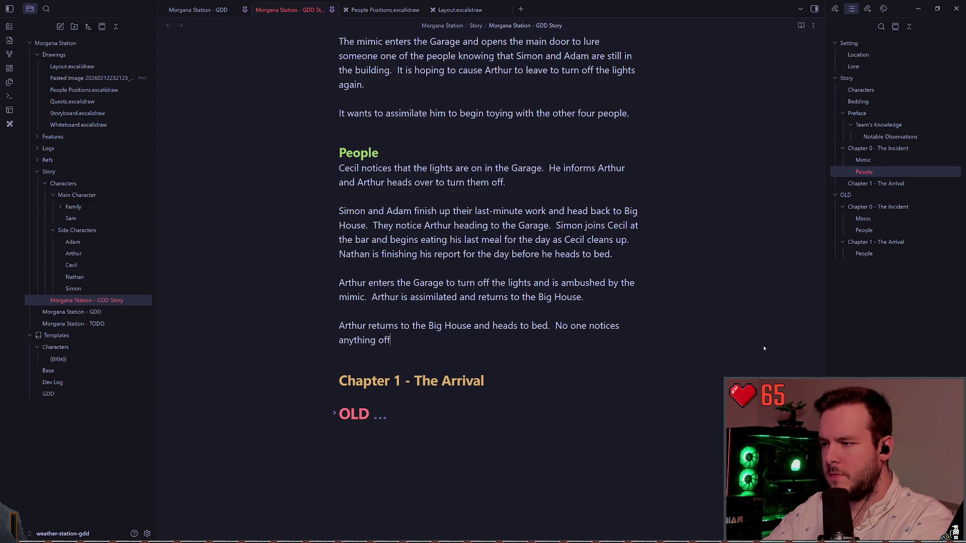
pyautogui.write('.')
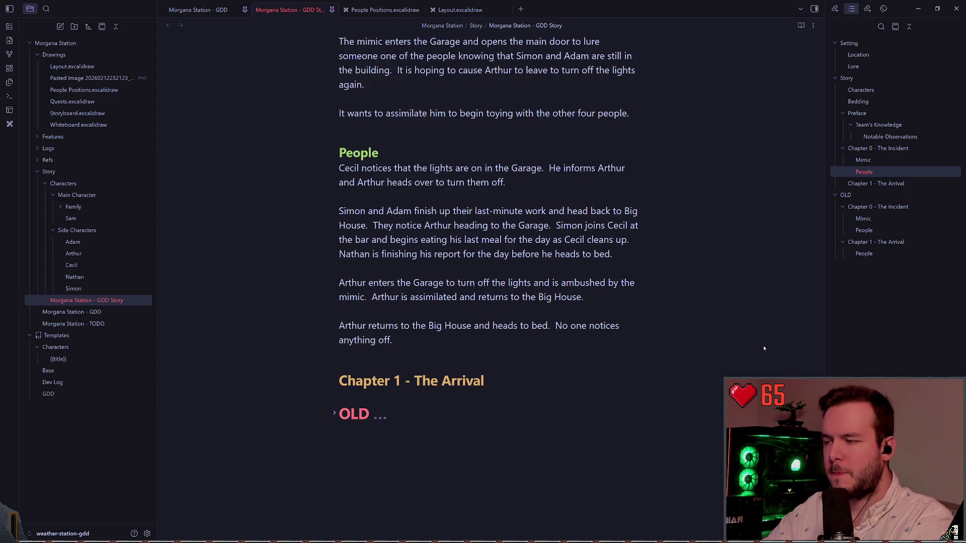
pyautogui.press('Down')
pyautogui.press('Up')
pyautogui.press('Up')
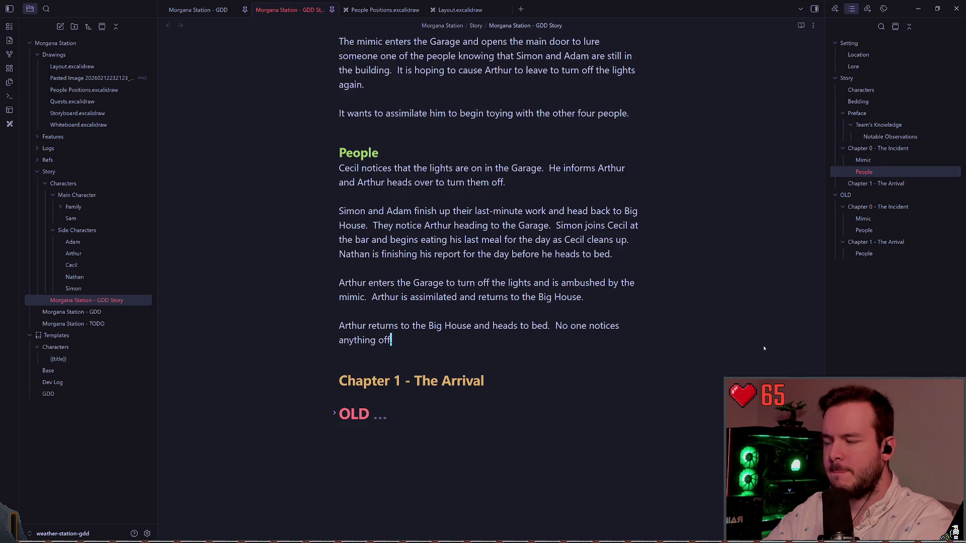
# Add blank lines above the Chapter 1 heading and return to the Chapter 0 heading
pyautogui.scroll(-1, 763, 349)
pyautogui.press('Down')
pyautogui.press('Down')
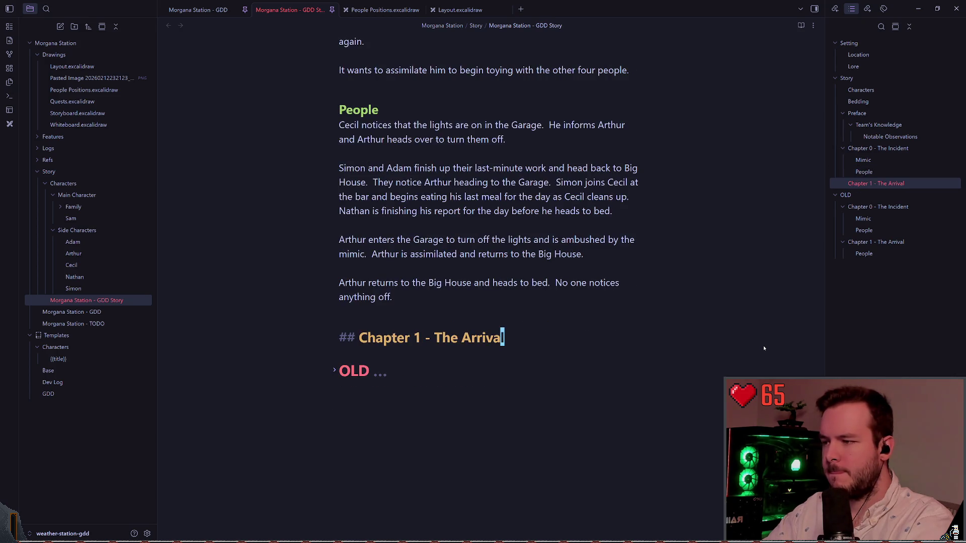
pyautogui.press('Up')
pyautogui.press('Up')
pyautogui.press('Return')
pyautogui.press('Return')
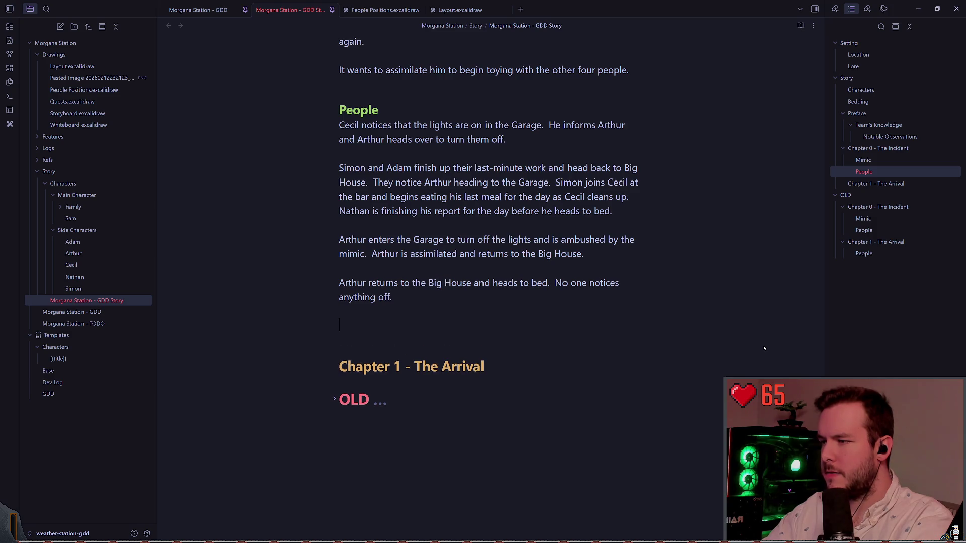
pyautogui.press('Up')
pyautogui.press('Up')
pyautogui.press('Up')
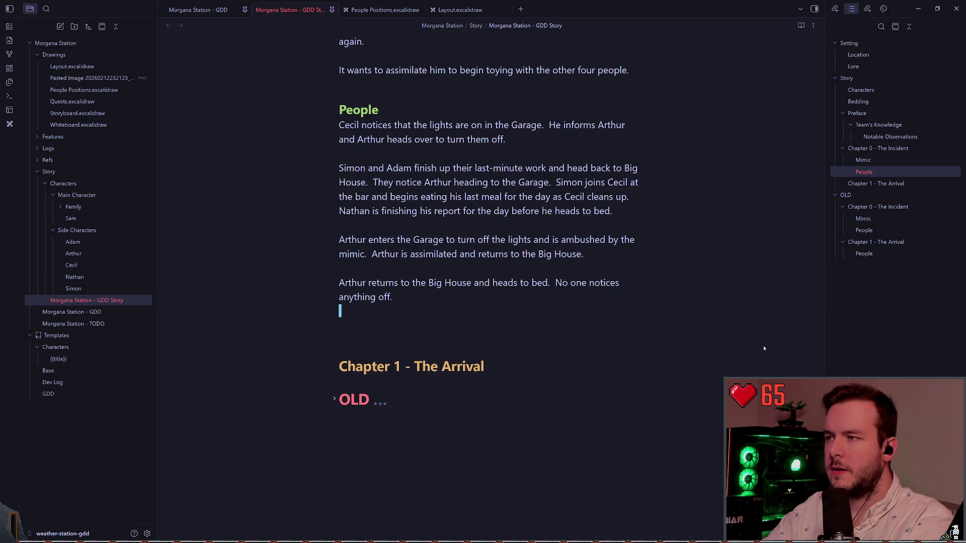
pyautogui.press('Down')
pyautogui.press('Down')
pyautogui.press('Down')
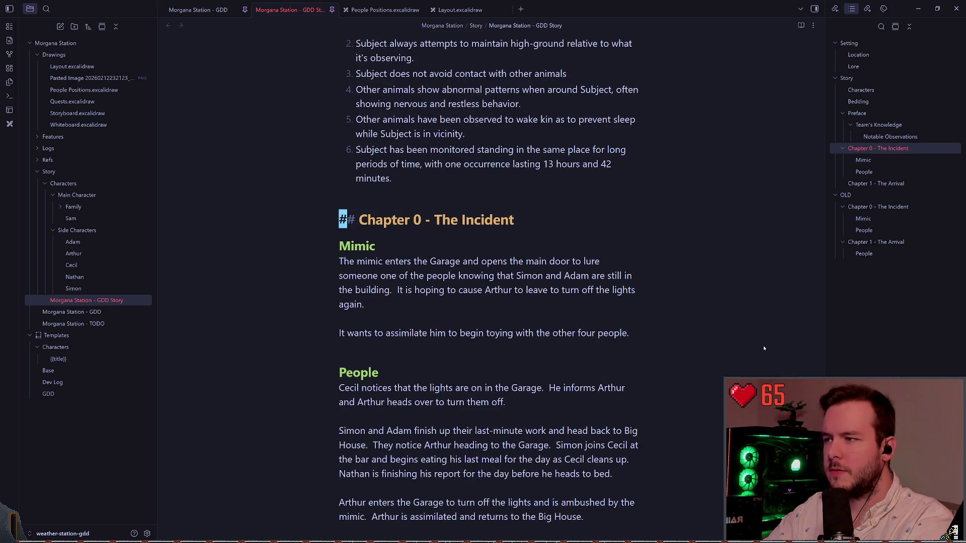
# Add a '### Day 00' subheading under Chapter 0 and demote the People heading one level
pyautogui.write('###')
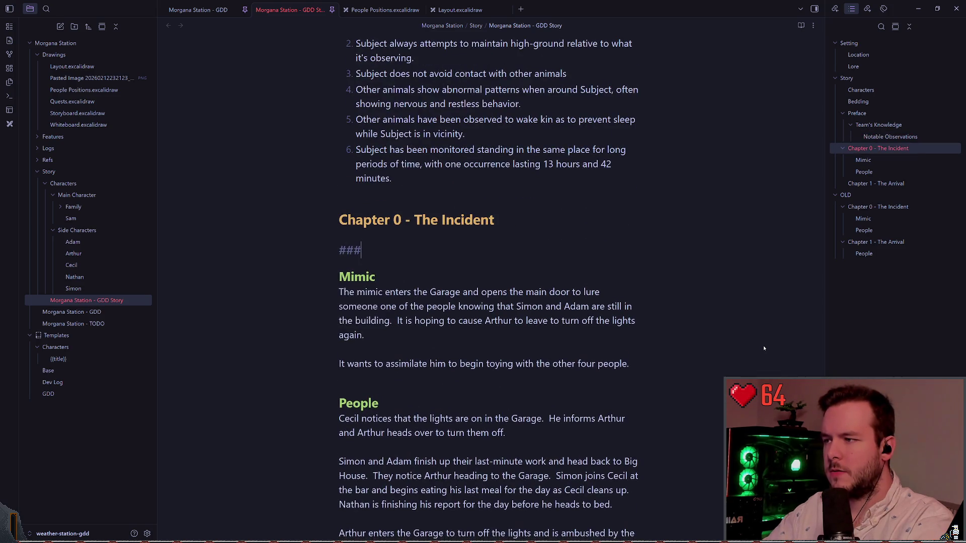
pyautogui.press('Escape')
pyautogui.press('j')
pyautogui.press('j')
pyautogui.press('j')
pyautogui.press('j')
pyautogui.press('j')
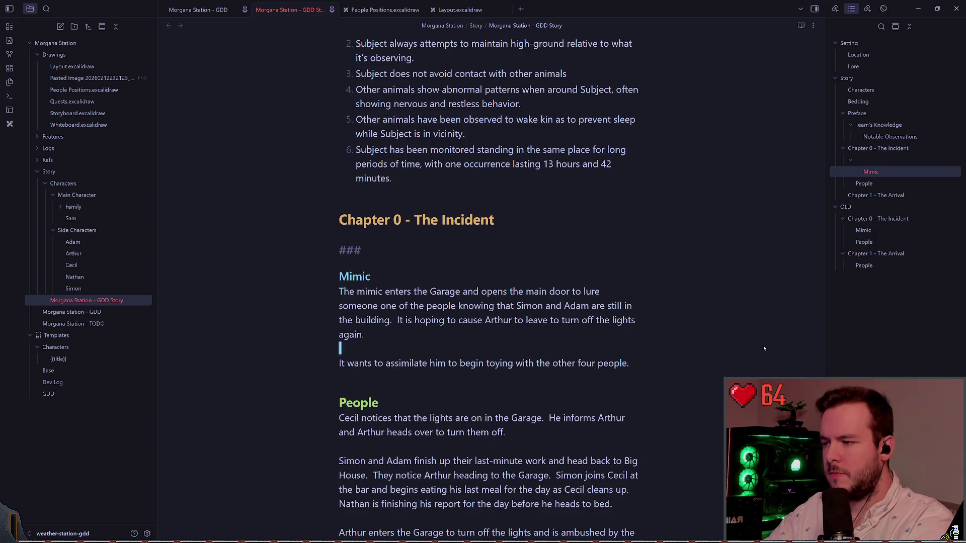
pyautogui.write('ki#')
pyautogui.press('Escape')
pyautogui.press('k')
pyautogui.press('j')
pyautogui.press('j')
pyautogui.press('j')
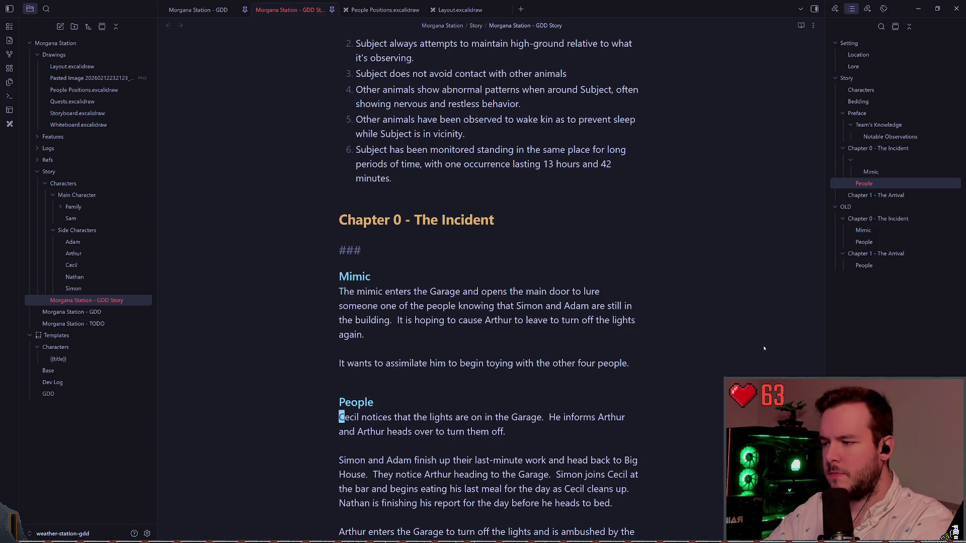
pyautogui.press('k')
pyautogui.press('k')
pyautogui.press('k')
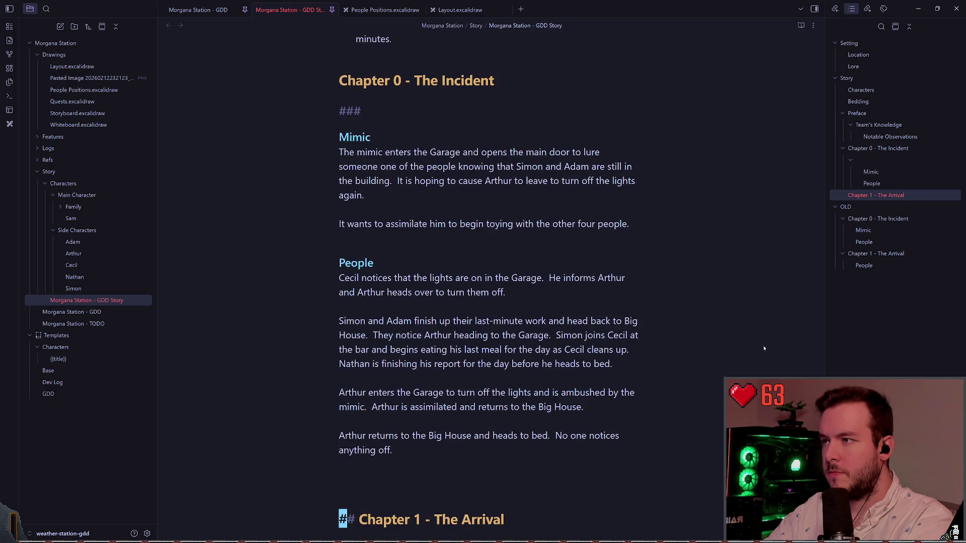
pyautogui.write('A Day 01')
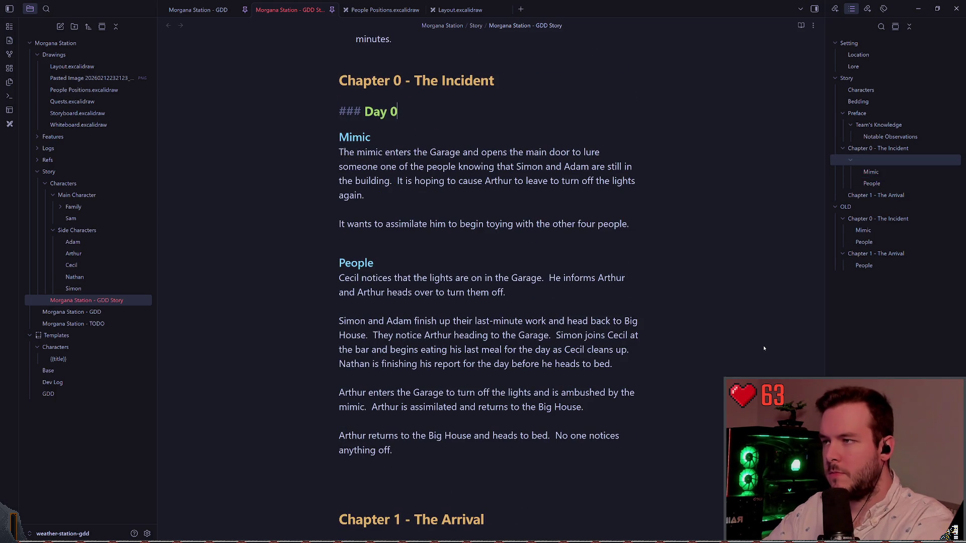
pyautogui.press('Escape')
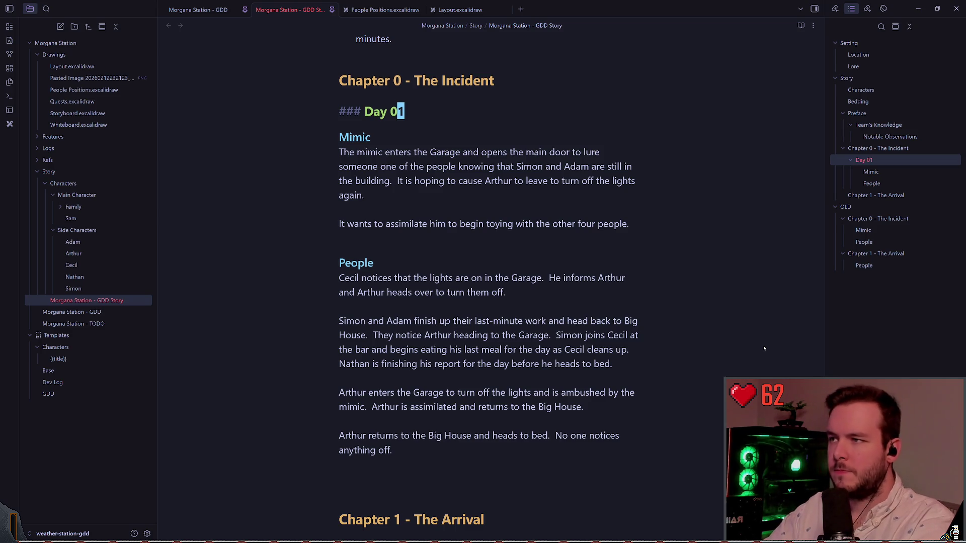
pyautogui.press('r')
pyautogui.press('0')
# Add a second Day 00 heading after the People section, tidying the blank lines around it
pyautogui.press('j')
pyautogui.press('0')
pyautogui.press('}')
pyautogui.press('}')
pyautogui.press('}')
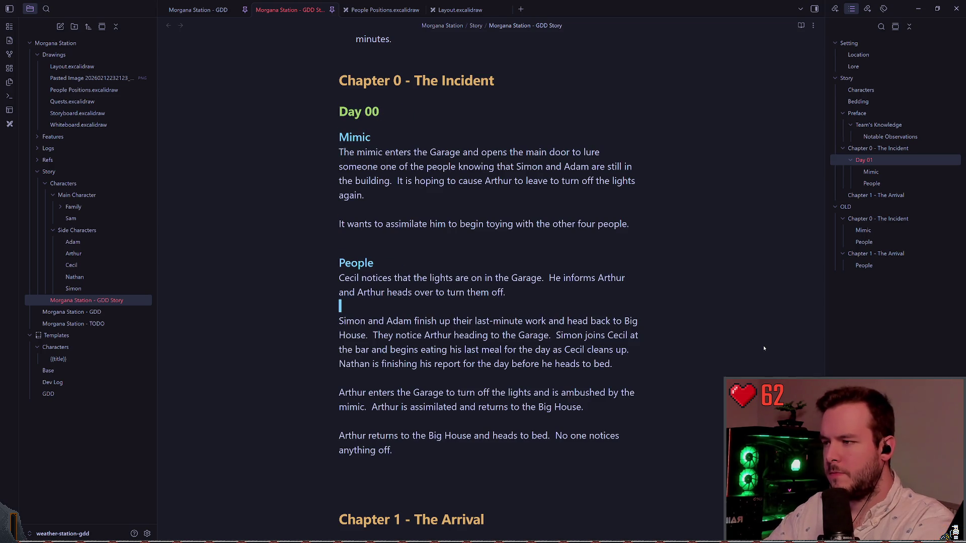
pyautogui.write('o### Day 00')
pyautogui.press('Return')
pyautogui.press('Escape')
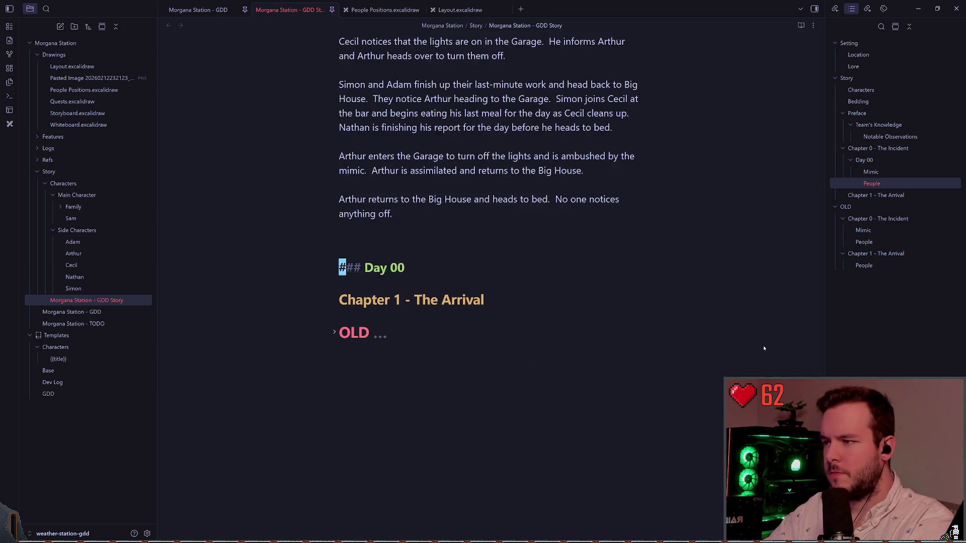
pyautogui.press('k')
pyautogui.press('d')
pyautogui.press('d')
pyautogui.press('d')
pyautogui.press('d')
pyautogui.press('k')
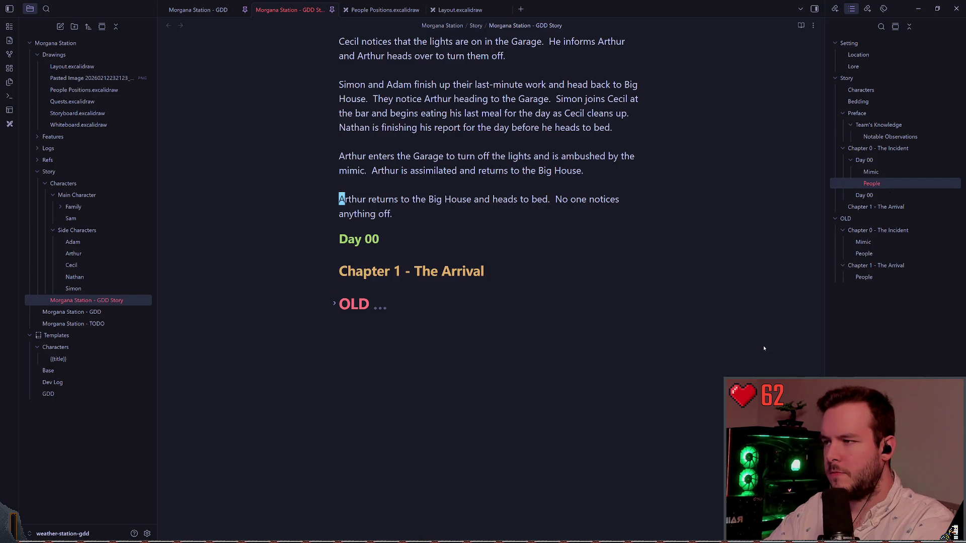
pyautogui.press('o')
pyautogui.press('Escape')
pyautogui.press('j')
pyautogui.hotkey('shift', 'a')
pyautogui.press('Return')
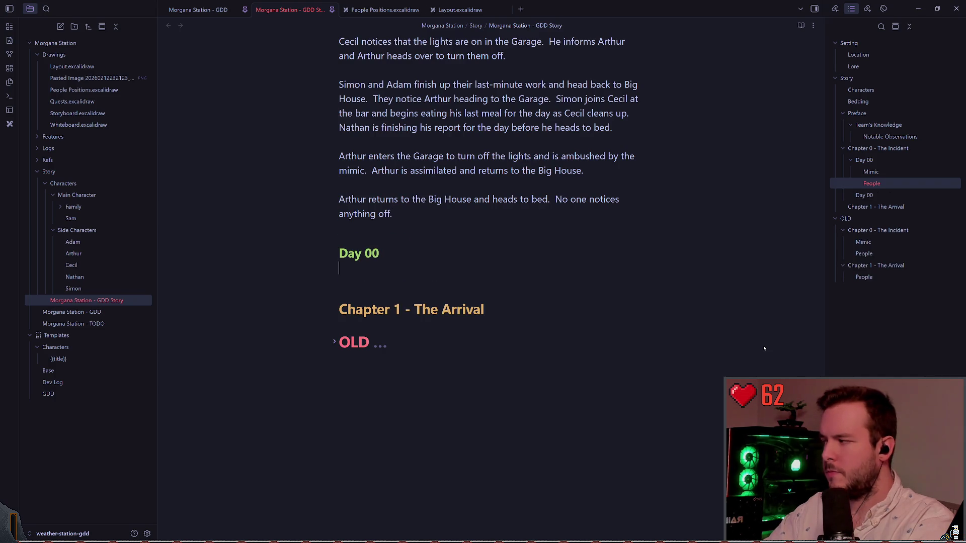
pyautogui.press('Escape')
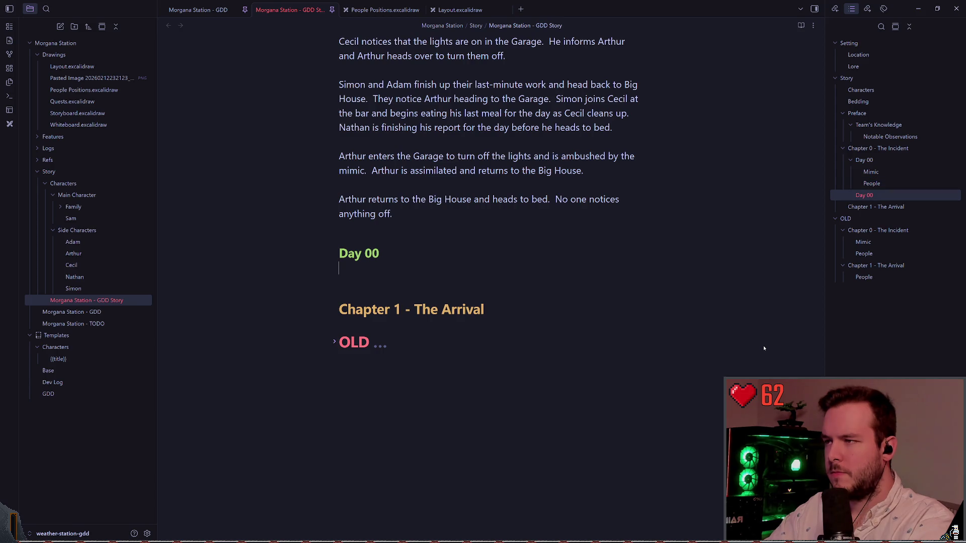
# Copy the Mimic and People block below the new heading and renumber that heading to Day 01
pyautogui.press('k')
pyautogui.press('k')
pyautogui.press('k')
pyautogui.hotkey('shift', 'v')
pyautogui.press('k')
pyautogui.press('k')
pyautogui.press('k')
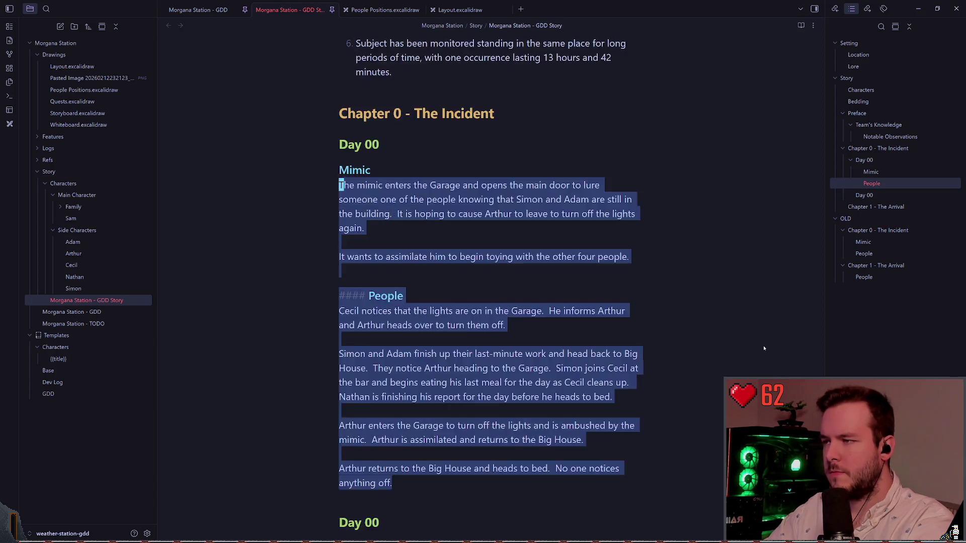
pyautogui.press('j')
pyautogui.press('j')
pyautogui.press('j')
pyautogui.press('k')
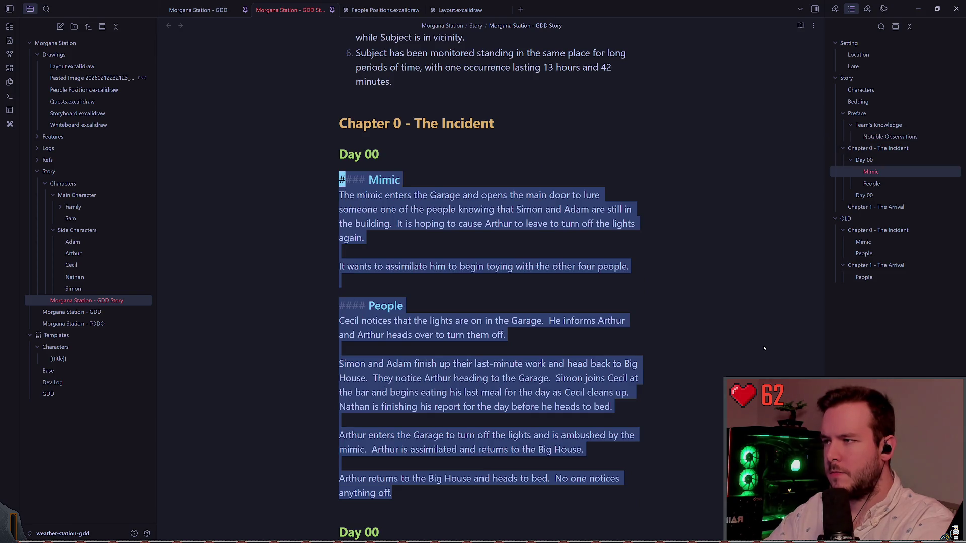
pyautogui.press('y')
pyautogui.press('j')
pyautogui.press('j')
pyautogui.press('j')
# Delete the copied Mimic paragraphs under Day 01
pyautogui.press('j')
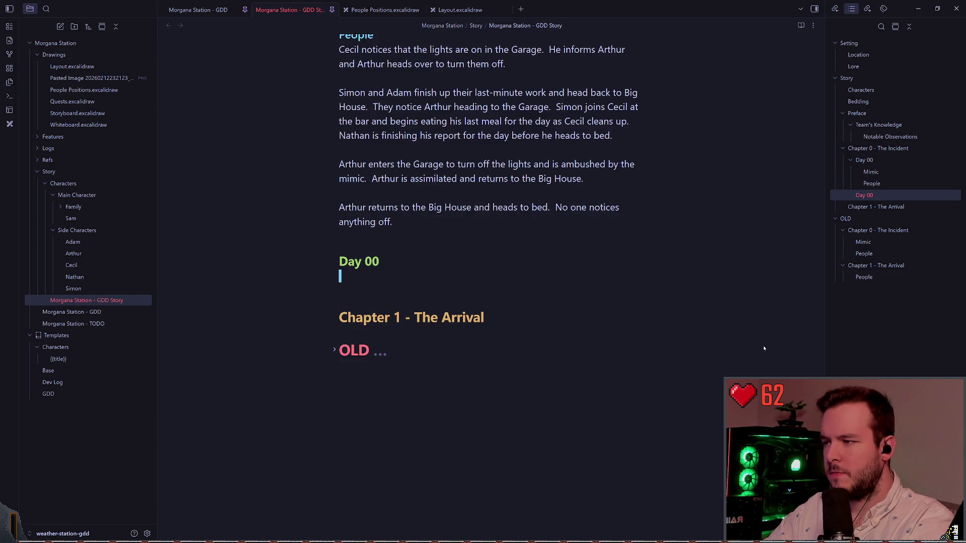
pyautogui.press('p')
pyautogui.press('k')
pyautogui.press('$')
pyautogui.press('r')
pyautogui.press('1')
pyautogui.press('j')
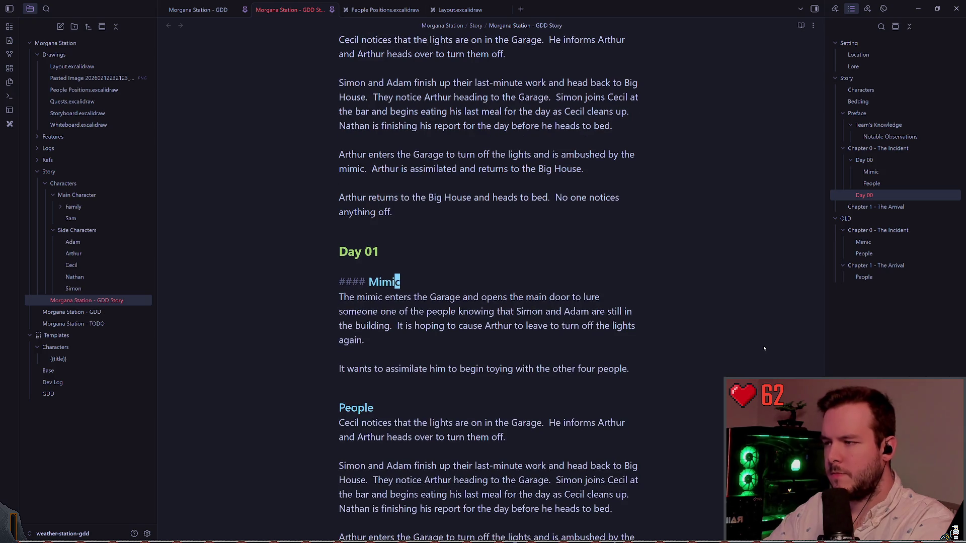
pyautogui.press('0')
pyautogui.press('j')
pyautogui.press('j')
pyautogui.press('j')
pyautogui.press('z')
pyautogui.press('z')
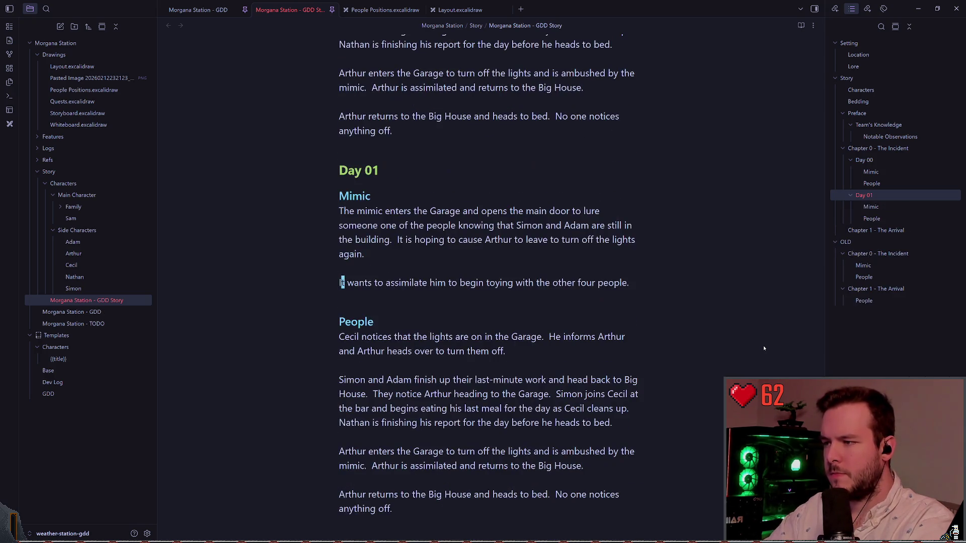
pyautogui.press('k')
pyautogui.press('k')
pyautogui.press('d')
pyautogui.press('d')
pyautogui.write('dj')
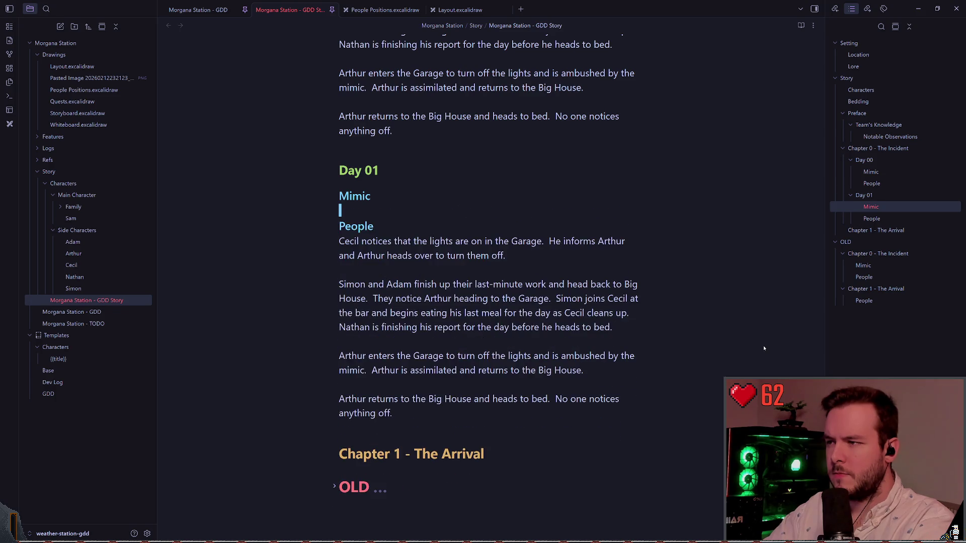
pyautogui.write('Onow tha')
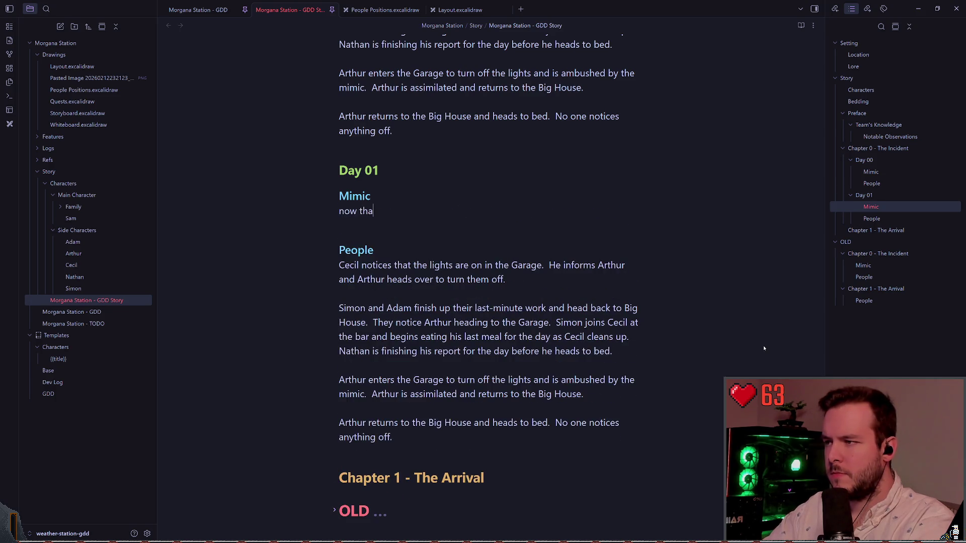
# Write Day 01 Mimic: having assimilated Arthur, it sabotages communications during his observed maintenance routine
pyautogui.press('BackSpace')
pyautogui.press('BackSpace')
pyautogui.press('BackSpace')
pyautogui.write('Now that the mic')
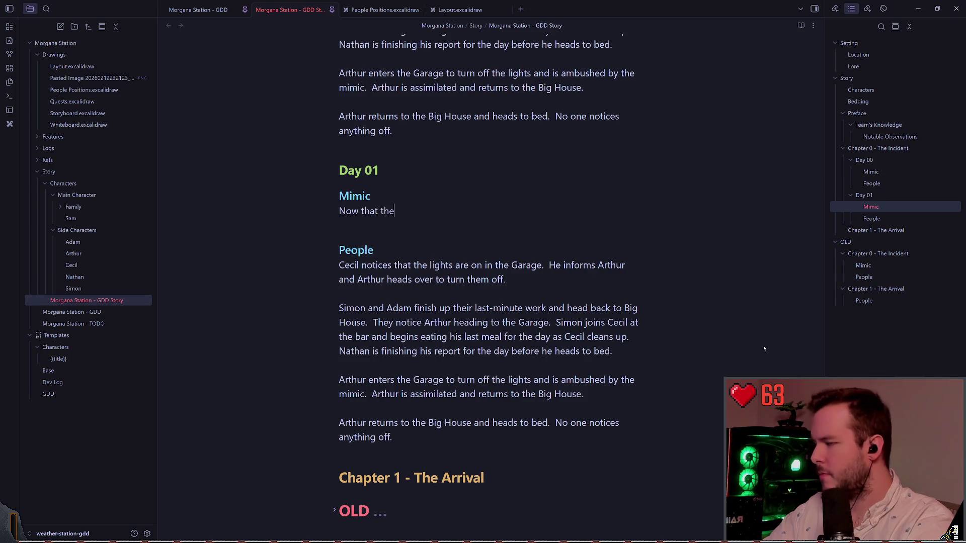
pyautogui.write('mic has ')
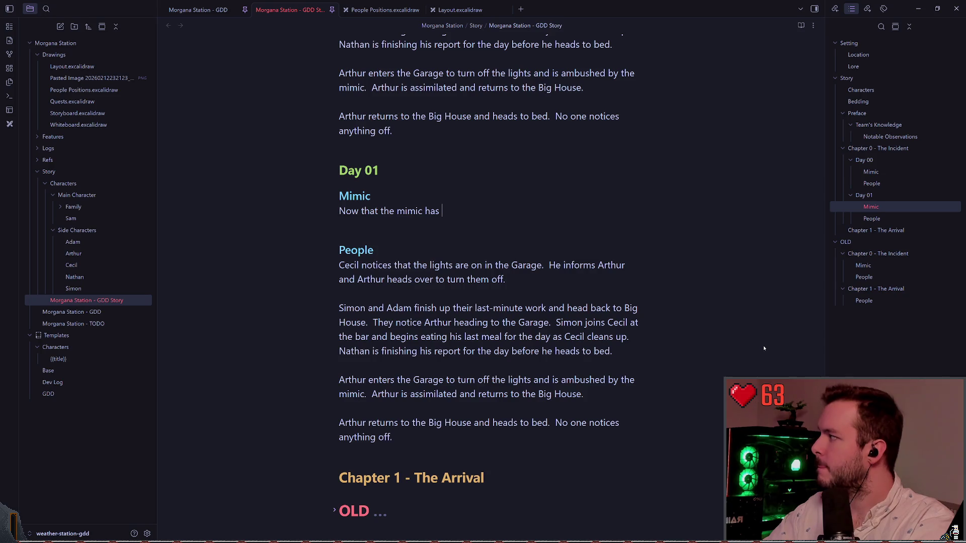
pyautogui.write('assimi')
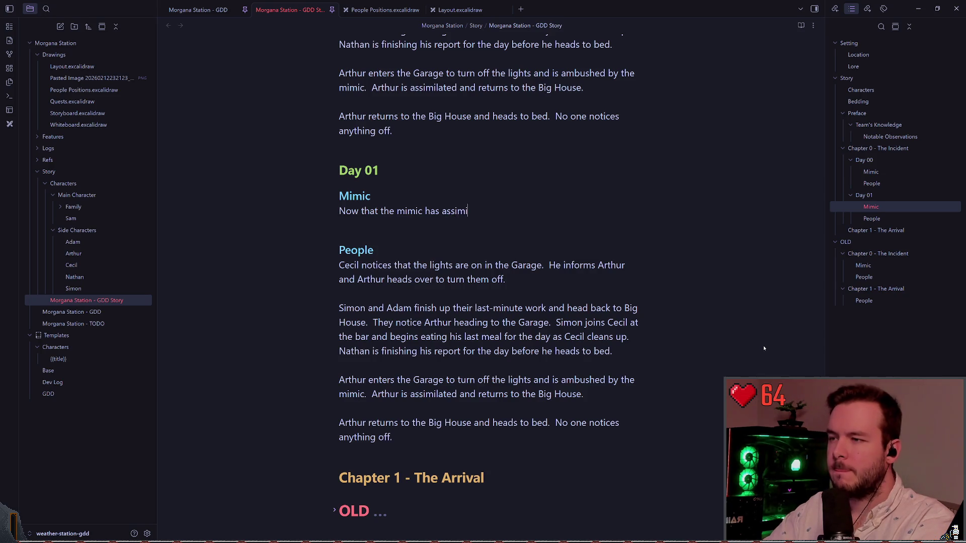
pyautogui.write('lated Arthur, it')
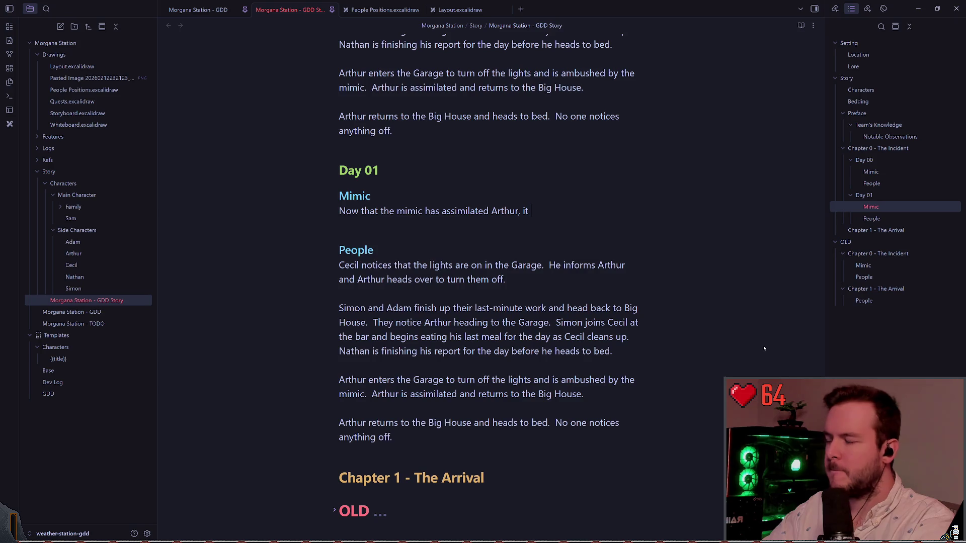
pyautogui.write('be')
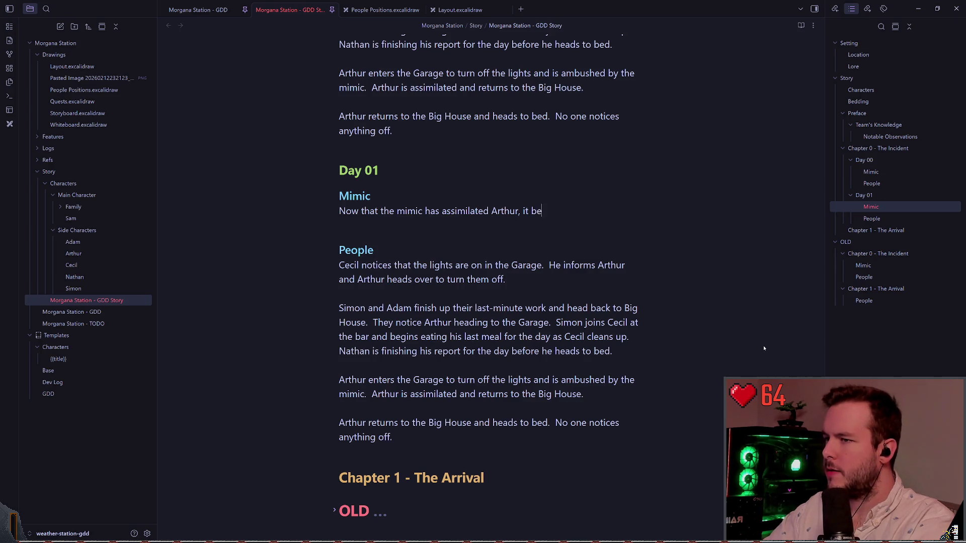
pyautogui.write('gins to sabotages')
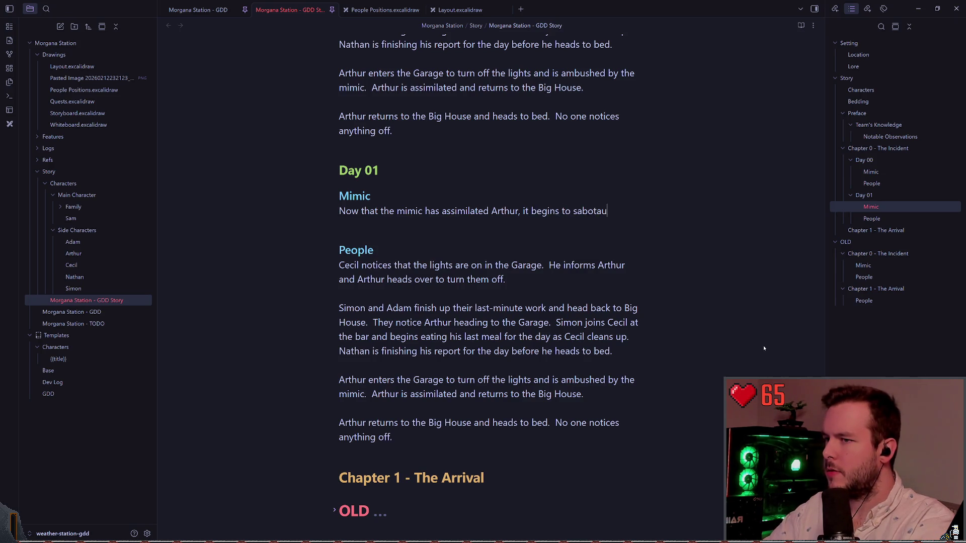
pyautogui.press('BackSpace')
pyautogui.press('BackSpace')
pyautogui.write('e the ')
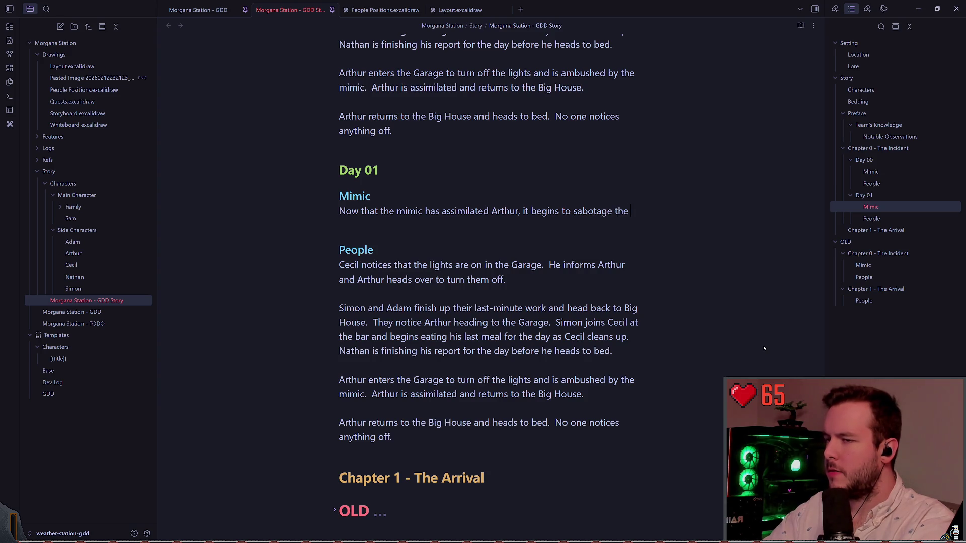
pyautogui.write('communic')
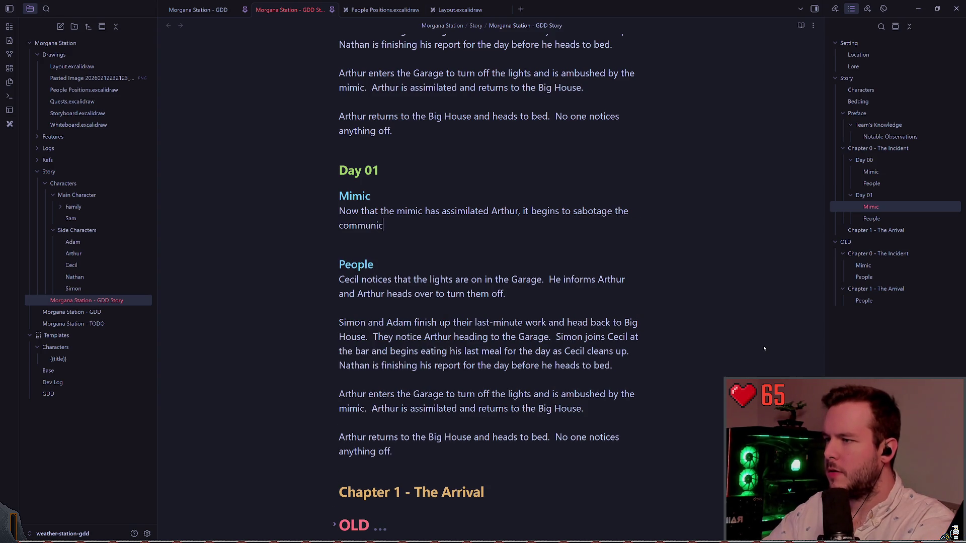
pyautogui.write('ations during it')
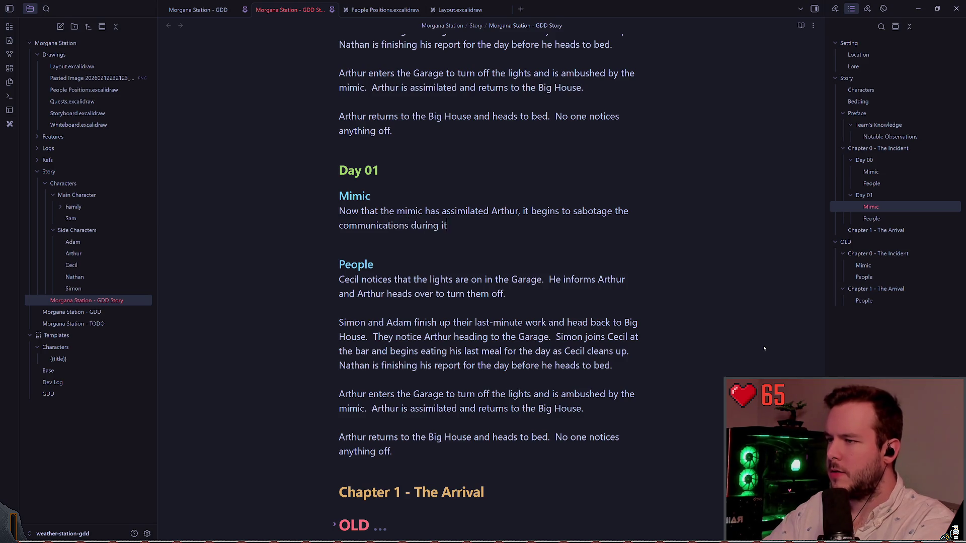
pyautogui.write('s daily maintenance')
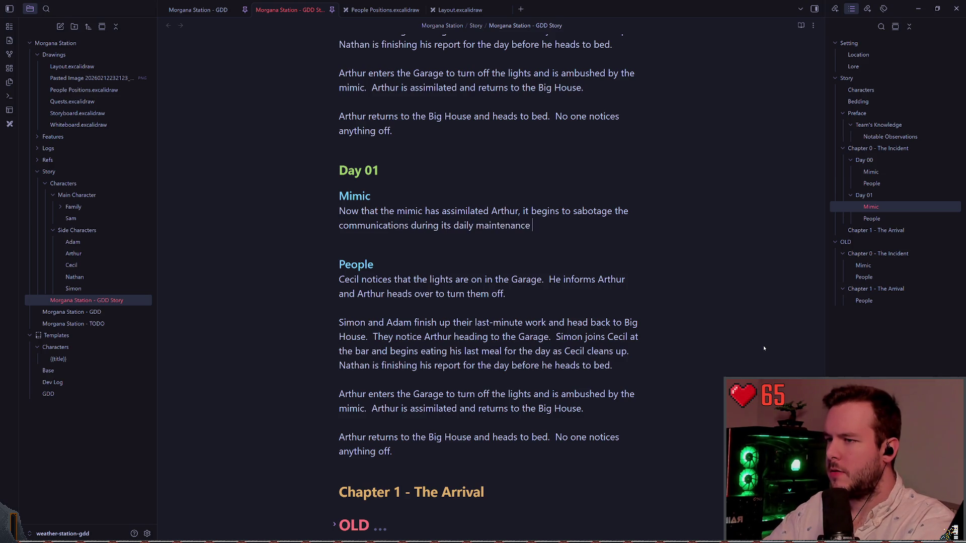
pyautogui.press('BackSpace')
pyautogui.press('BackSpace')
pyautogui.press('BackSpace')
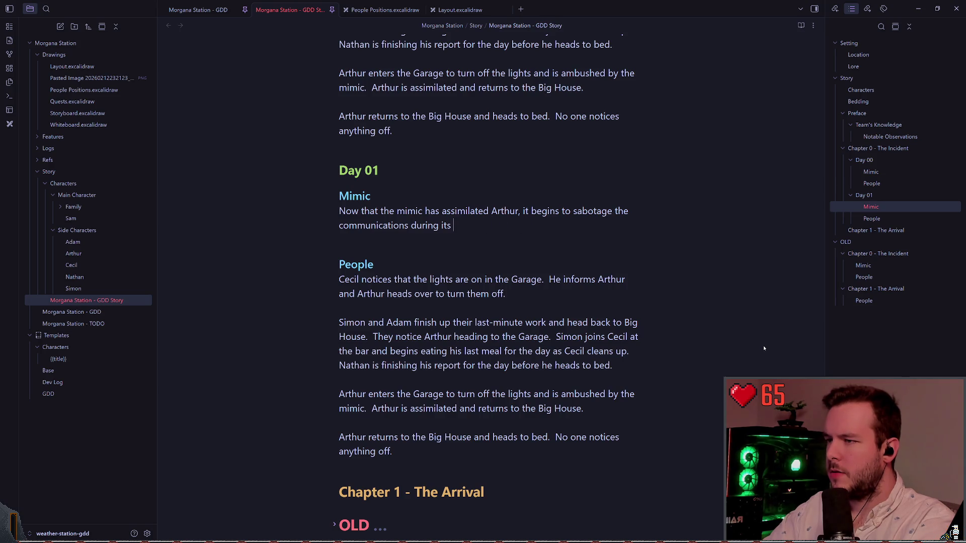
pyautogui.write("Arthur's ")
pyautogui.write('daily maintena')
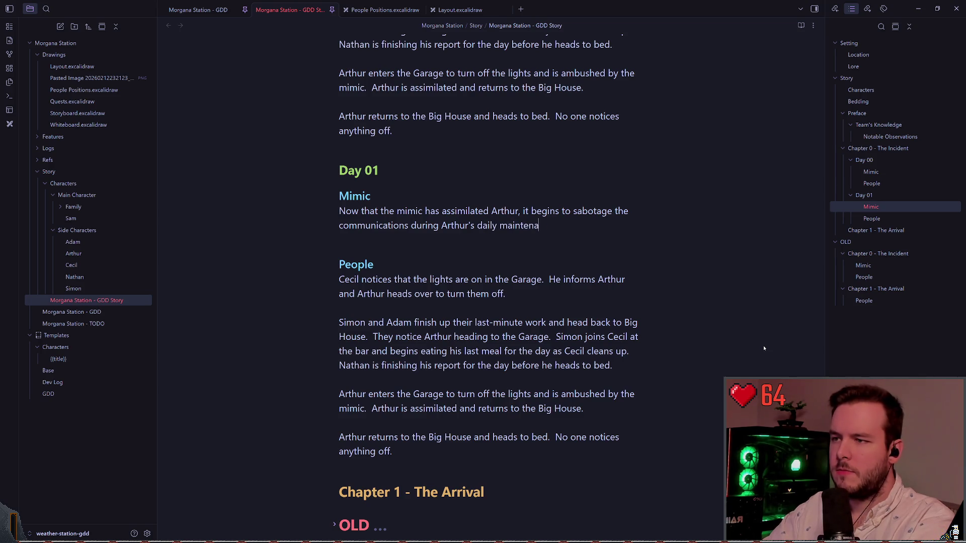
pyautogui.write('nce routine.')
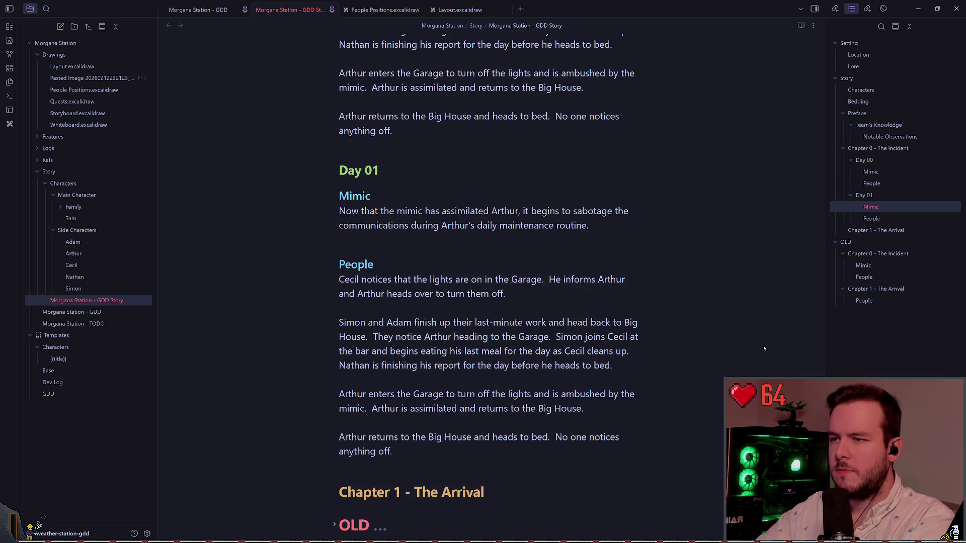
pyautogui.press('BackSpace')
pyautogui.write('that')
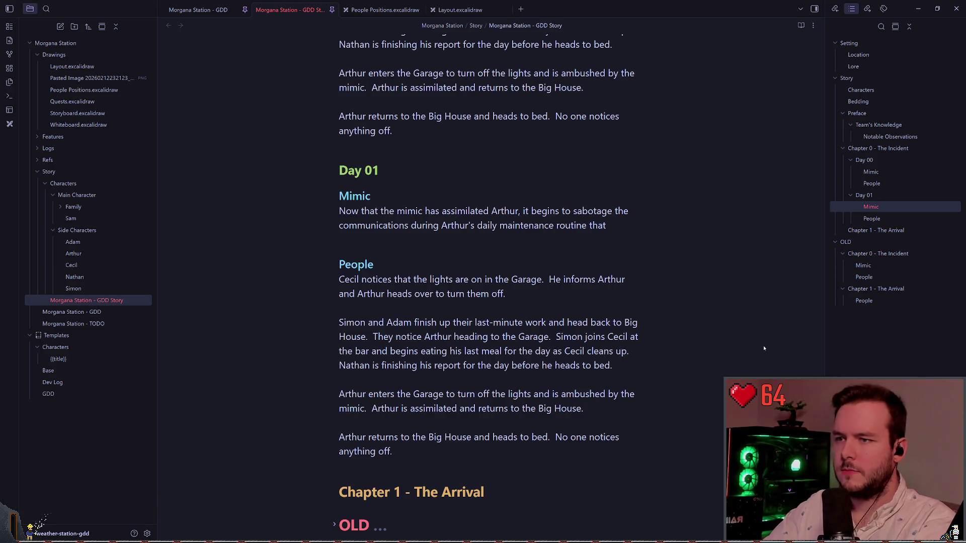
pyautogui.write(' it observed him doing.')
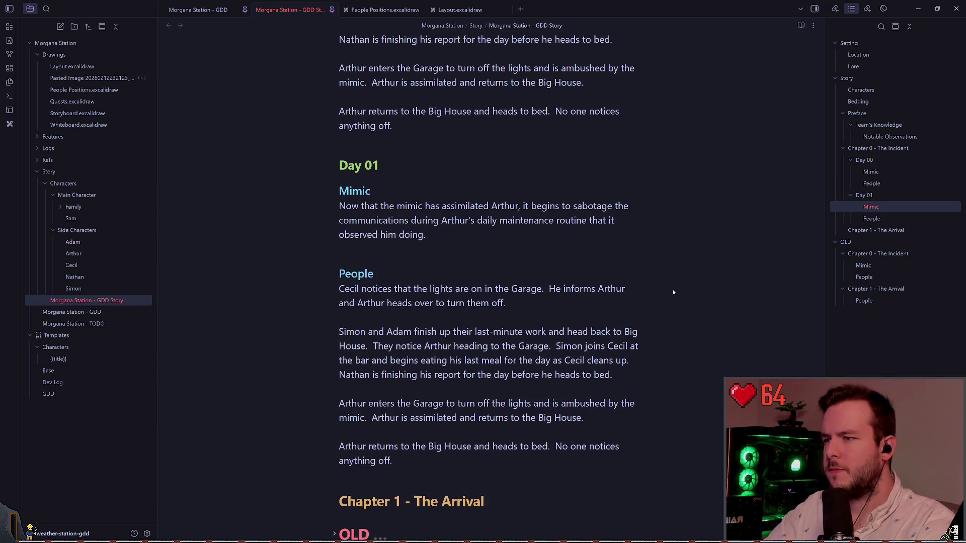
pyautogui.scroll(-1, 672, 288)
pyautogui.press('Down')
pyautogui.press('Down')
pyautogui.press('Down')
pyautogui.press('Down')
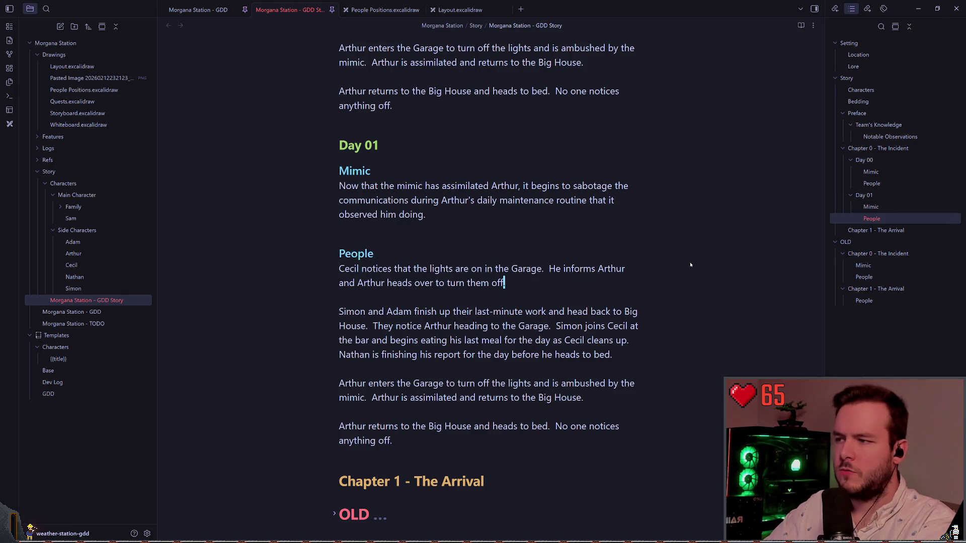
# Replace the copied Day 01 People text with 'Cecil prepares breakfast for everyone'
pyautogui.hotkey('ctrl', 'd')
pyautogui.hotkey('ctrl', 'd')
pyautogui.hotkey('ctrl', 'd')
pyautogui.hotkey('ctrl', 'd')
pyautogui.hotkey('ctrl', 'd')
pyautogui.hotkey('ctrl', 'd')
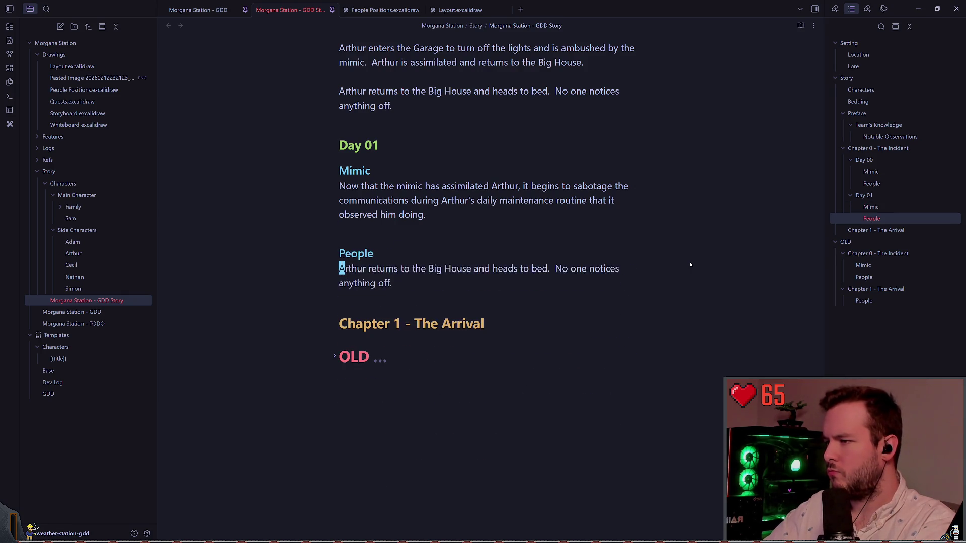
pyautogui.press('Return')
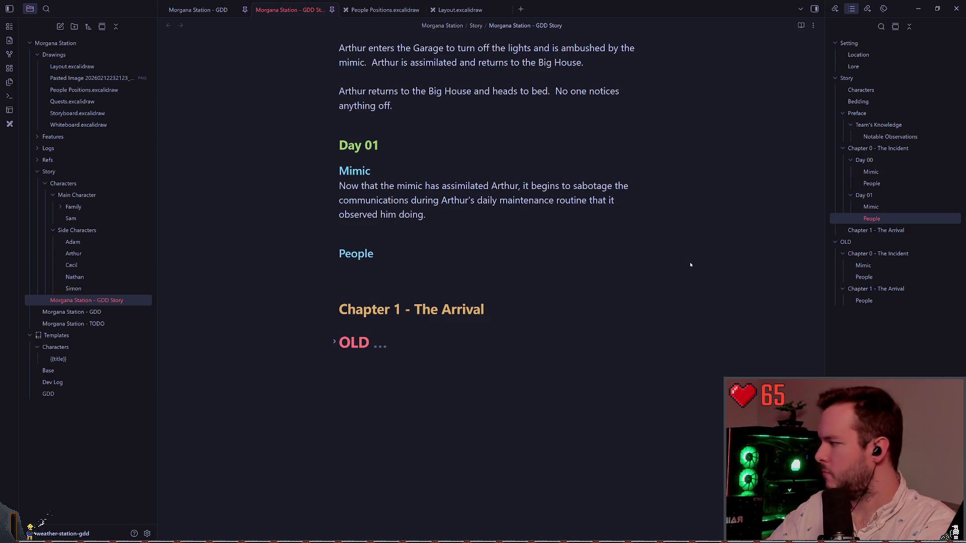
pyautogui.write('Cecil pp')
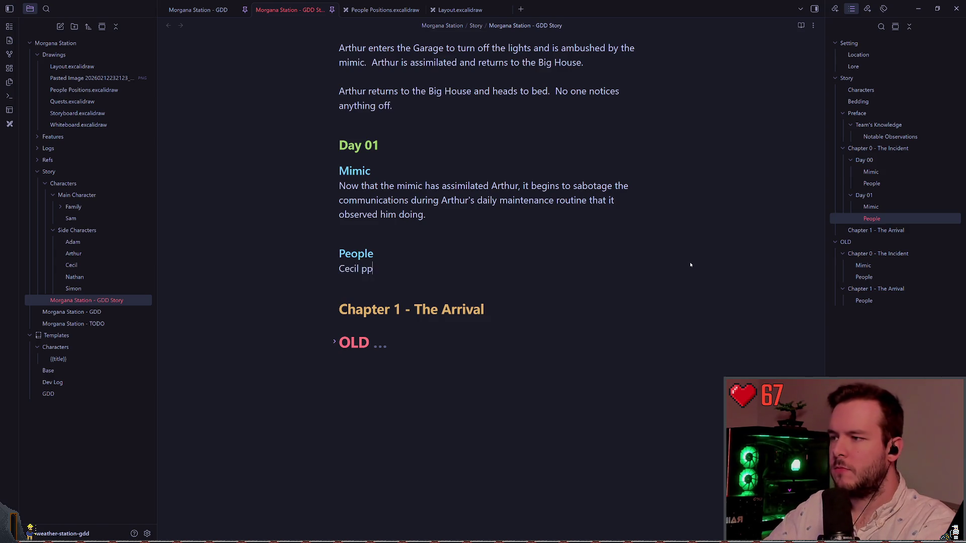
pyautogui.press('BackSpace')
pyautogui.write('repares breakfast for')
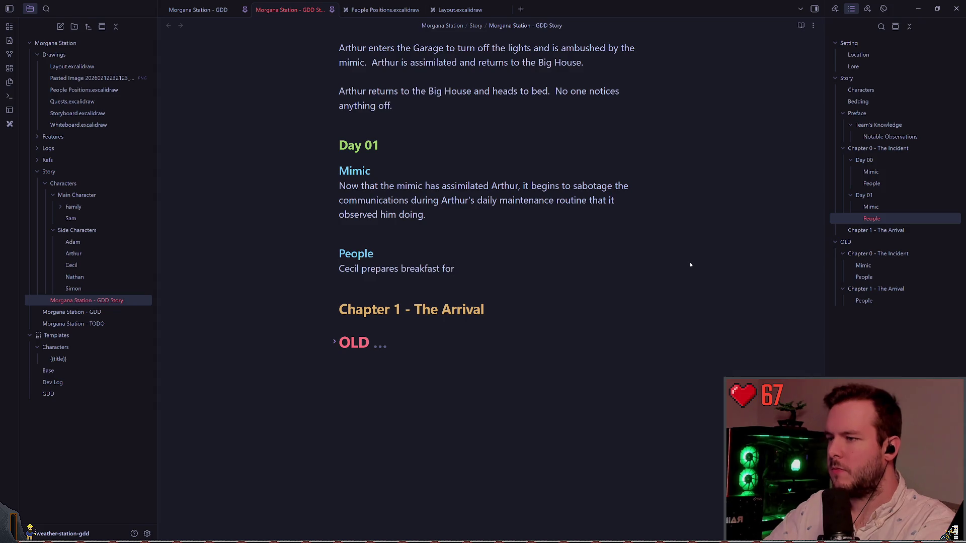
pyautogui.write(' everyone and')
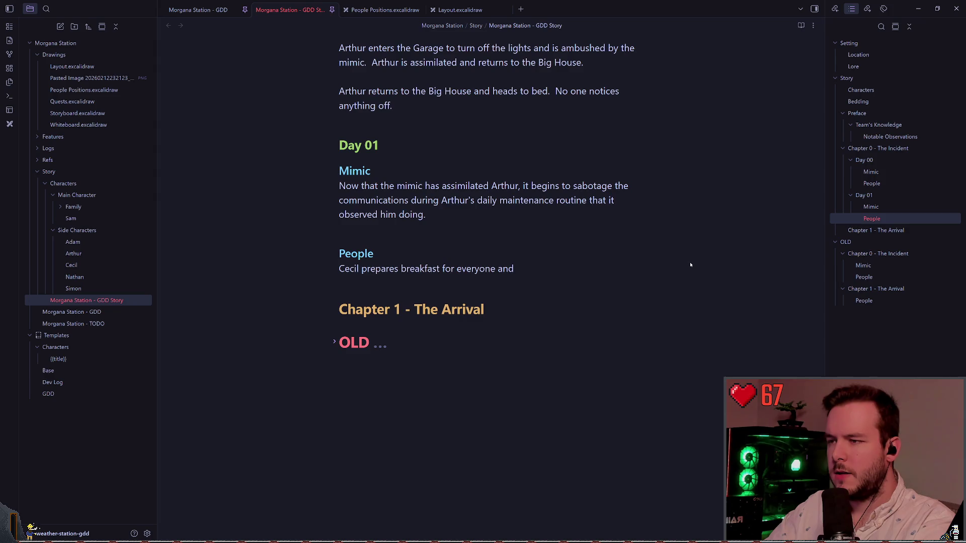
# Add that everyone eats except Arthur, who says he's not hungry and leaves to begin working
pyautogui.press('BackSpace')
pyautogui.press('BackSpace')
pyautogui.press('BackSpace')
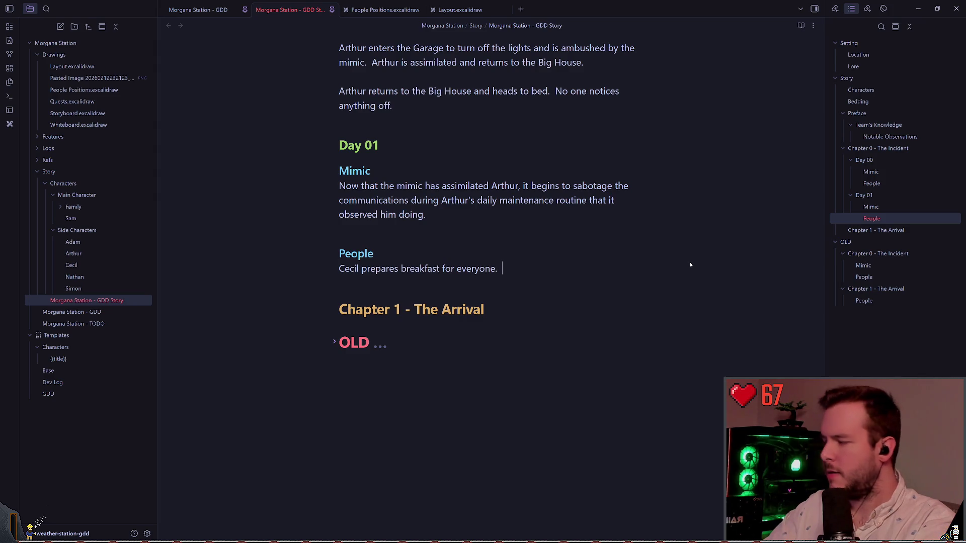
pyautogui.write('eryone eget')
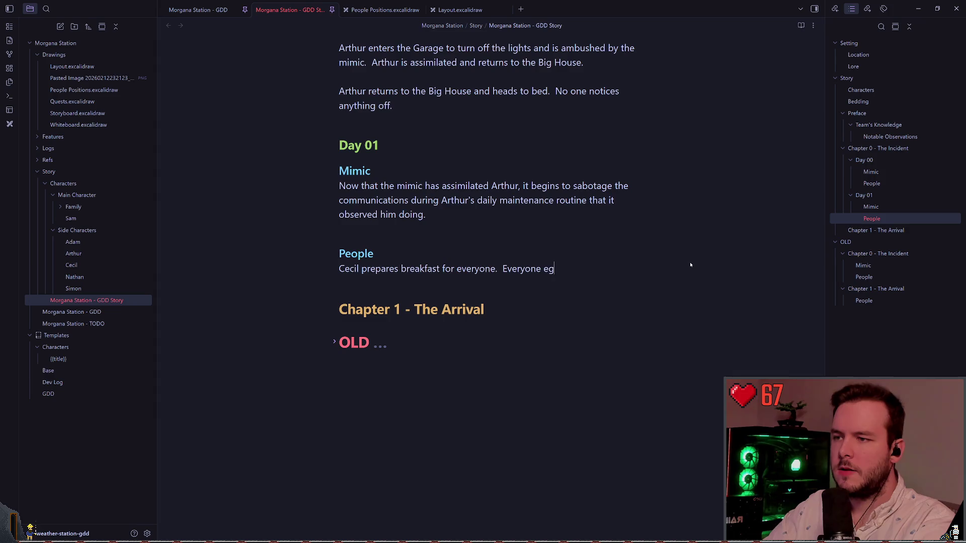
pyautogui.press('BackSpace')
pyautogui.press('BackSpace')
pyautogui.write('gets up and eats ')
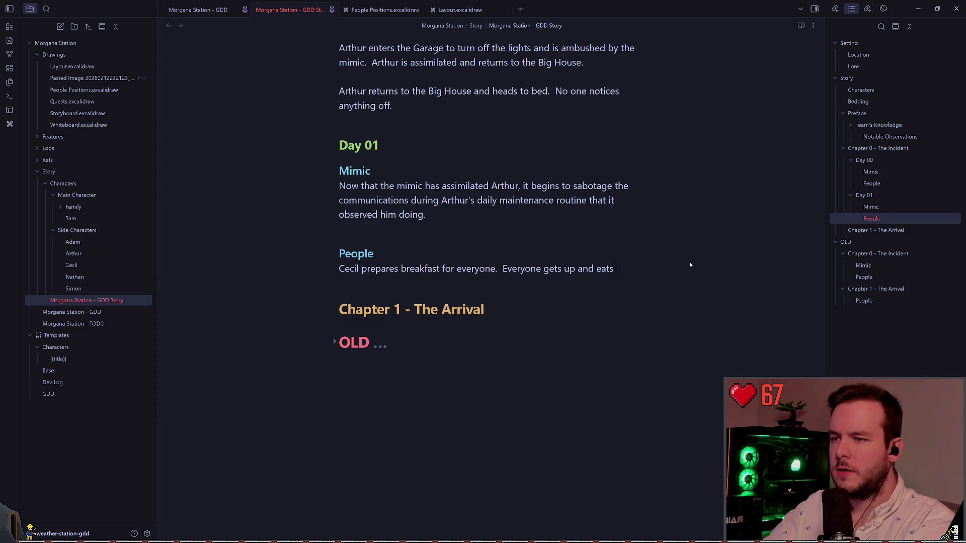
pyautogui.write('except for Arthur.  ')
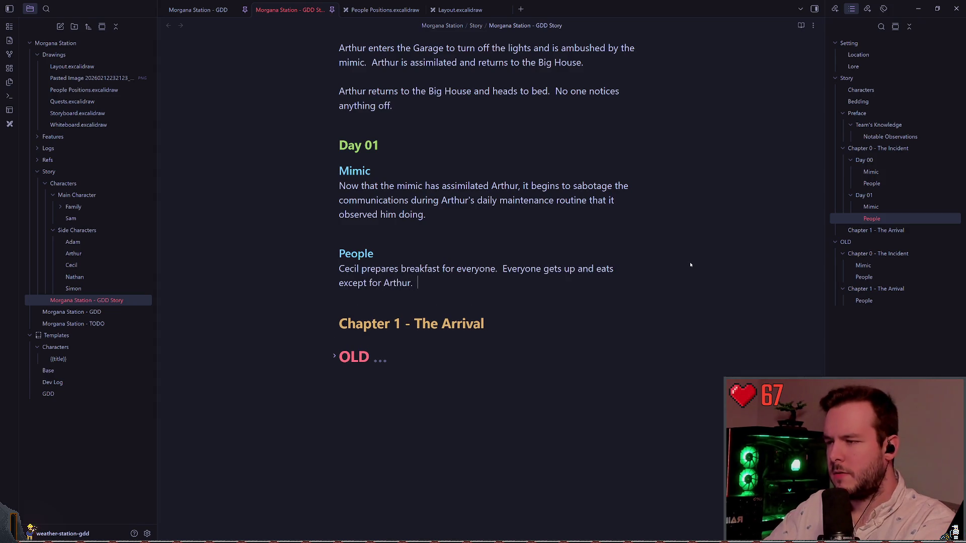
pyautogui.write('He say')
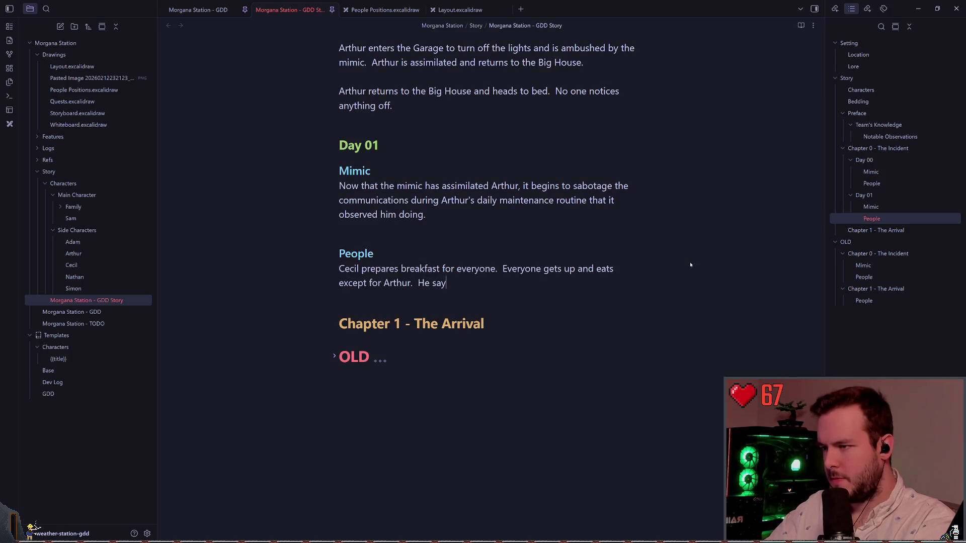
pyautogui.write("s he's not hungry and leaves to")
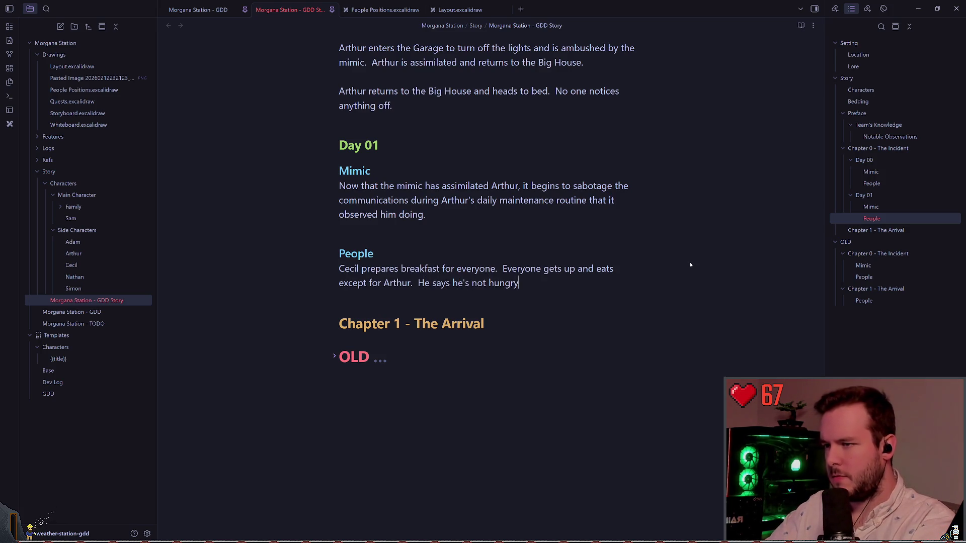
pyautogui.write(' begin working.')
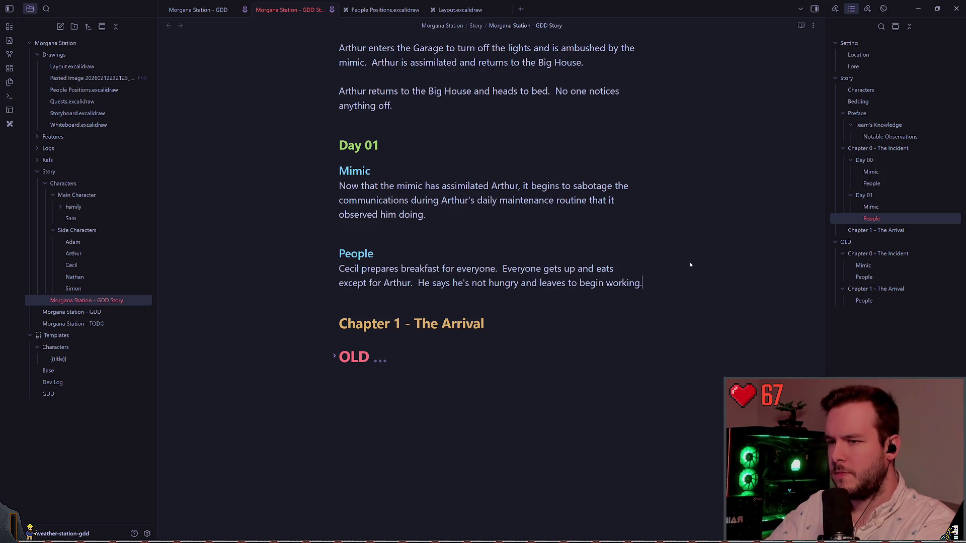
pyautogui.press('Return')
pyautogui.press('Return')
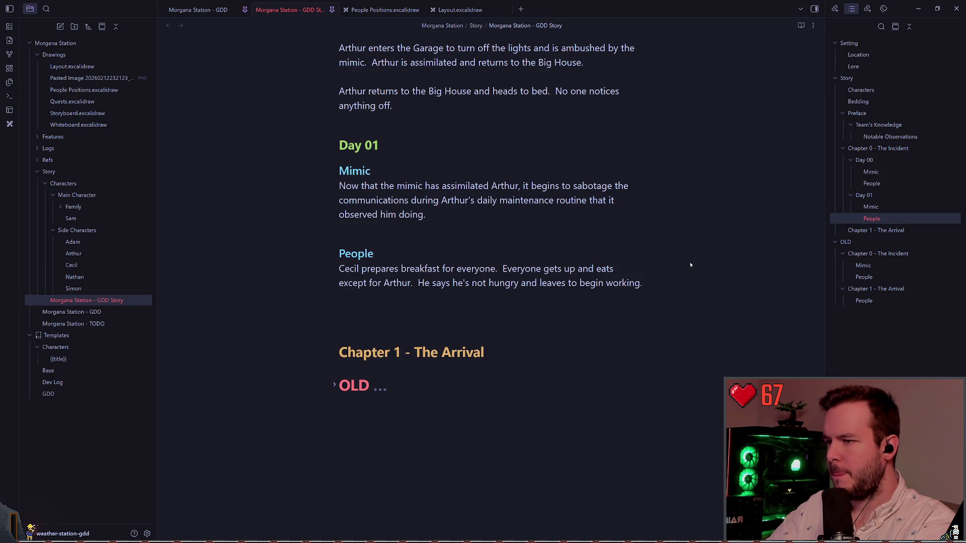
pyautogui.write('Everyone')
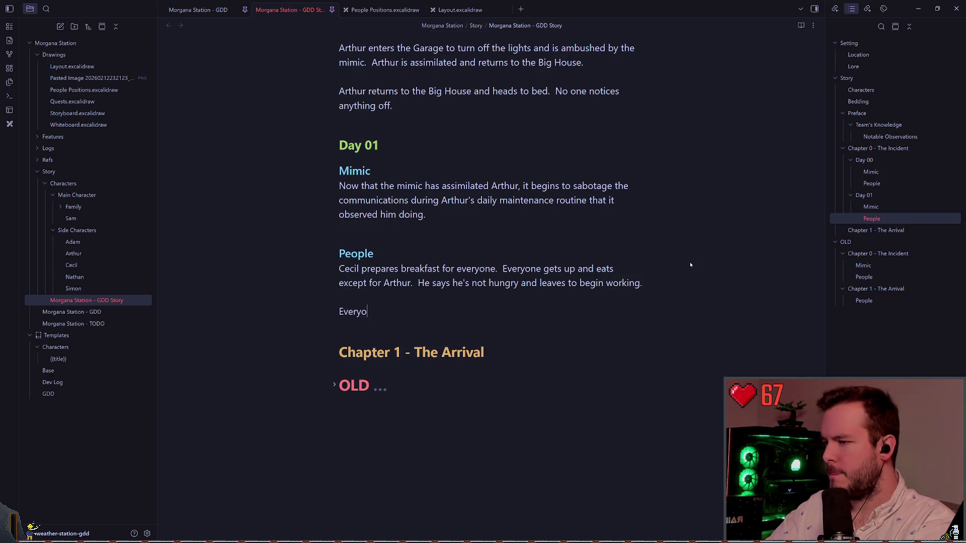
pyautogui.press('BackSpace')
pyautogui.press('BackSpace')
pyautogui.press('BackSpace')
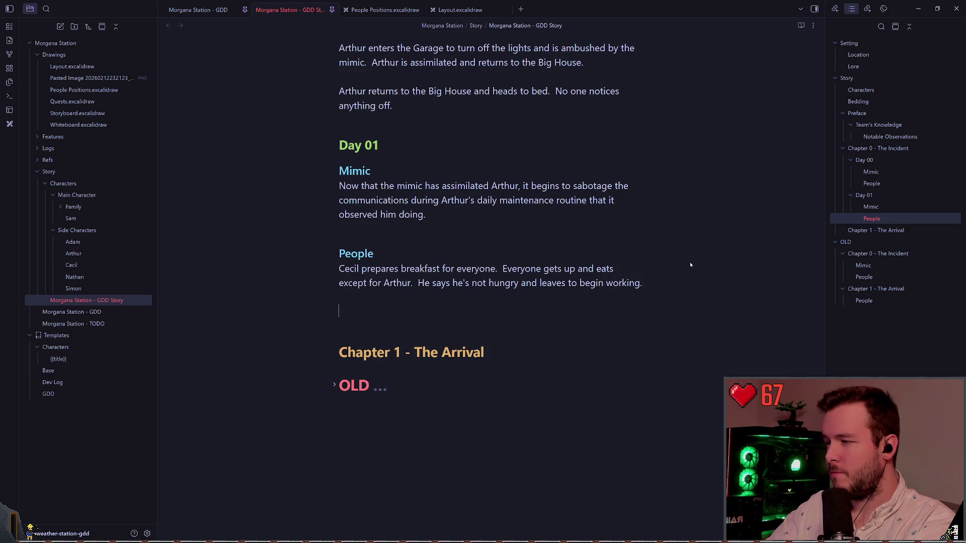
# Add 'Simon logs that Arthur acted a bit strange that morning and that he skipped breakfast, which he never does.'
pyautogui.write('Simon')
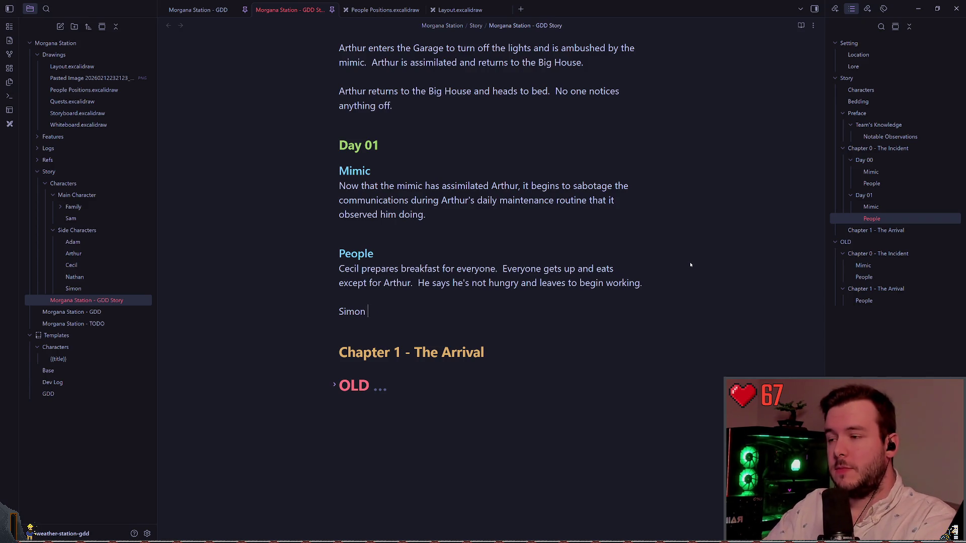
pyautogui.write('notices')
pyautogui.press('BackSpace')
pyautogui.press('BackSpace')
pyautogui.press('BackSpace')
pyautogui.write('logs that')
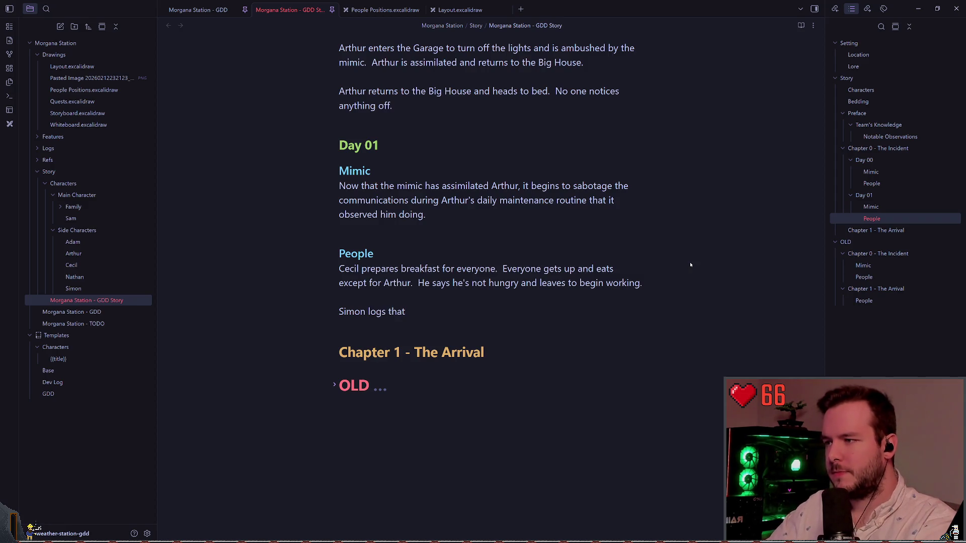
pyautogui.write(' Arthur acte')
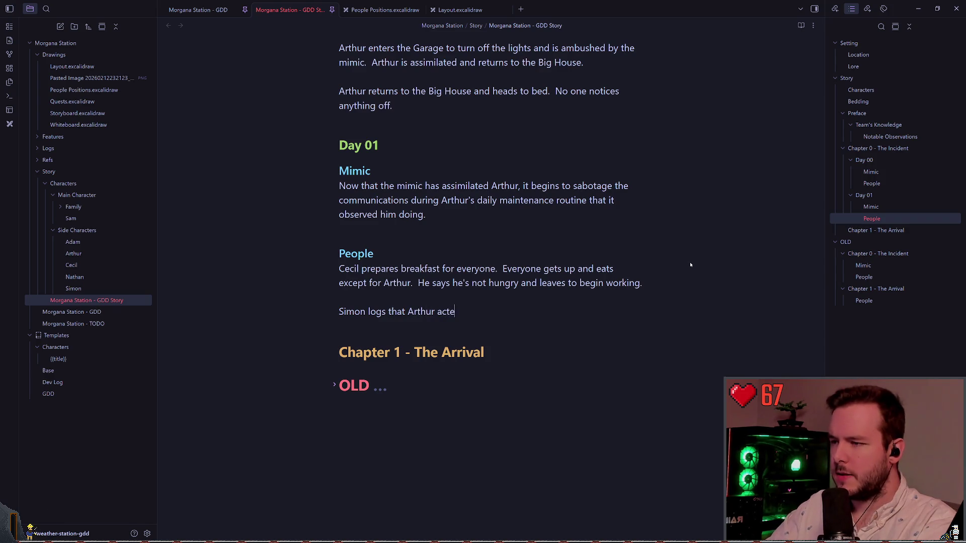
pyautogui.write('d a bit strange t')
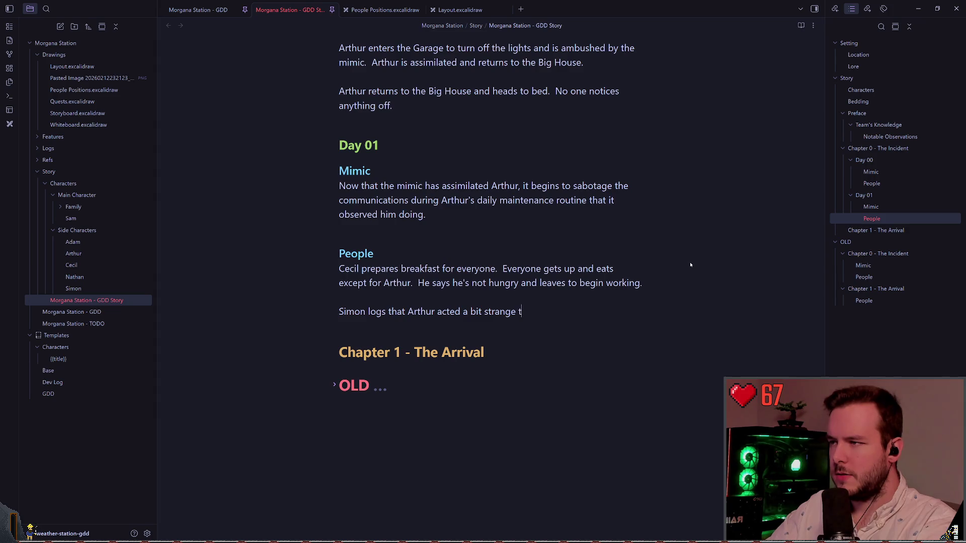
pyautogui.write('hat')
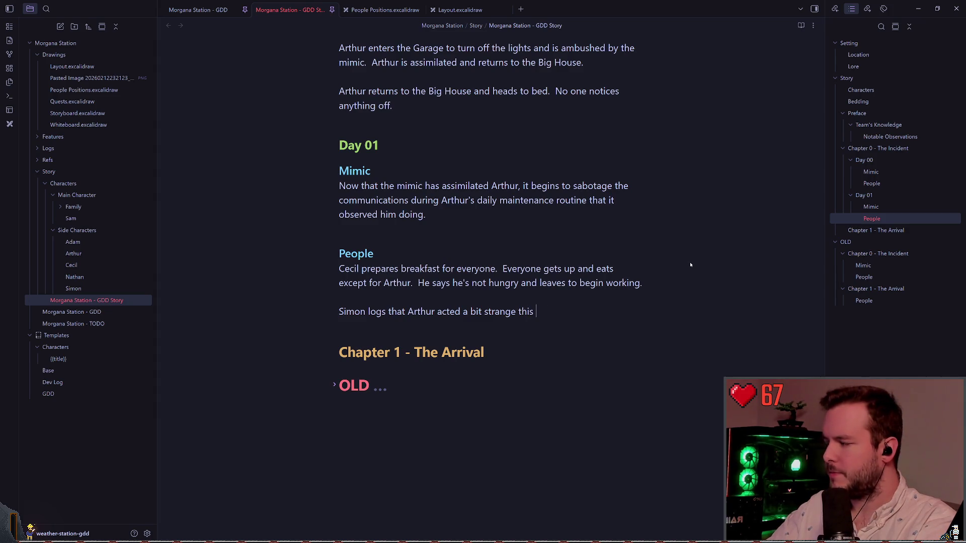
pyautogui.press('BackSpace')
pyautogui.press('BackSpace')
pyautogui.press('BackSpace')
pyautogui.write('at morn')
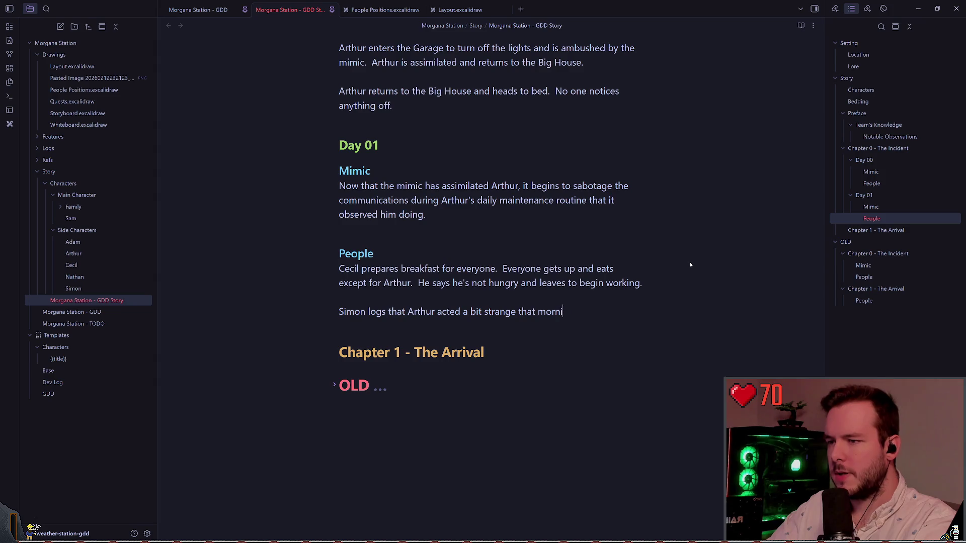
pyautogui.write('ing and that he ski')
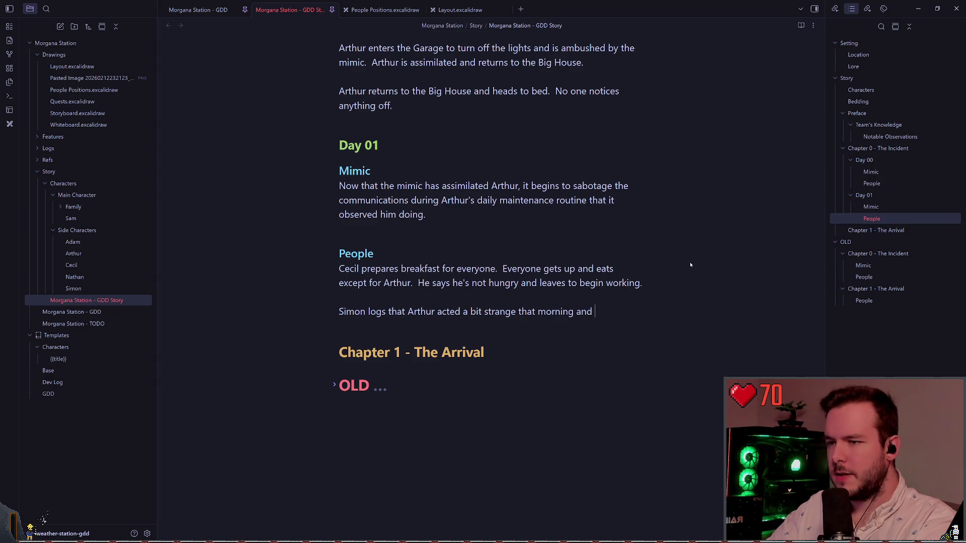
pyautogui.write('pped ')
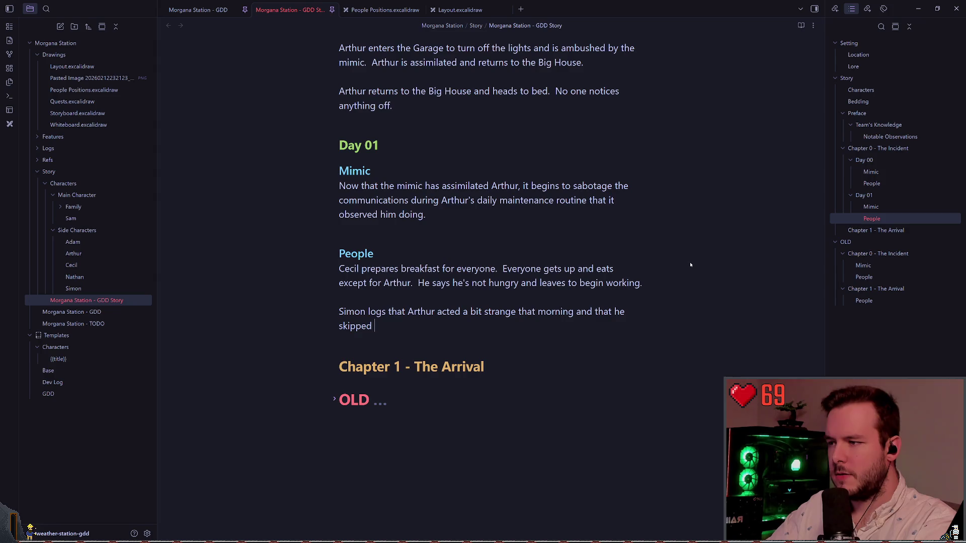
pyautogui.write('breakfast, which he never does.')
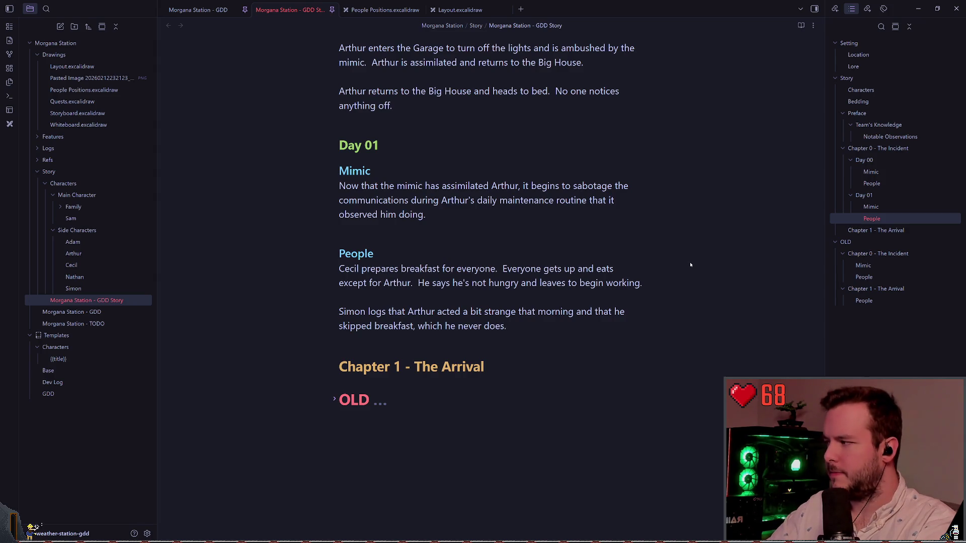
pyautogui.press('Return')
pyautogui.press('Return')
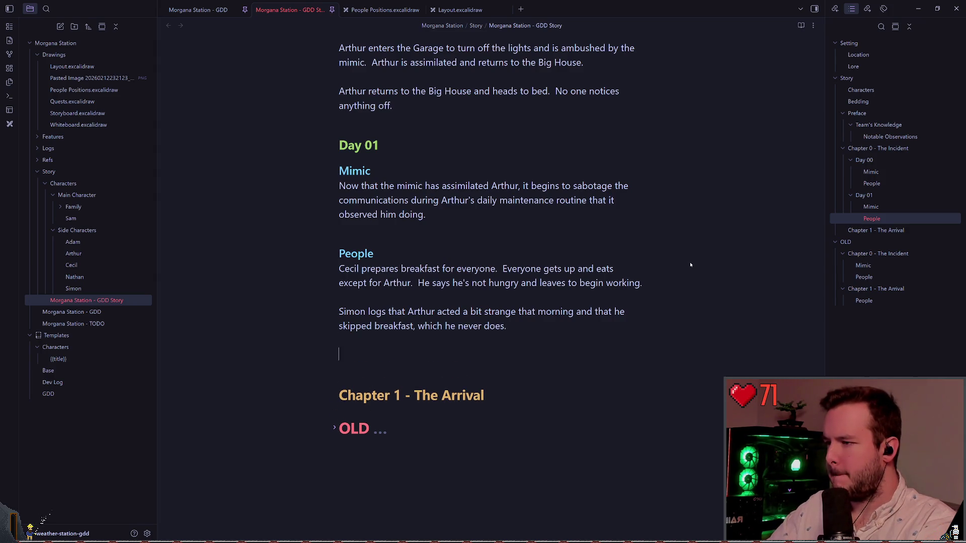
# Write 'Everyone works as usual until Simon notices he cannot contact Alacrity for the routine checkup.'
pyautogui.write('Everyone works as usual')
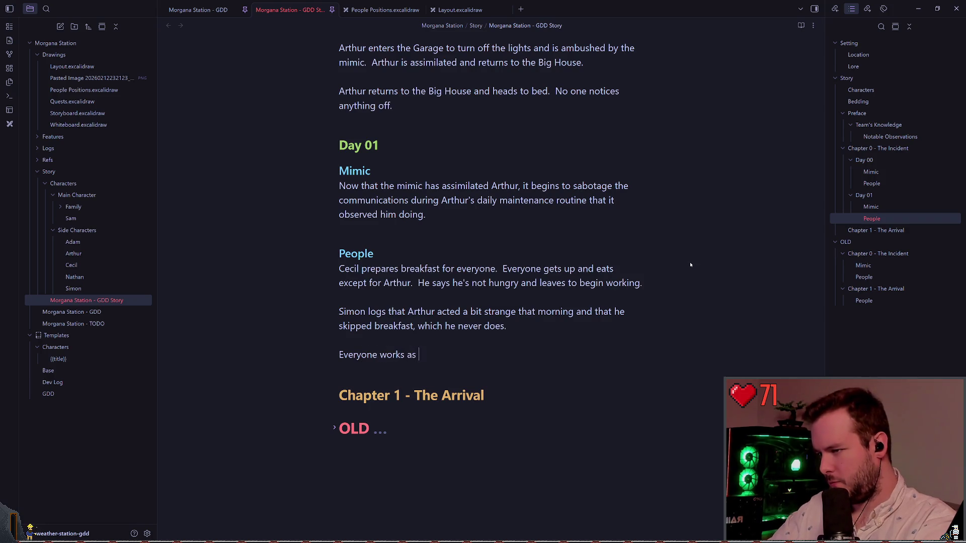
pyautogui.write('.')
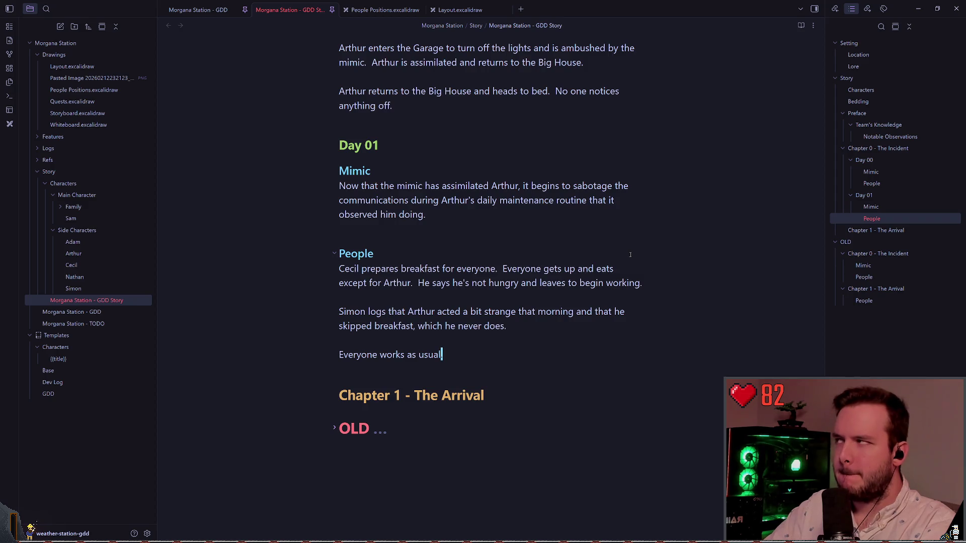
pyautogui.hotkey('shift', 'Up')
pyautogui.press('Left')
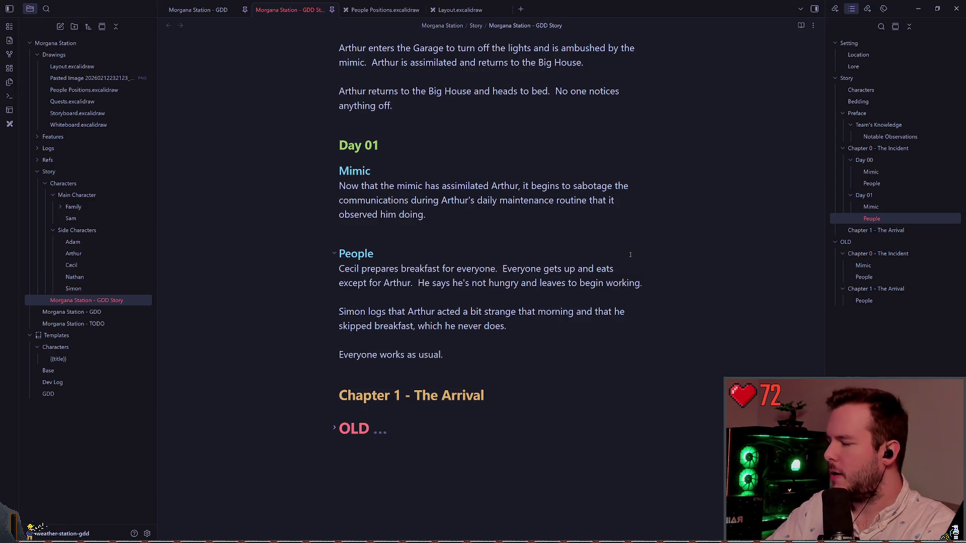
pyautogui.press('Up')
pyautogui.press('Up')
pyautogui.press('Down')
pyautogui.press('Down')
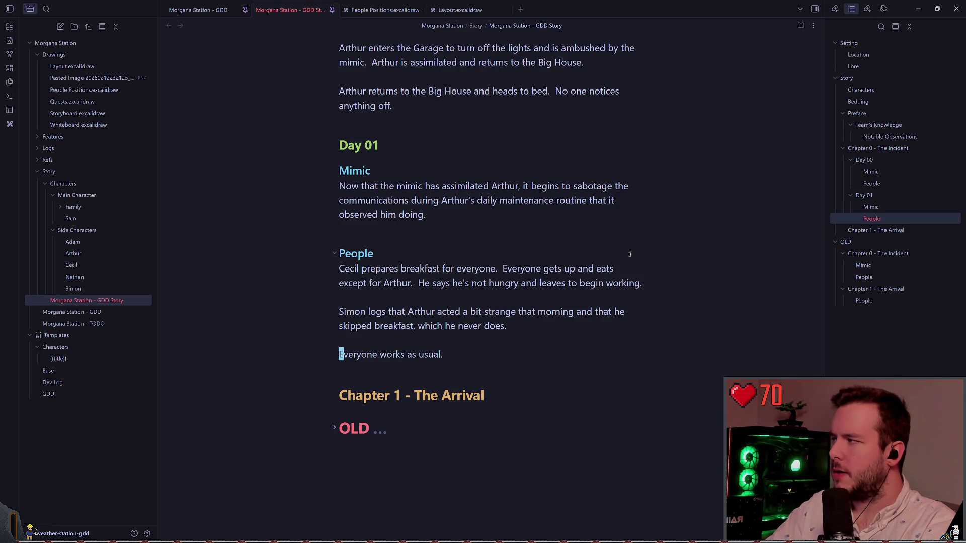
pyautogui.press('End')
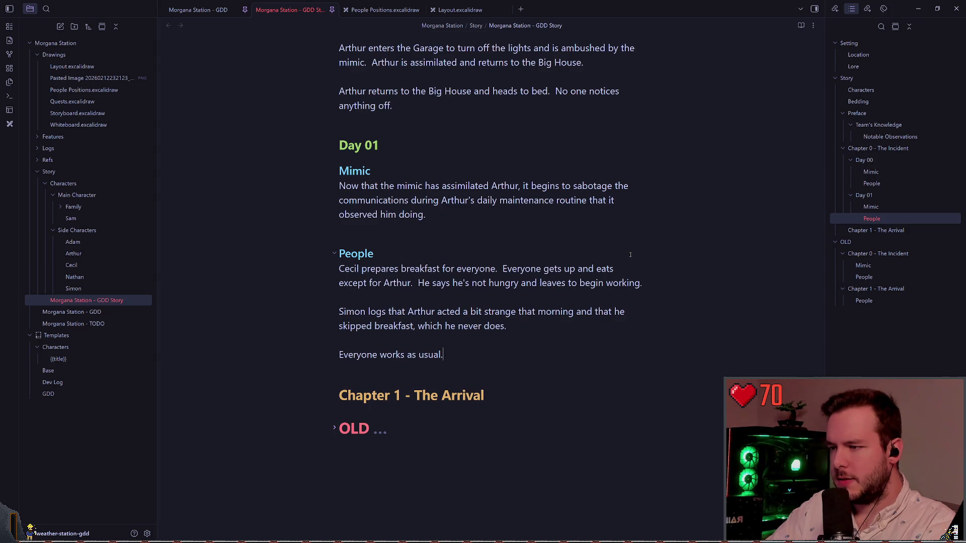
pyautogui.write('until ')
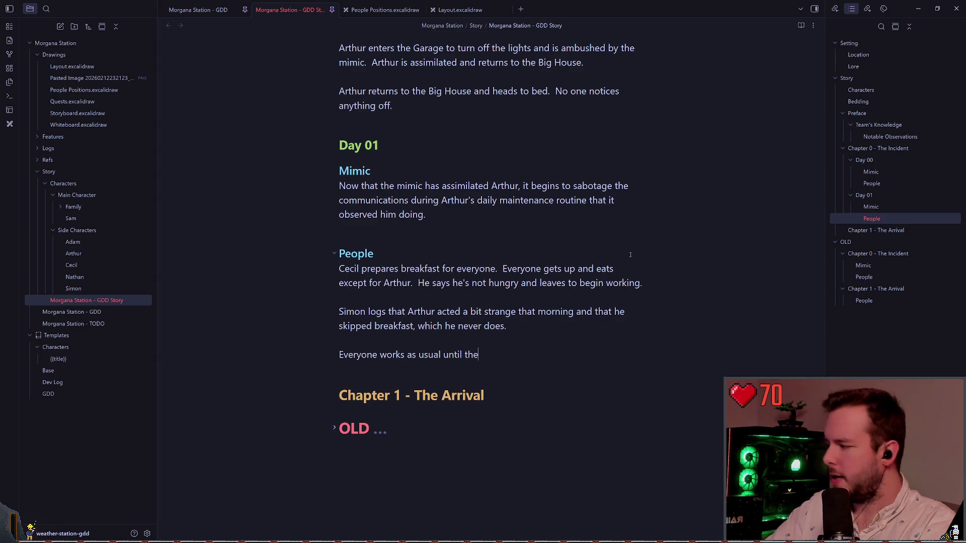
pyautogui.write('Simo')
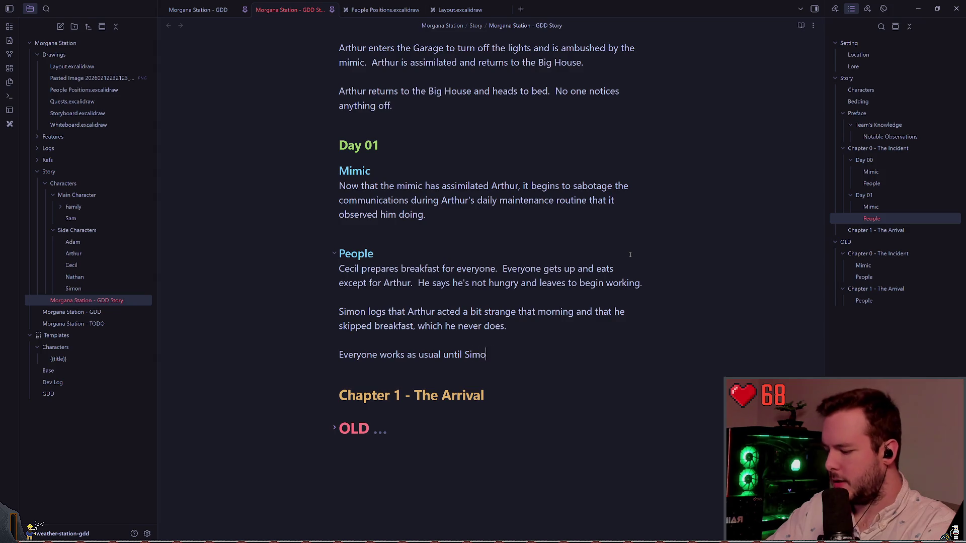
pyautogui.write('n notices thacannot ')
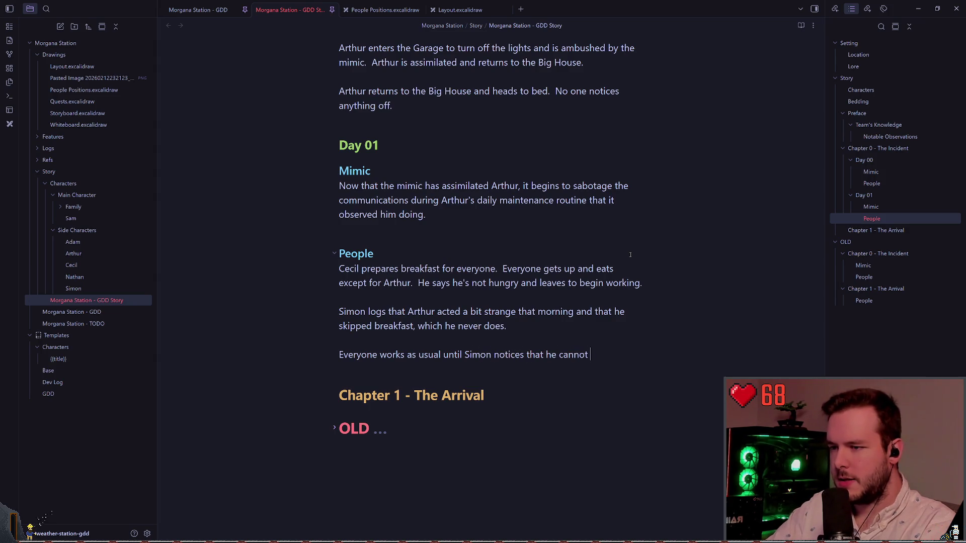
pyautogui.write('intcontact wit')
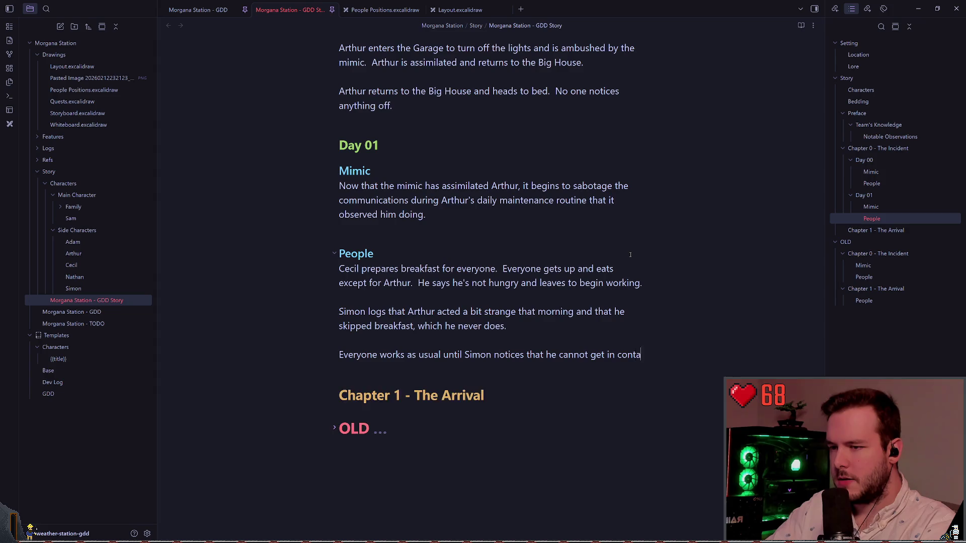
pyautogui.write('Alacrity fo')
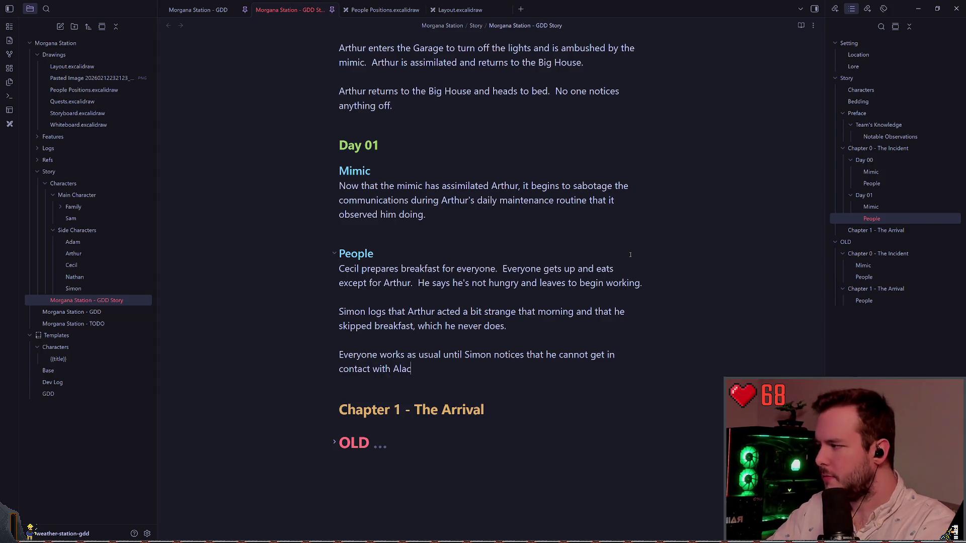
pyautogui.write('r the routine checkup.')
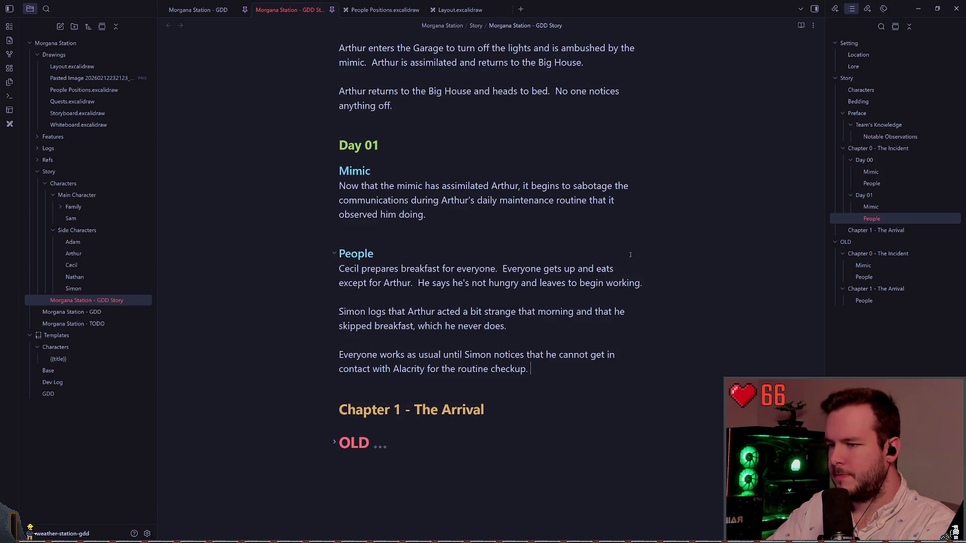
# Add 'He asks Nathan and Adam where Arthur is, as there is a comms problem.'
pyautogui.write('He a')
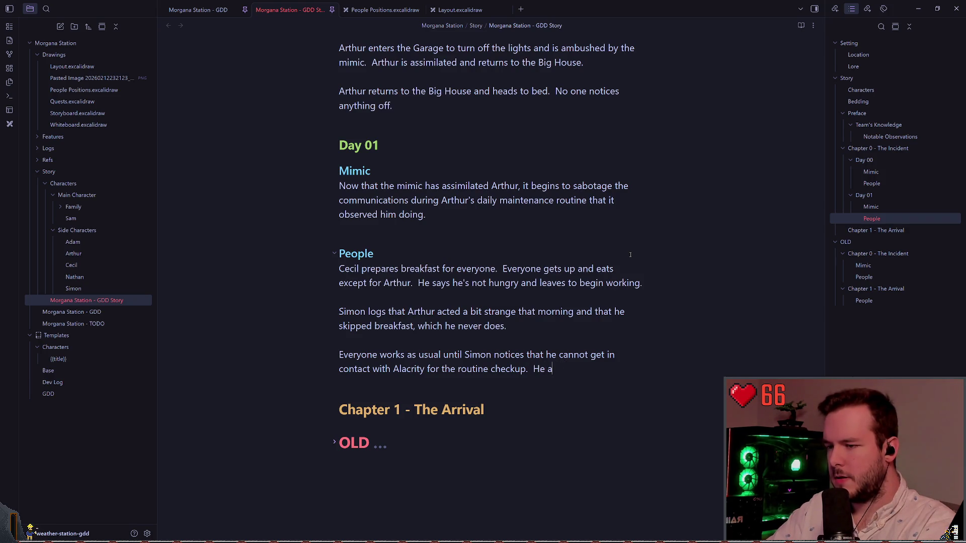
pyautogui.write('sks')
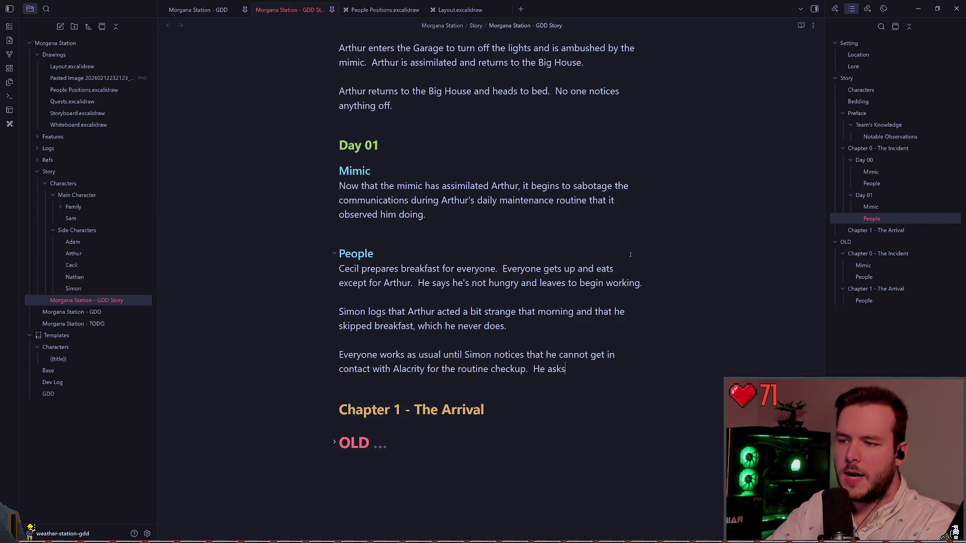
pyautogui.write(' where Arthur is and ')
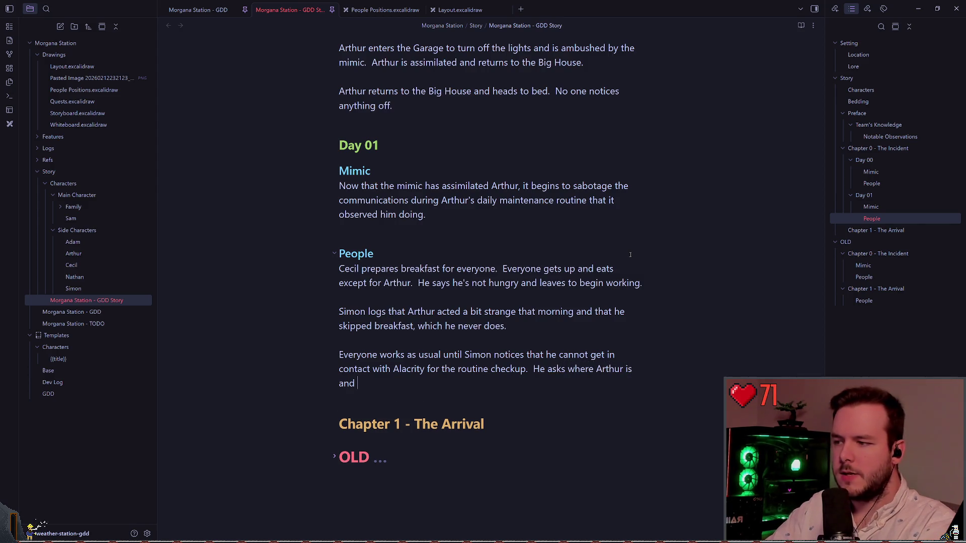
pyautogui.write('b')
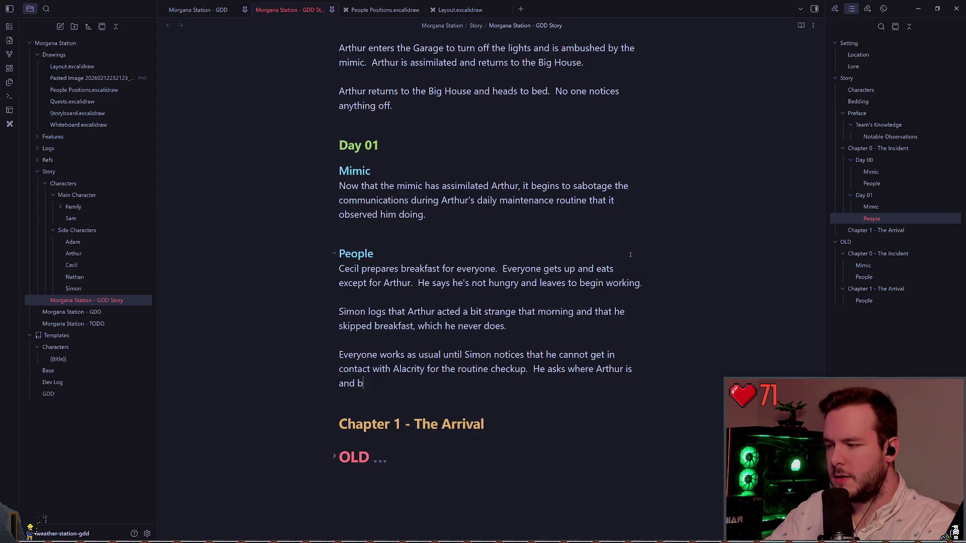
pyautogui.press('BackSpace')
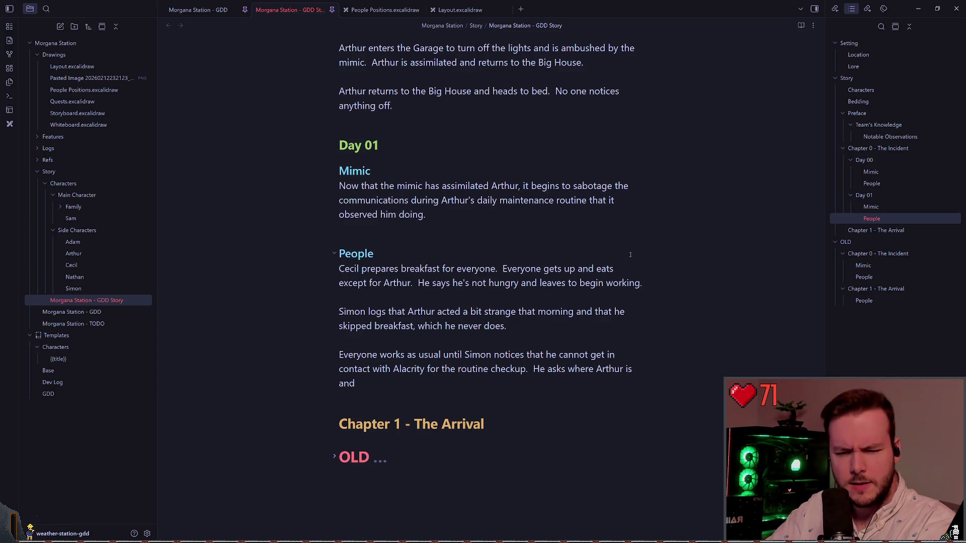
pyautogui.press('BackSpace')
pyautogui.press('BackSpace')
pyautogui.press('BackSpace')
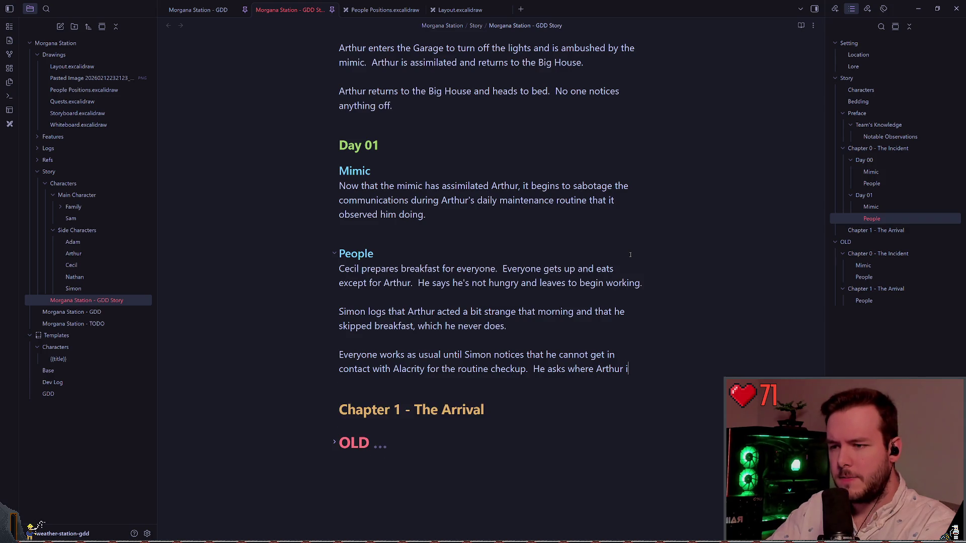
pyautogui.hotkey('ctrl', 'Left')
pyautogui.hotkey('ctrl', 'Left')
pyautogui.write('Nathan and ')
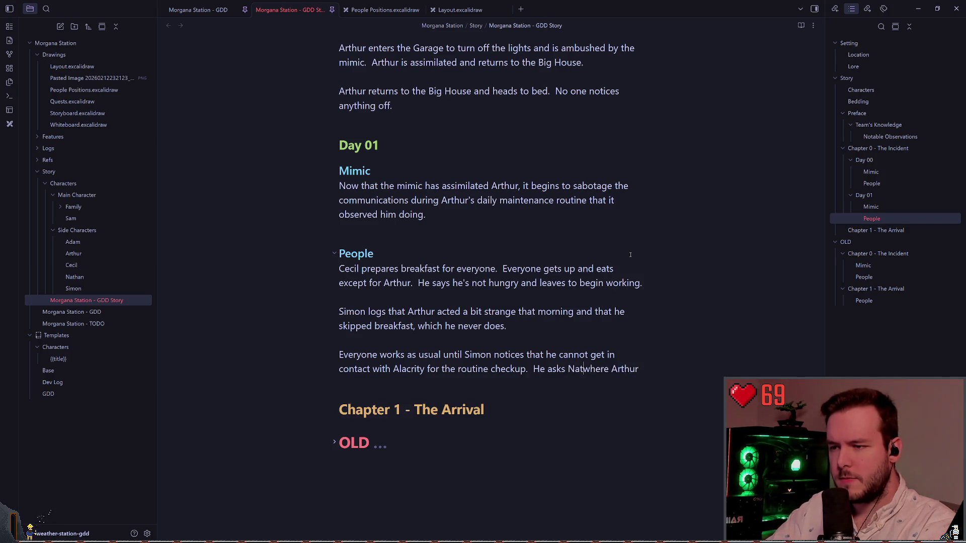
pyautogui.write('Adam')
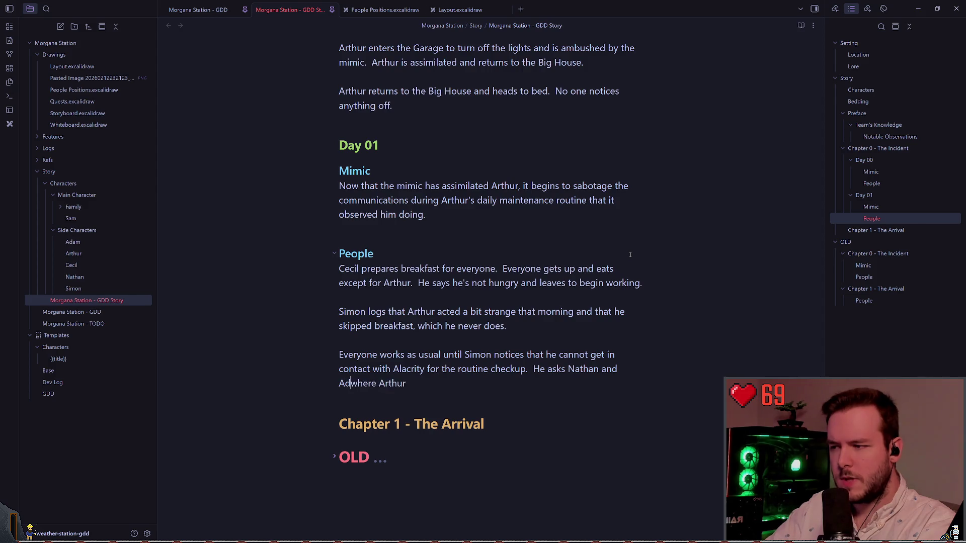
pyautogui.press('End')
pyautogui.write('routine checkup.  He asks Nathan and Adam where Arthur is')
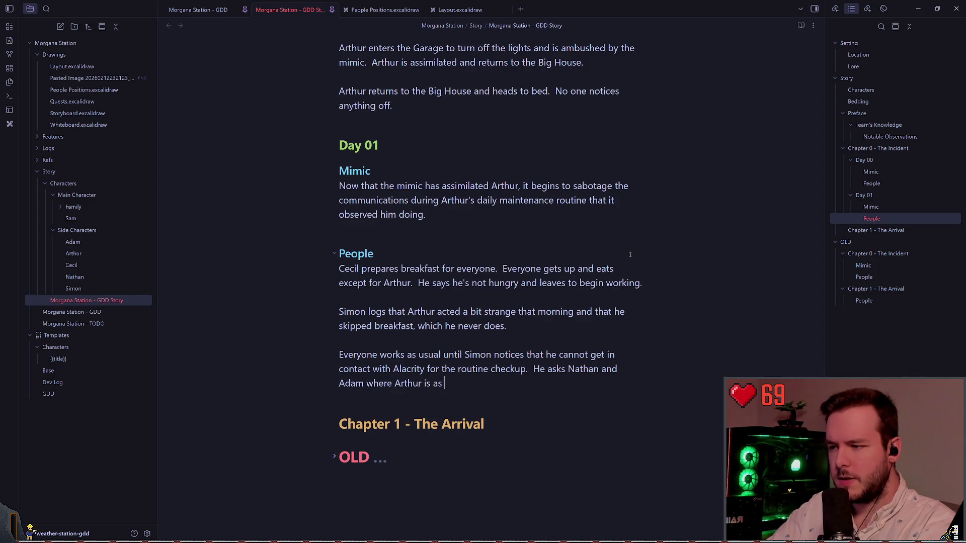
pyautogui.write(', as there ')
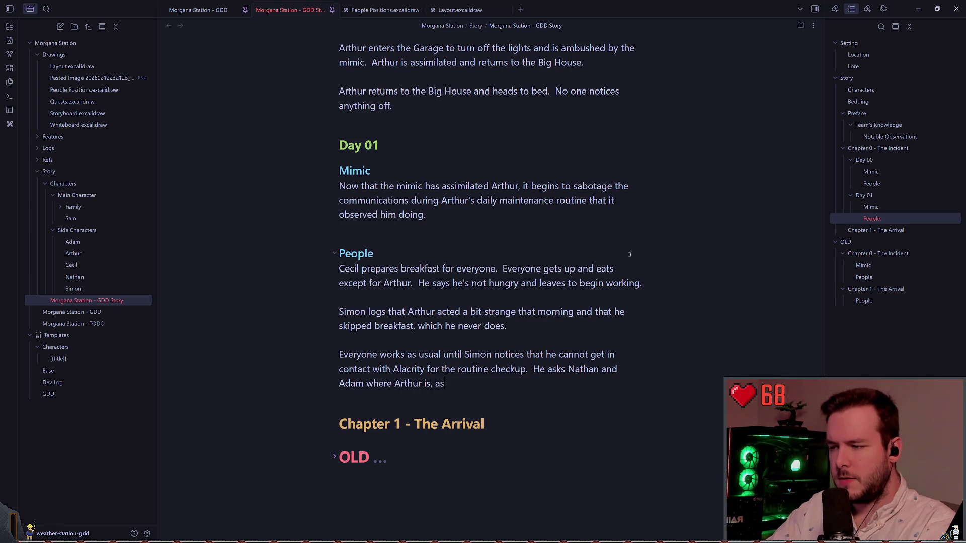
pyautogui.write('is a comm')
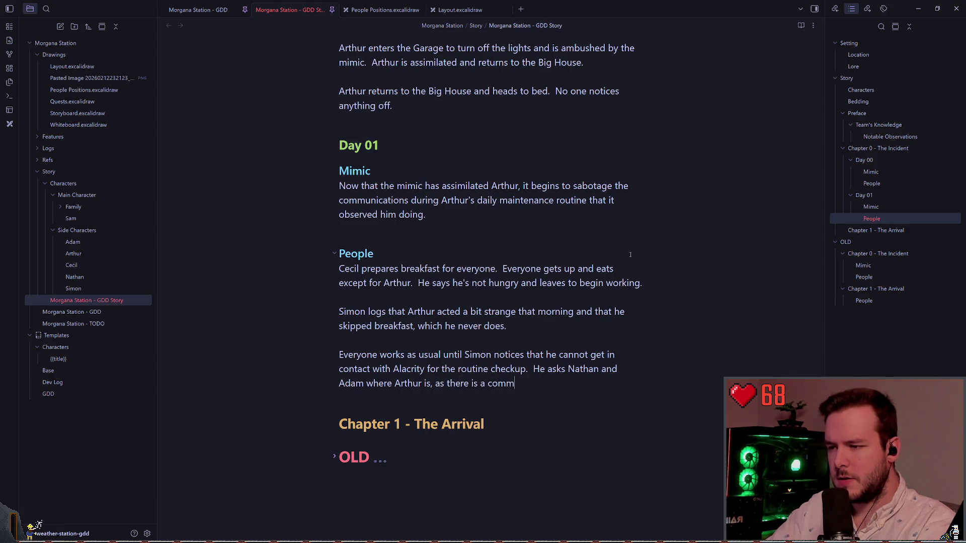
pyautogui.write('s problem.')
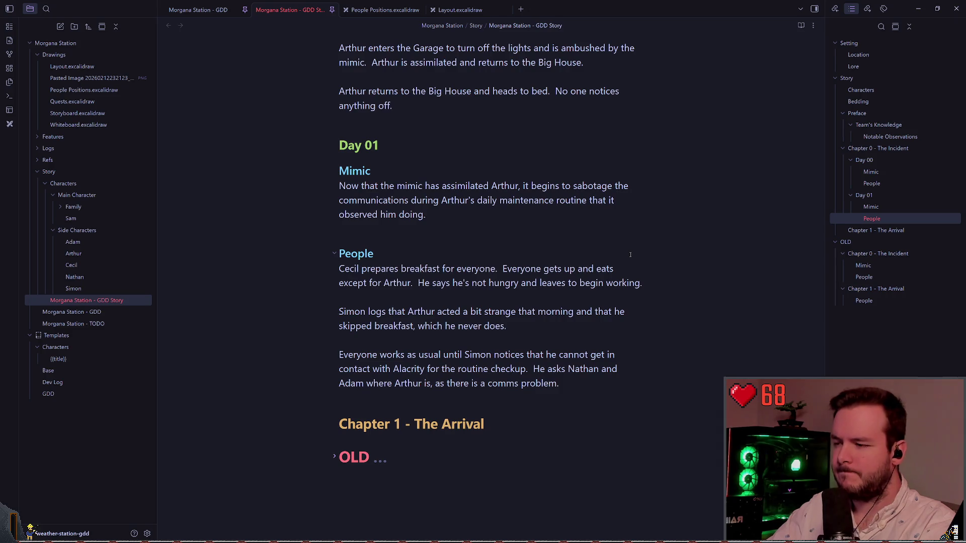
pyautogui.write('  Simon le')
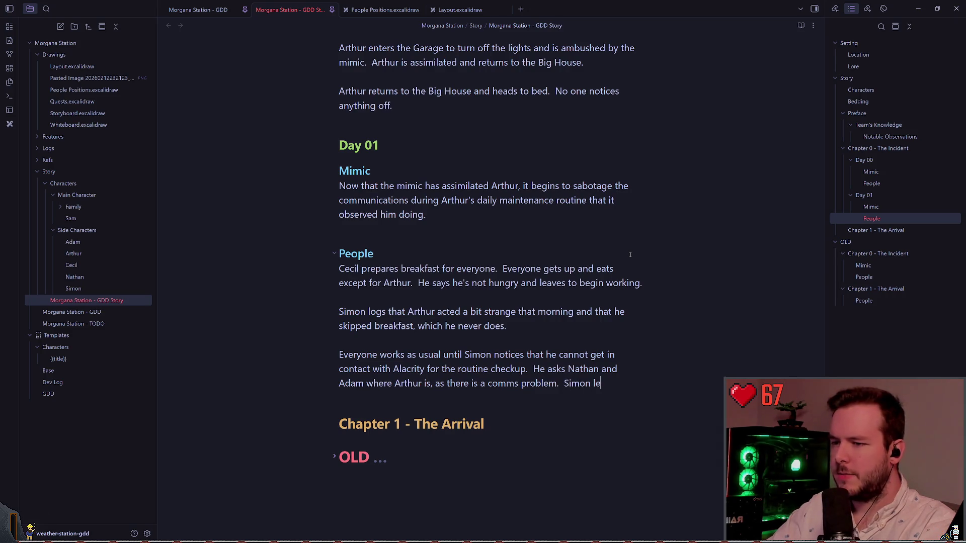
pyautogui.write('aves to ')
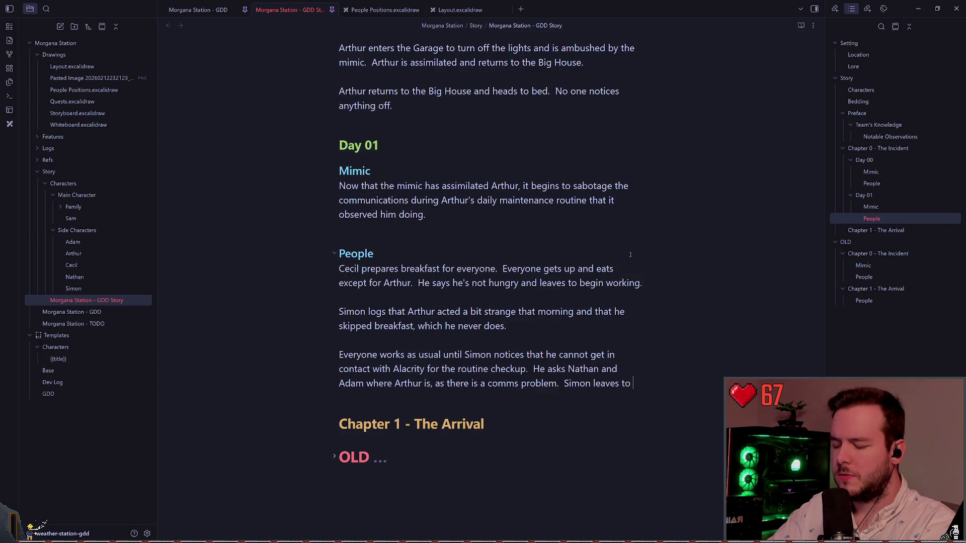
pyautogui.write('find Arthur')
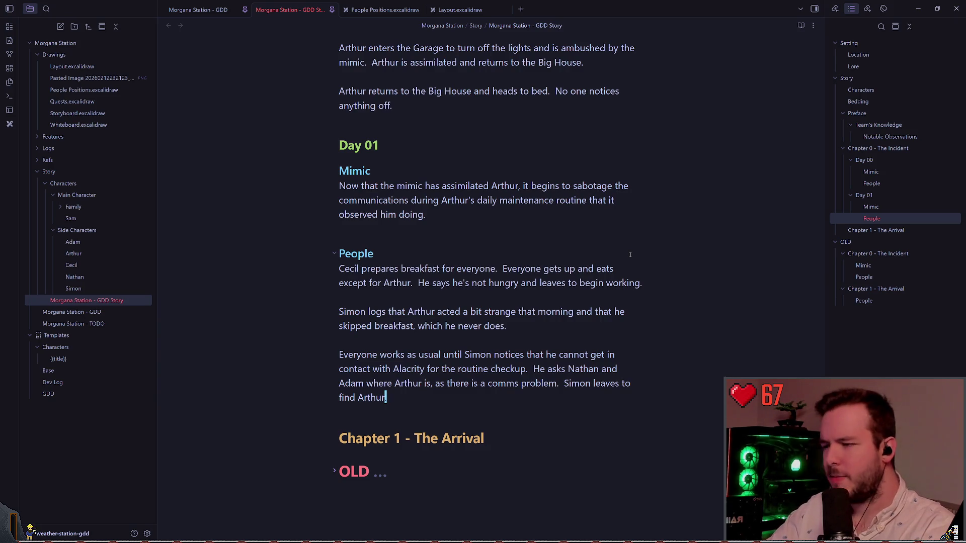
pyautogui.write('.')
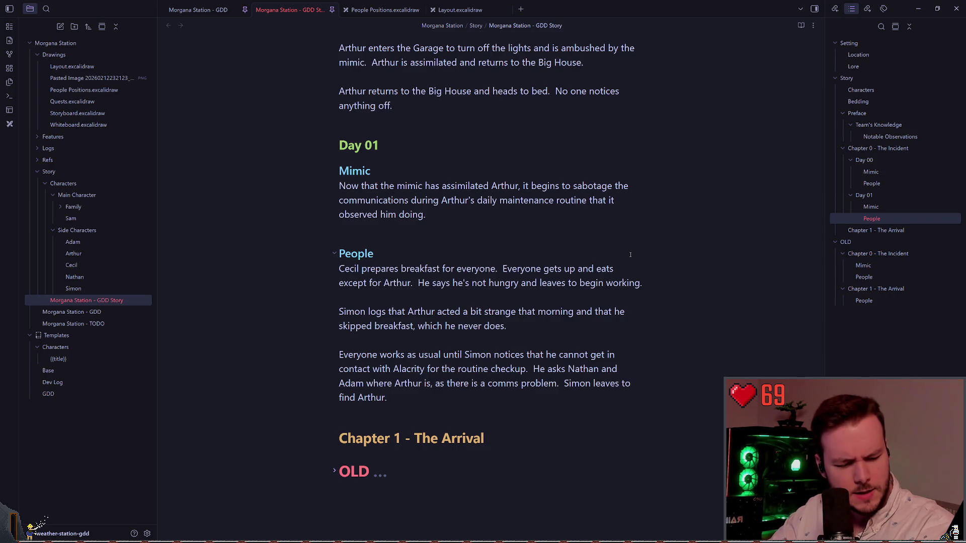
# Replace 'leaves to find Arthur' with Simon's unsuccessful walkie-talkie attempt to contact Arthur
pyautogui.press('BackSpace')
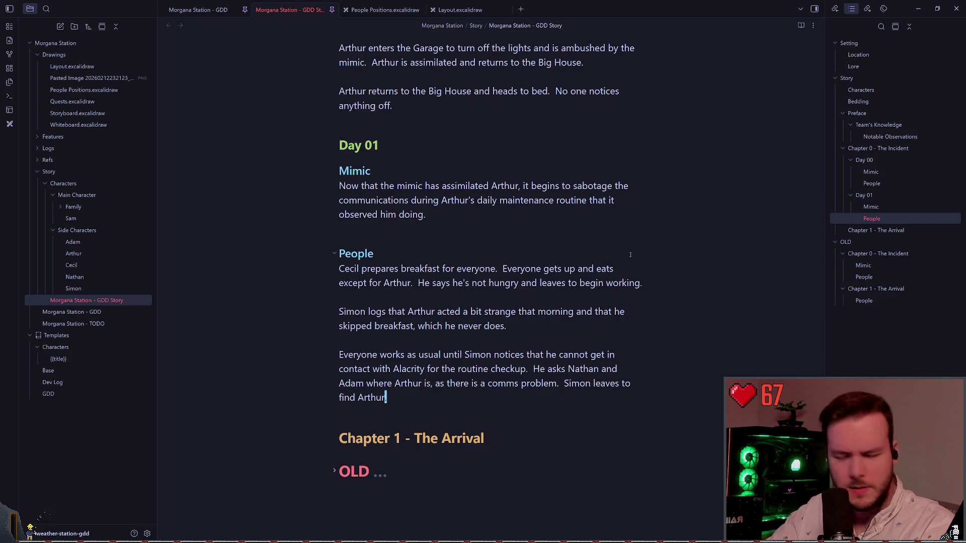
pyautogui.write('.')
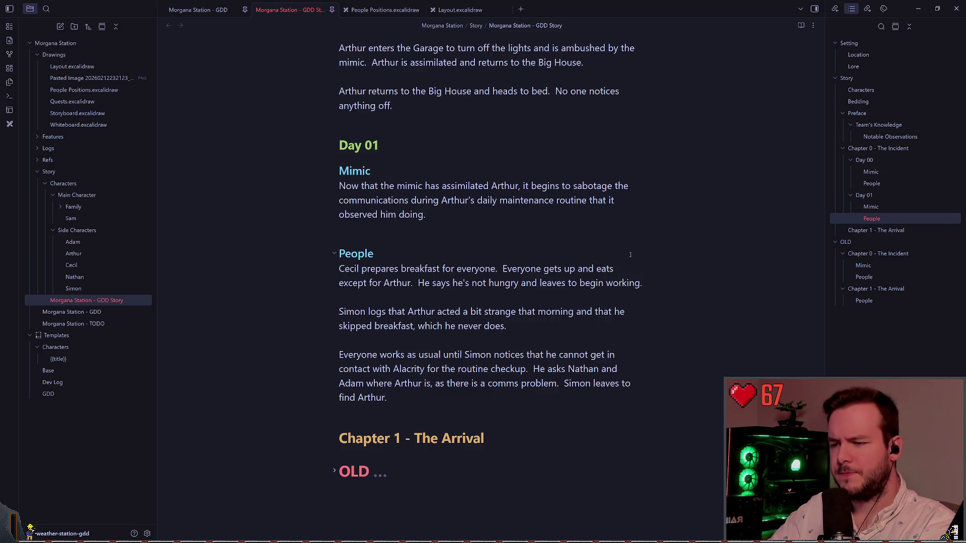
pyautogui.hotkey('ctrl', 'Left')
pyautogui.hotkey('ctrl', 'Left')
pyautogui.hotkey('ctrl', 'Left')
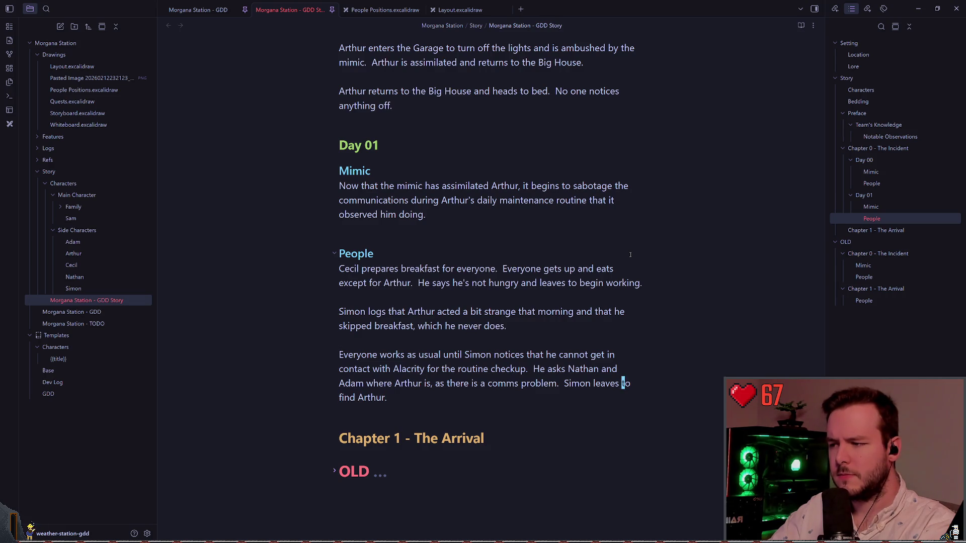
pyautogui.hotkey('ctrl', 'Left')
pyautogui.hotkey('ctrl', 'Left')
pyautogui.hotkey('ctrl', 'Right')
pyautogui.hotkey('shift', 'End')
pyautogui.press('Delete')
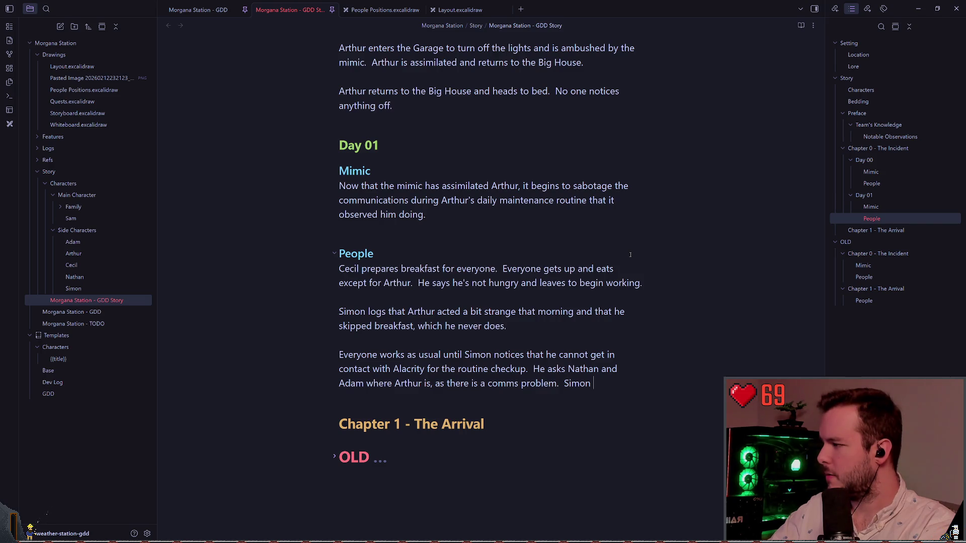
pyautogui.write('tries to g')
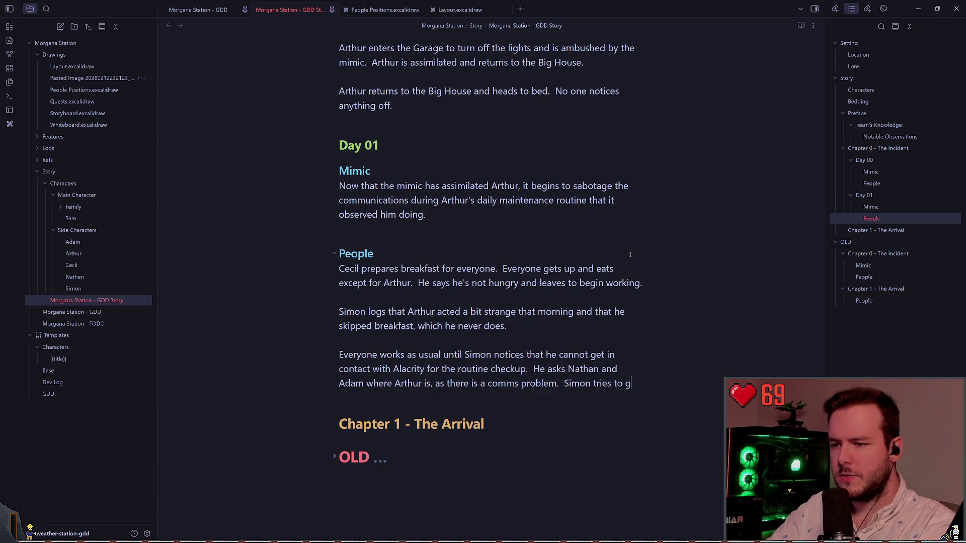
pyautogui.write('et into contact with ')
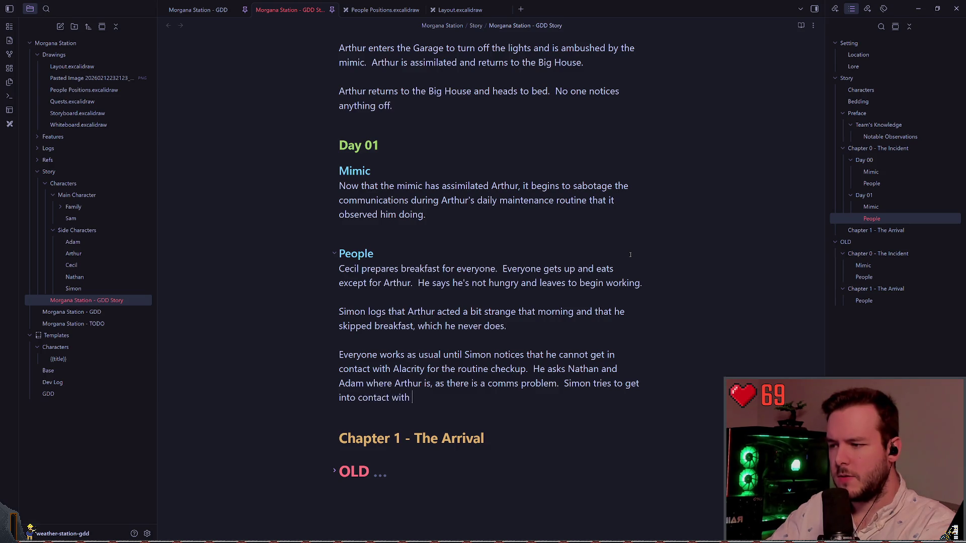
pyautogui.write('Arthur via walki')
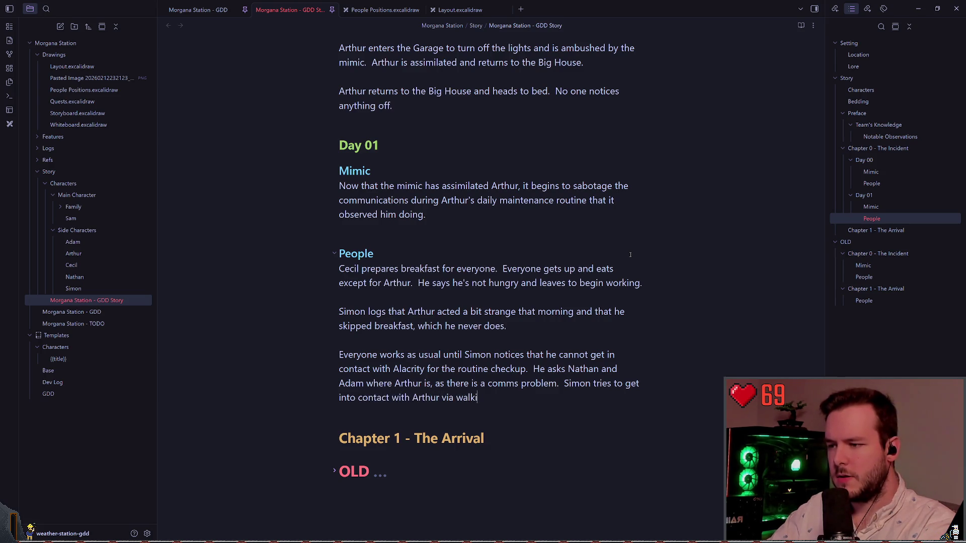
pyautogui.write('e-talkie, but ')
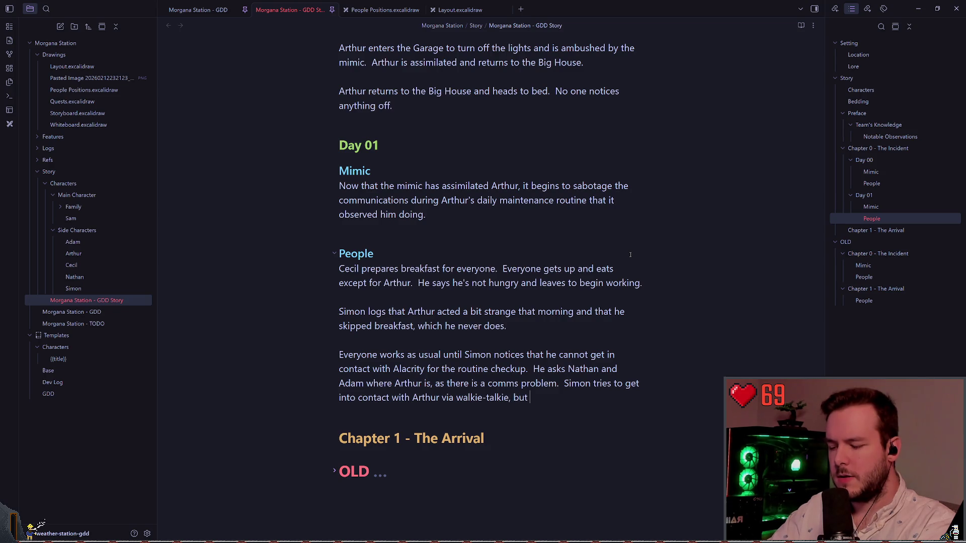
pyautogui.write('is unn')
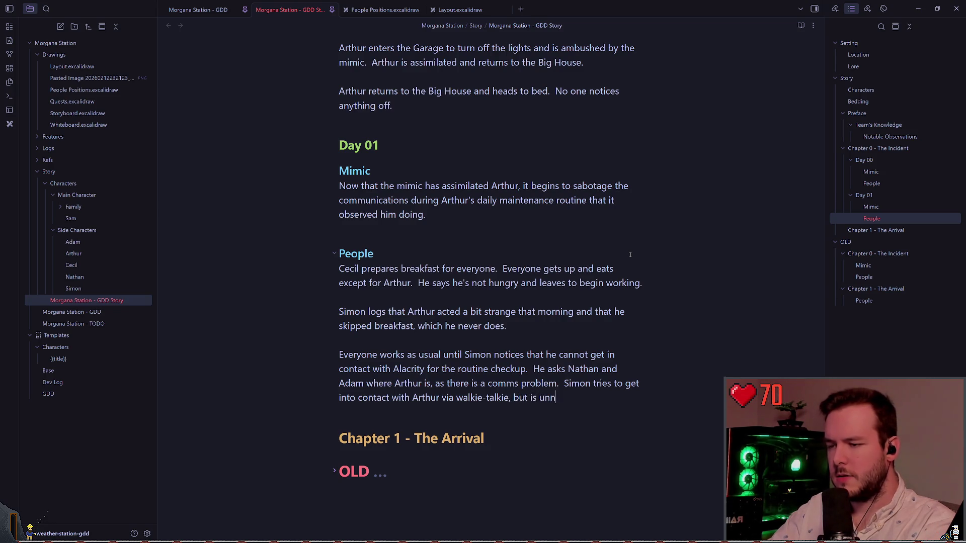
pyautogui.press('BackSpace')
pyautogui.write('suc')
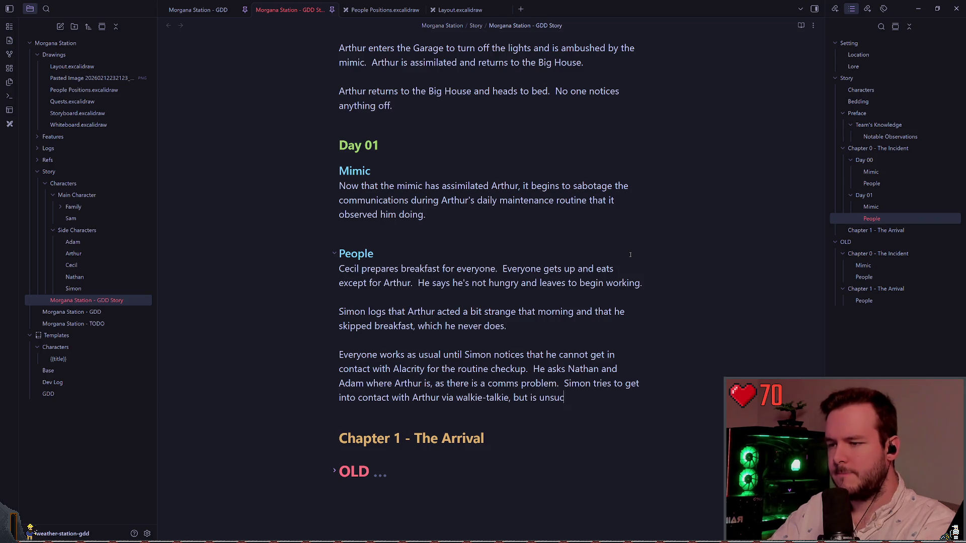
pyautogui.write('cessful.')
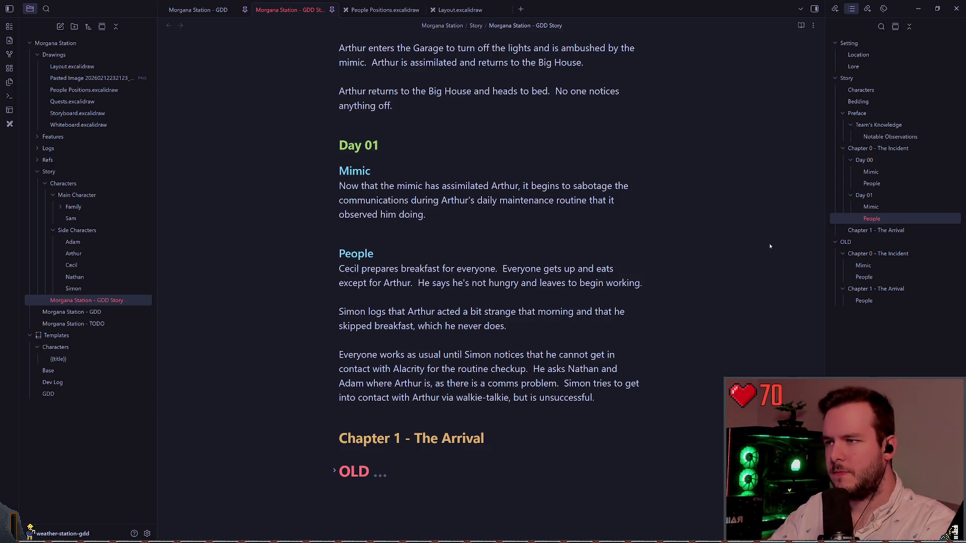
# End the People paragraph with 'Simon leaves to look for Arthur.'
pyautogui.scroll(-3, 524, 280)
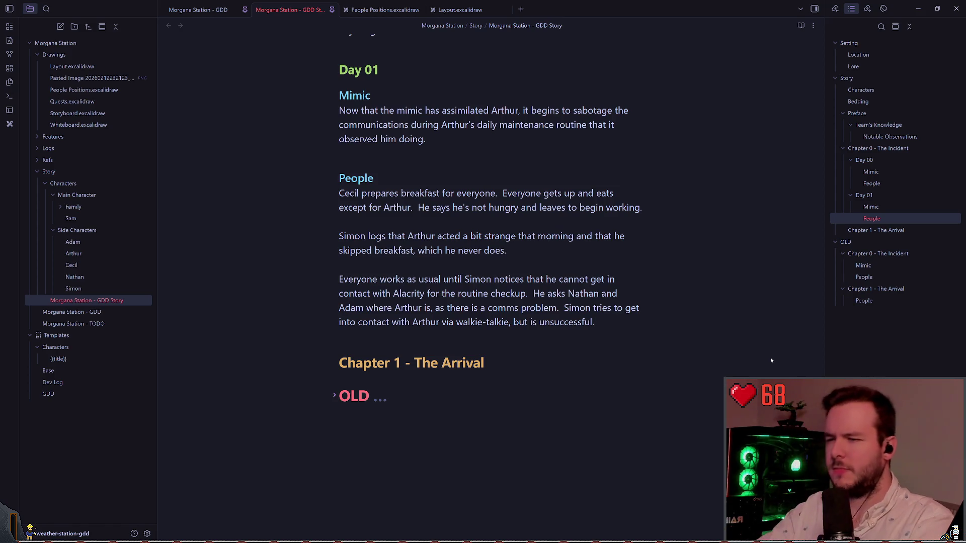
pyautogui.write('Simon being')
pyautogui.press('BackSpace')
pyautogui.press('BackSpace')
pyautogui.press('BackSpace')
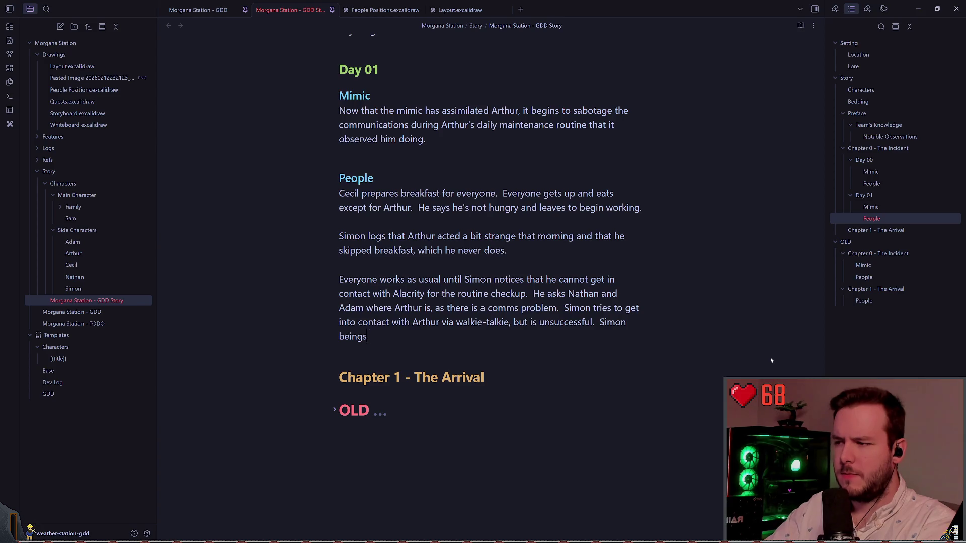
pyautogui.write('gins')
pyautogui.press('BackSpace')
pyautogui.press('BackSpace')
pyautogui.press('BackSpace')
pyautogui.write('gi')
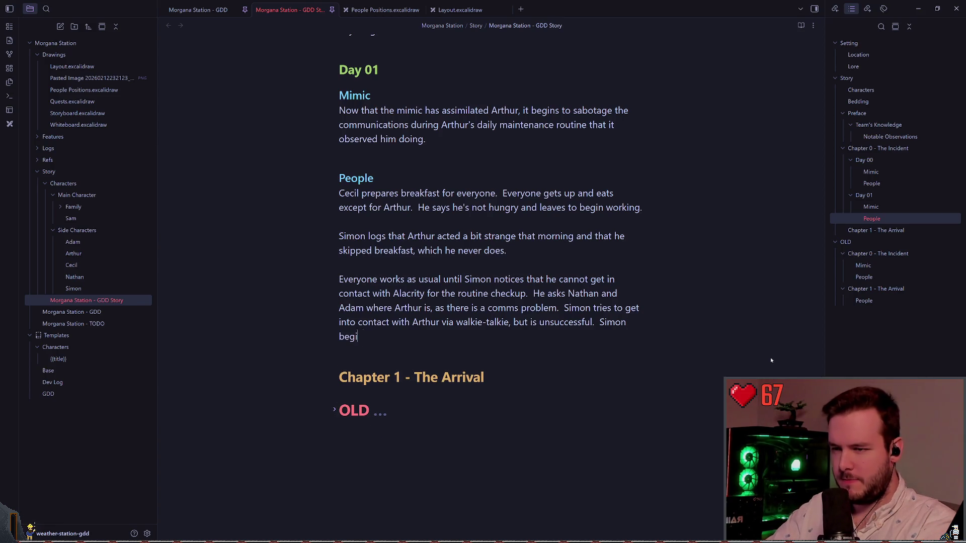
pyautogui.write('ns searching for Arthur.')
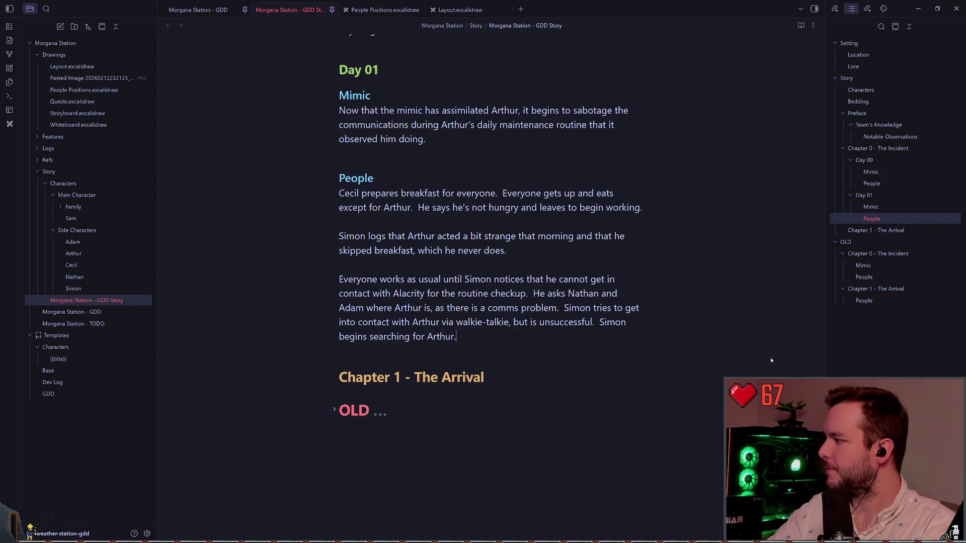
pyautogui.press('BackSpace')
pyautogui.press('BackSpace')
pyautogui.press('BackSpace')
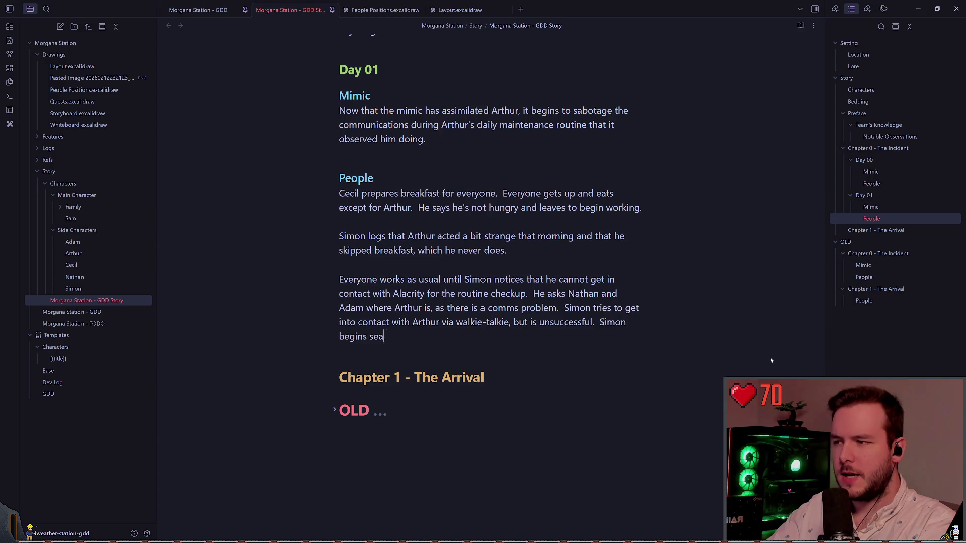
pyautogui.press('BackSpace')
pyautogui.press('BackSpace')
pyautogui.write('leav')
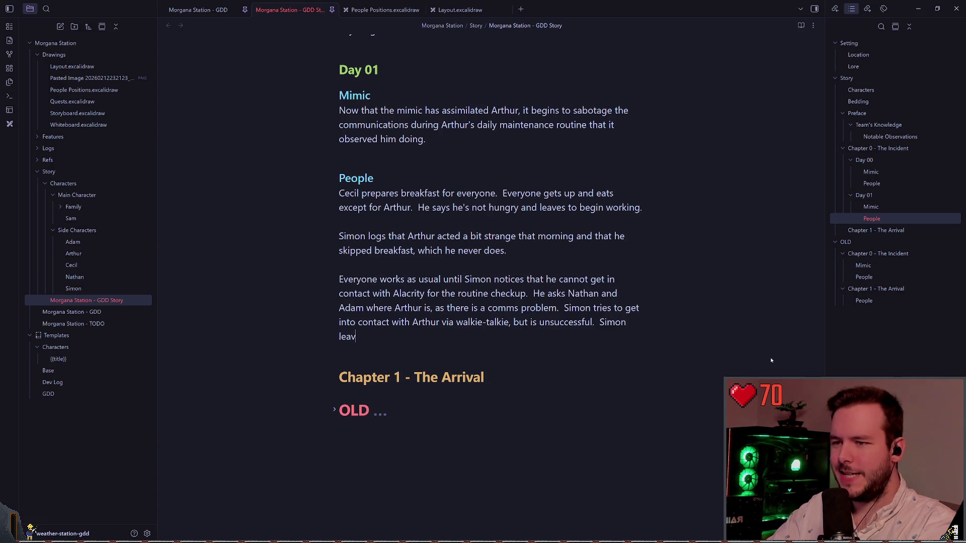
pyautogui.write('es to find')
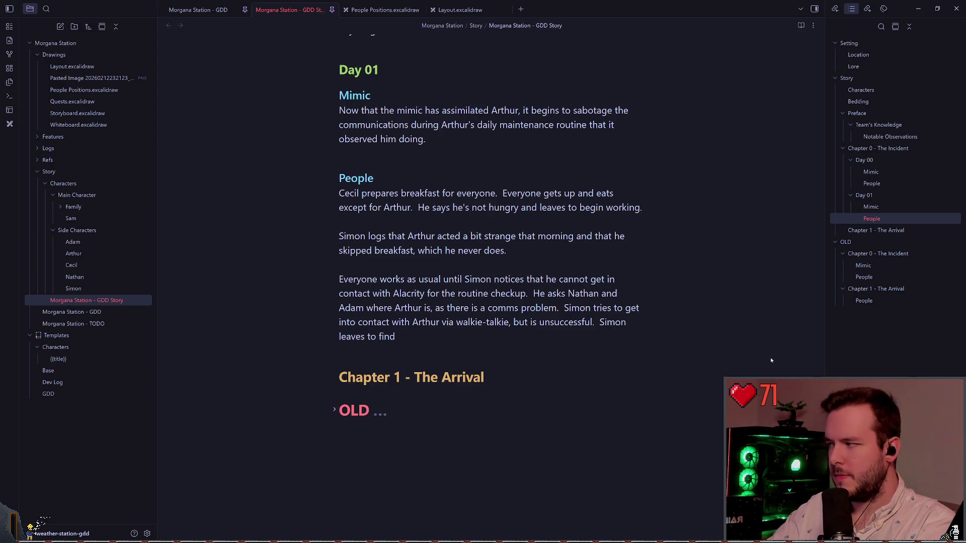
pyautogui.press('BackSpace')
pyautogui.press('BackSpace')
pyautogui.press('BackSpace')
pyautogui.press('BackSpace')
pyautogui.write('look for A')
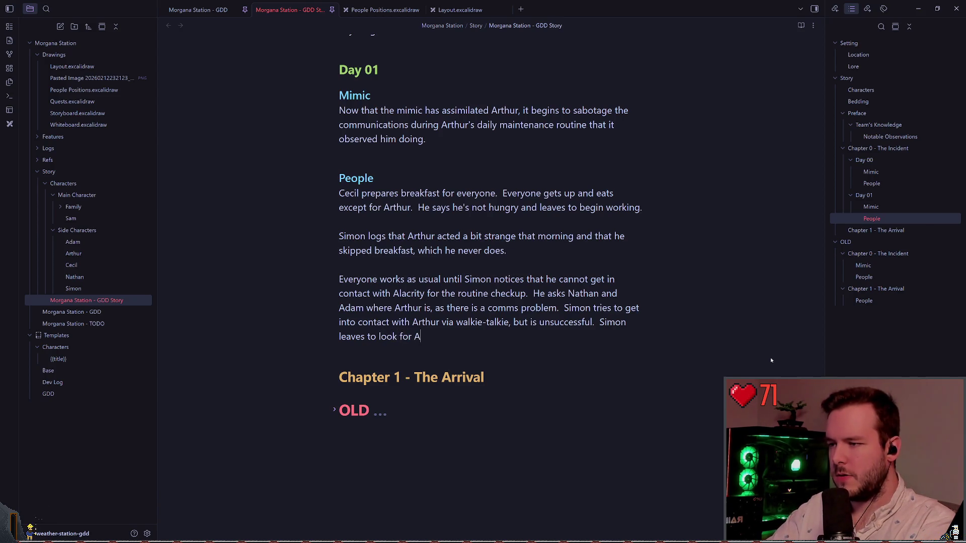
pyautogui.write('rthur.')
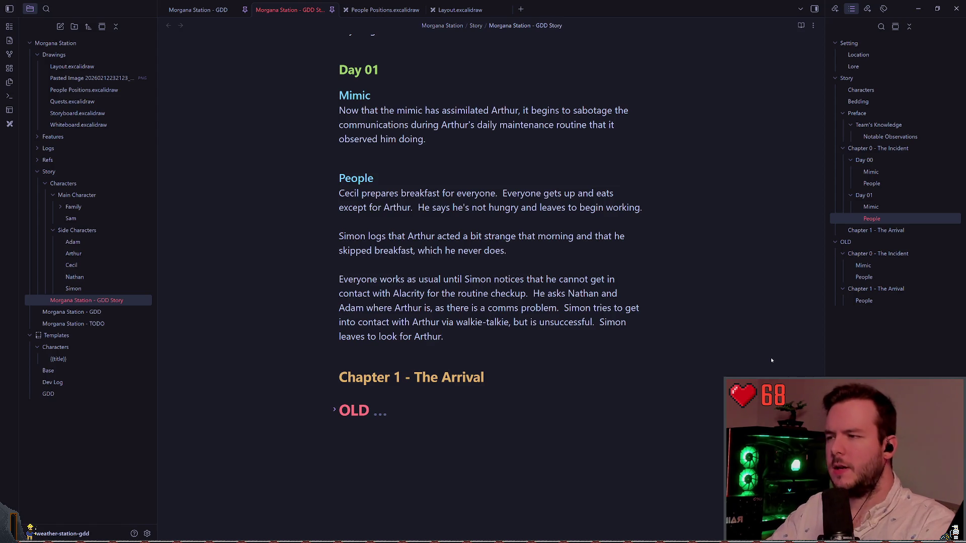
pyautogui.press('Up')
pyautogui.press('Up')
pyautogui.press('Up')
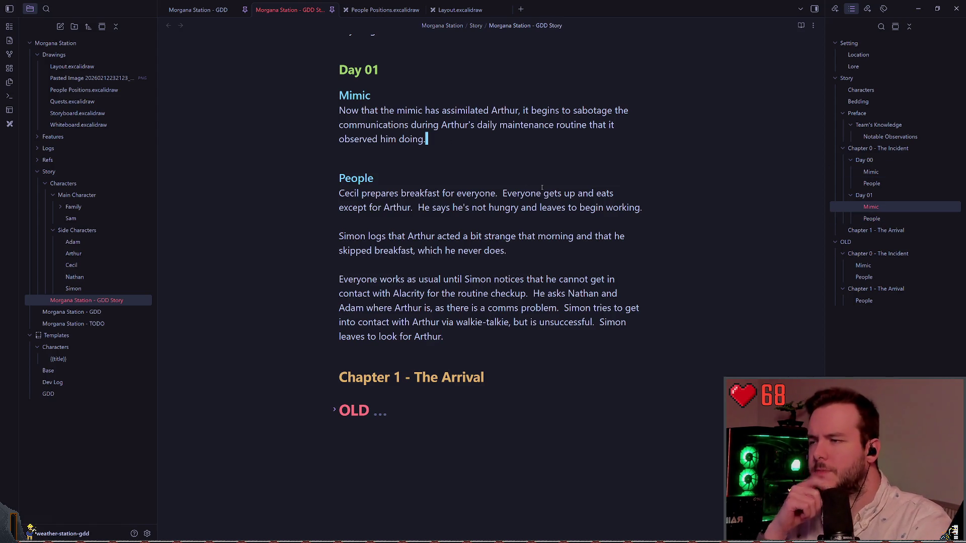
# Start a new Mimic paragraph reading 'After sabotaging communications, the mimic waits'
pyautogui.press('Return')
pyautogui.press('Return')
pyautogui.write('After sab')
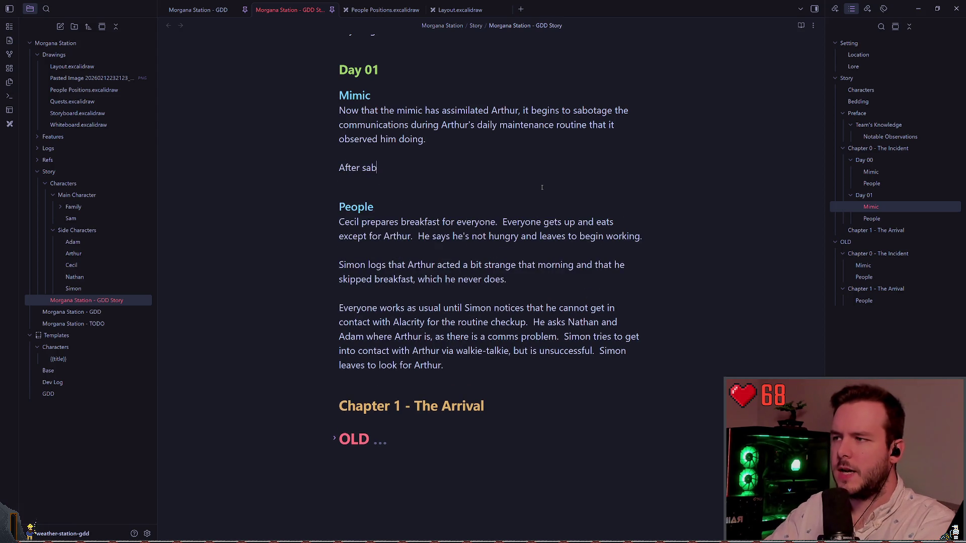
pyautogui.write('at')
pyautogui.press('BackSpace')
pyautogui.press('BackSpace')
pyautogui.write('otauging')
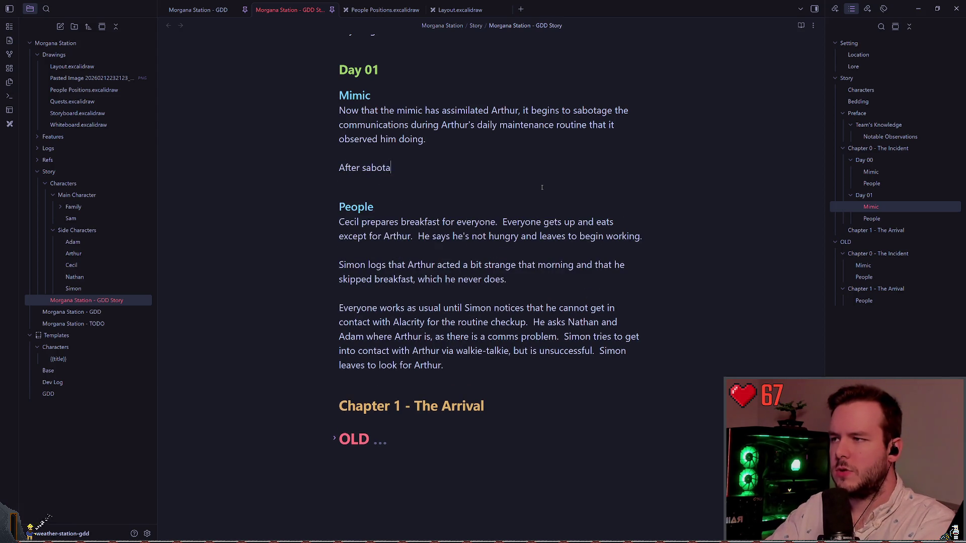
pyautogui.press('BackSpace')
pyautogui.press('BackSpace')
pyautogui.press('BackSpace')
pyautogui.write('aging ')
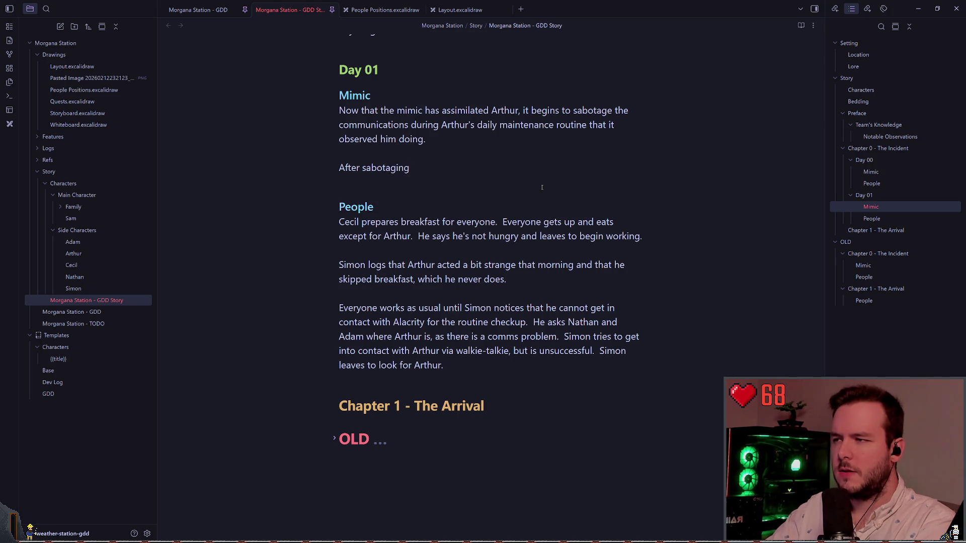
pyautogui.write('communic')
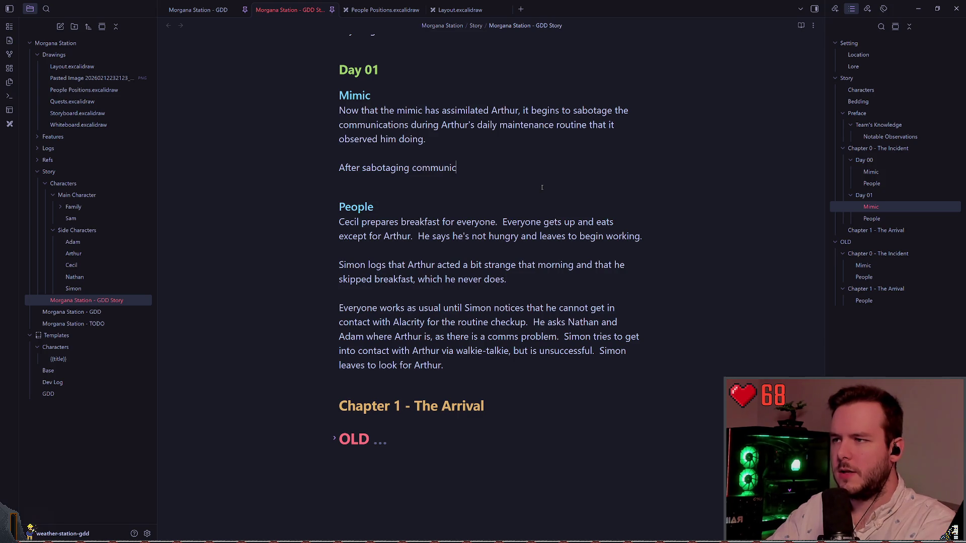
pyautogui.write('ations, ')
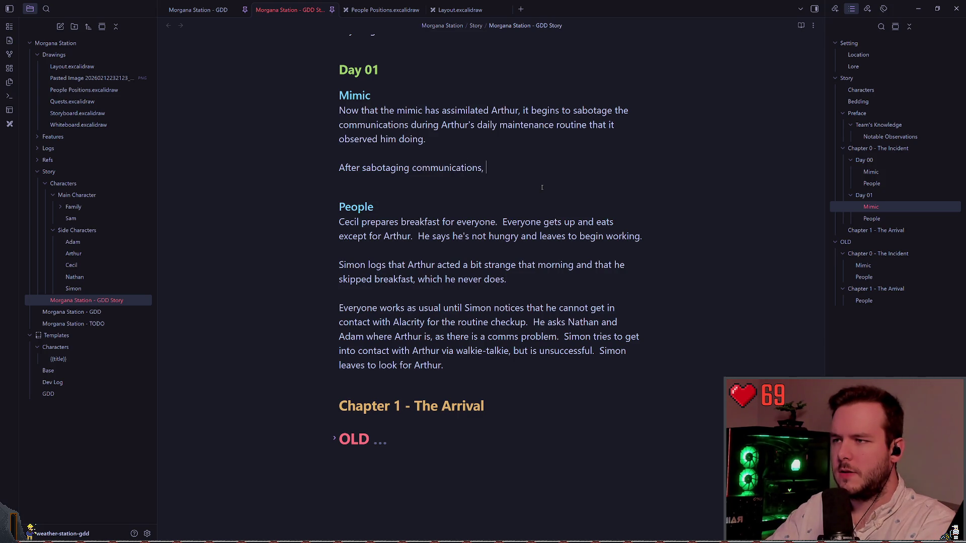
pyautogui.write('the mim')
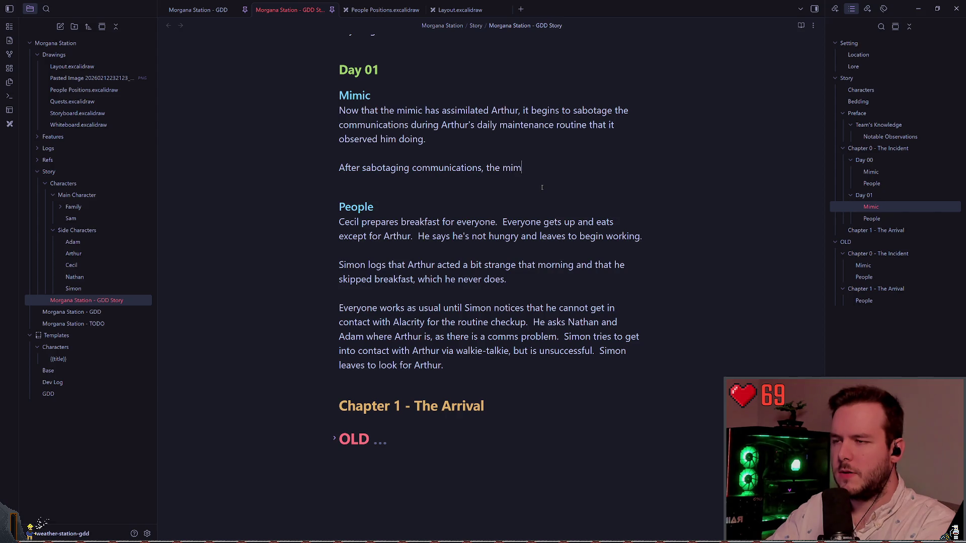
pyautogui.write('ic wait')
pyautogui.press('BackSpace')
pyautogui.press('BackSpace')
pyautogui.press('BackSpace')
pyautogui.write('a')
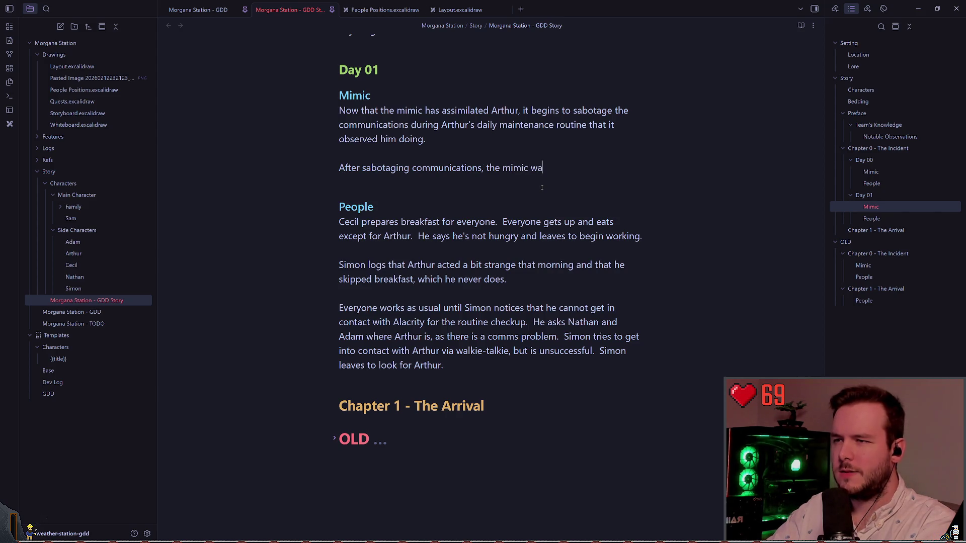
pyautogui.write('its')
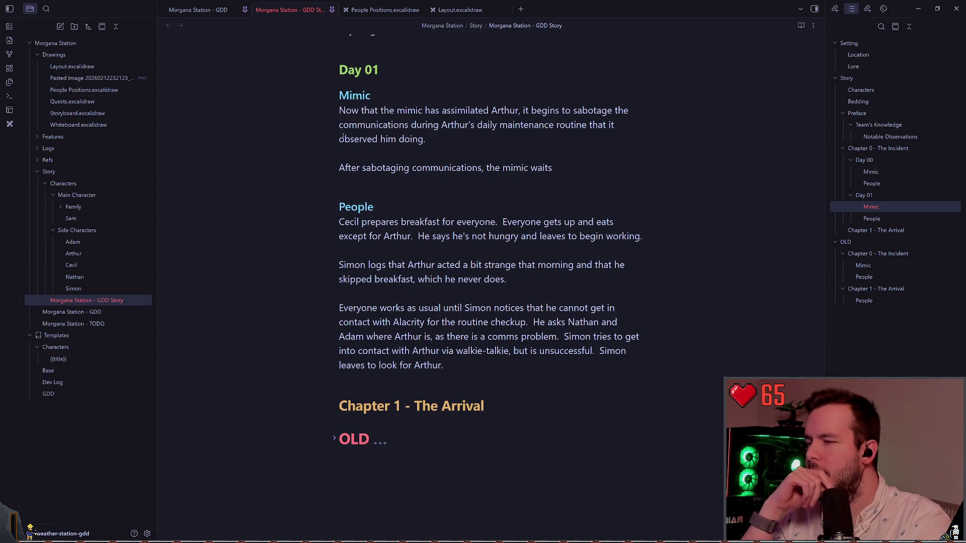
pyautogui.scroll(7, 434, 201)
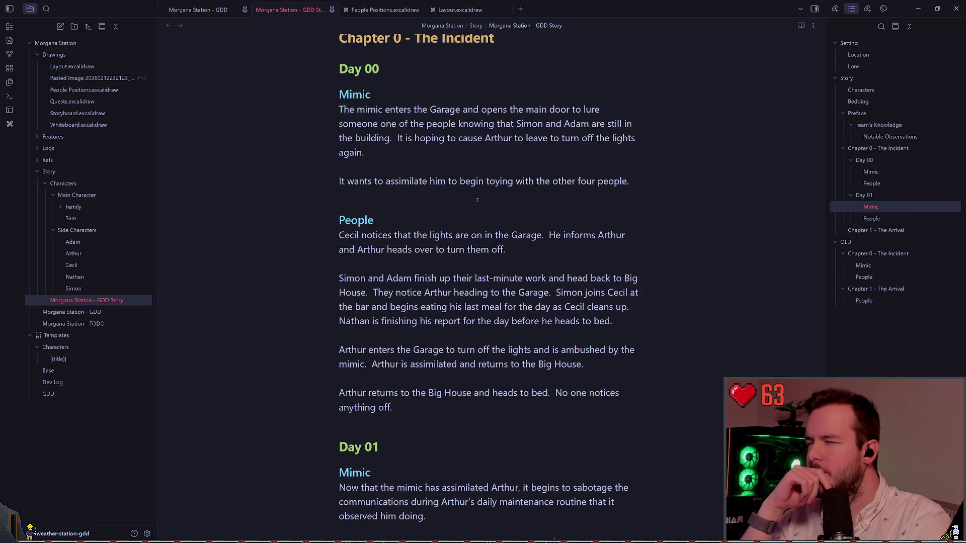
pyautogui.scroll(-7, 418, 205)
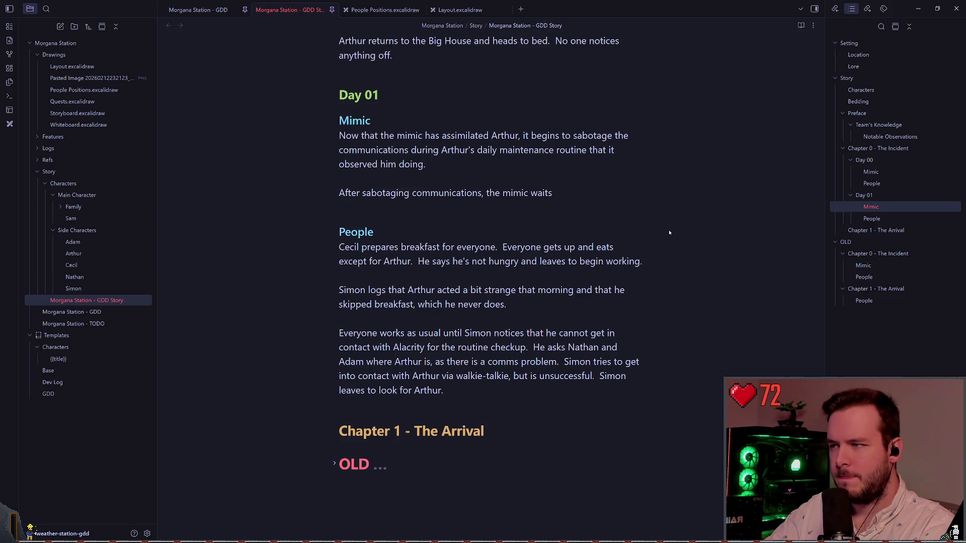
pyautogui.press('BackSpace')
pyautogui.press('BackSpace')
pyautogui.press('BackSpace')
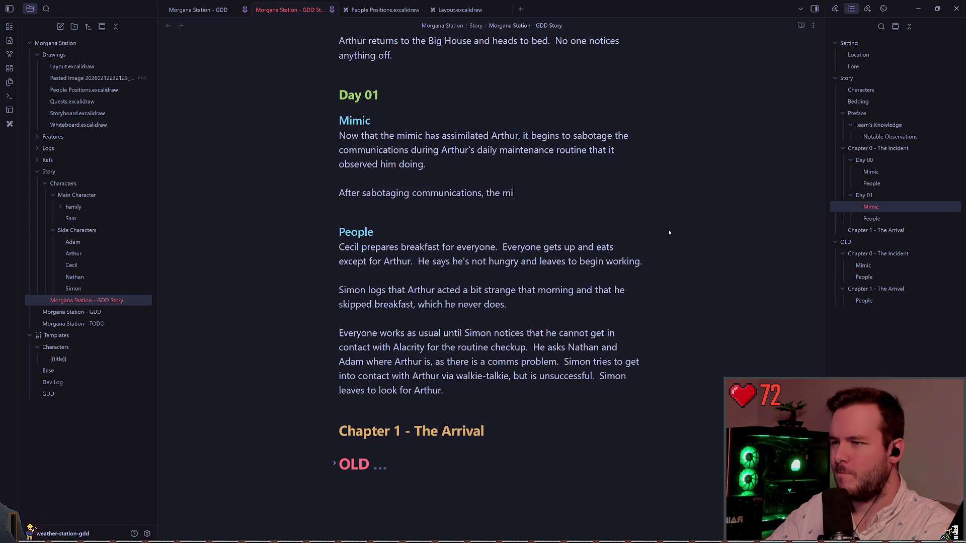
# Check the People Positions and Layout drawings, then trim the line to 'After sabotaging communications, the mimic'
pyautogui.write('leaves and')
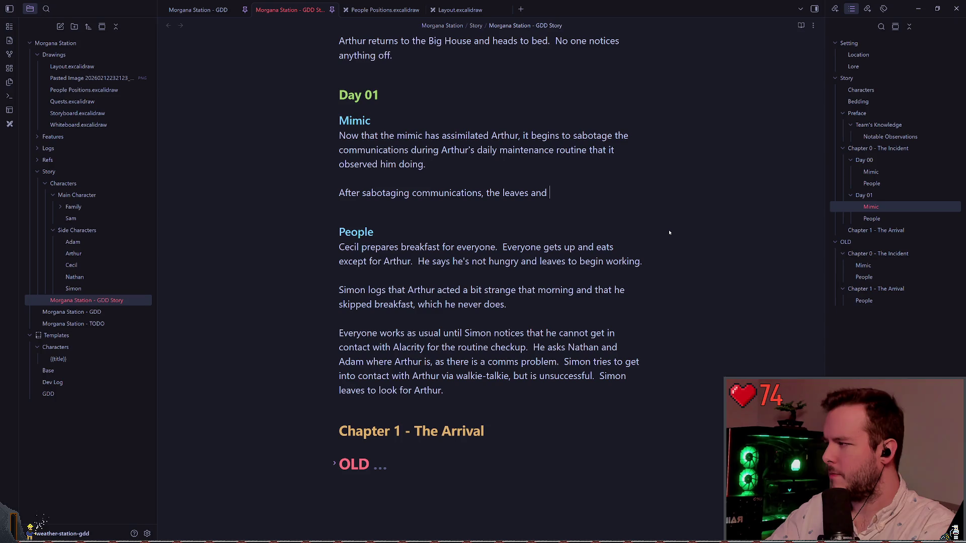
pyautogui.click(383, 10)
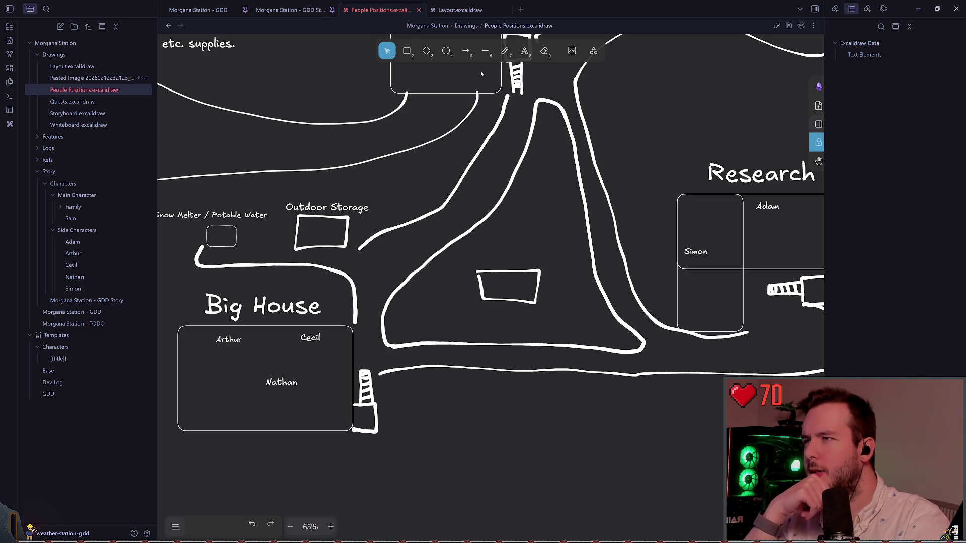
pyautogui.click(455, 10)
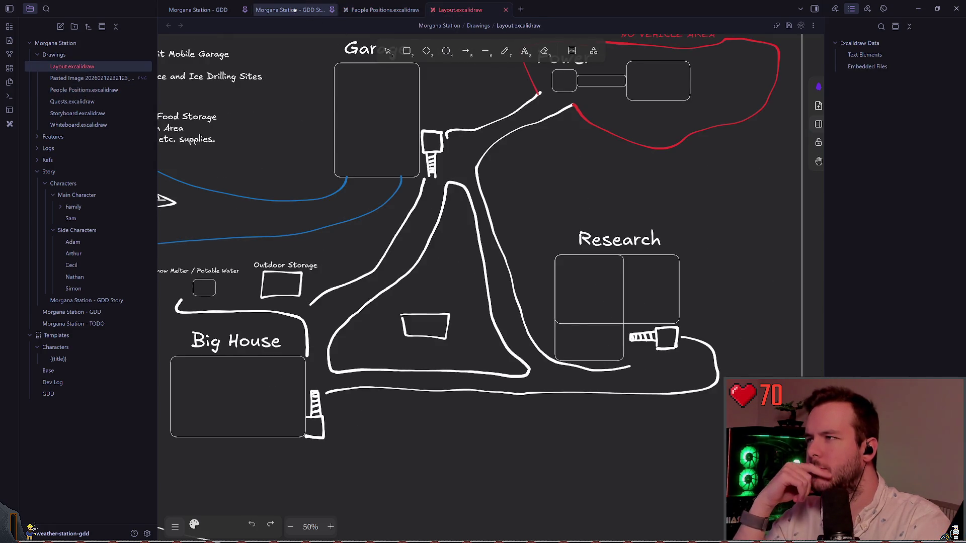
pyautogui.click(286, 9)
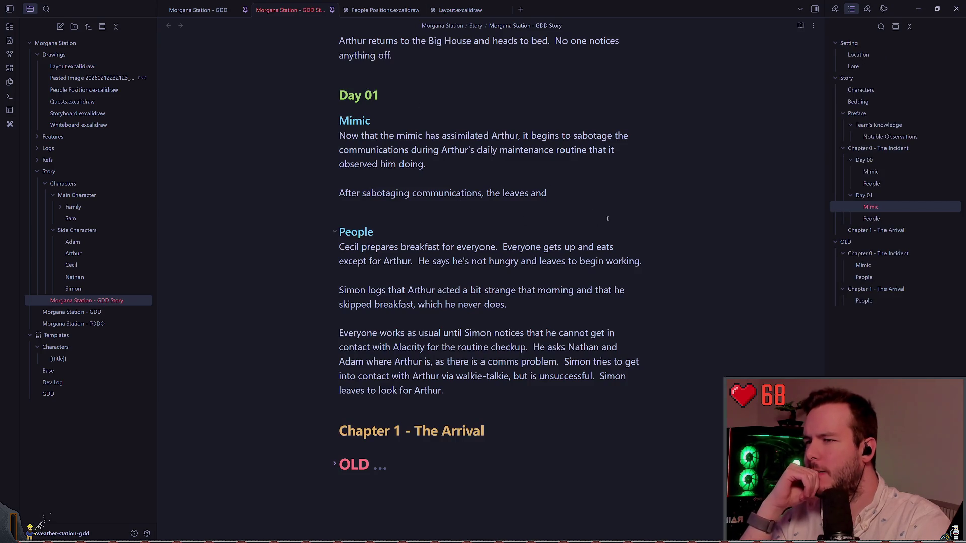
pyautogui.hotkey('ctrl', 'Left')
pyautogui.hotkey('ctrl', 'Left')
pyautogui.hotkey('ctrl', 'Left')
pyautogui.hotkey('ctrl', 'Right')
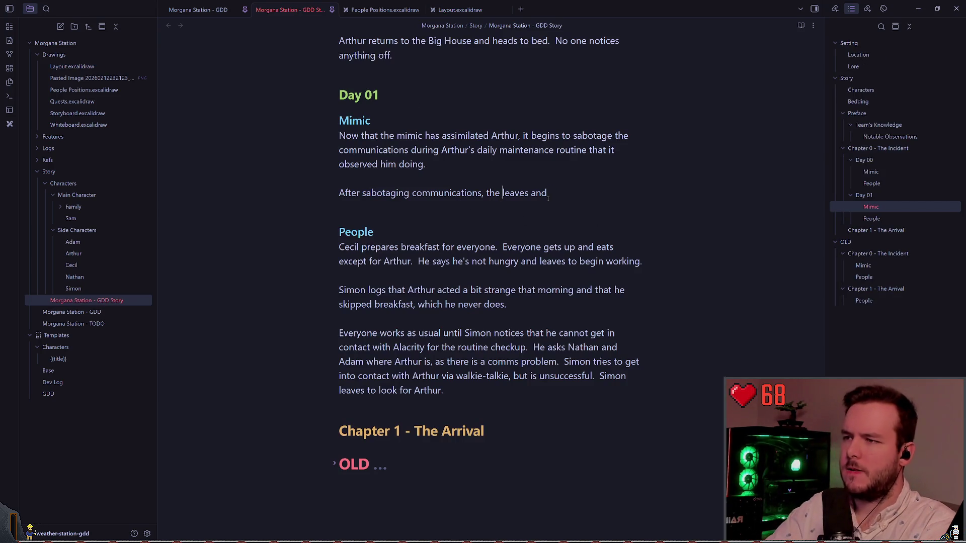
pyautogui.write('mimic')
pyautogui.press('End')
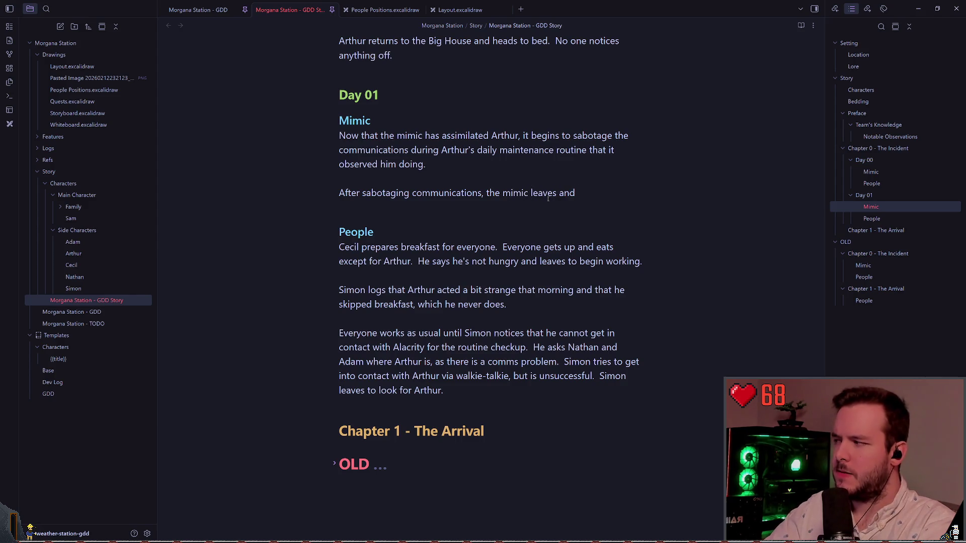
pyautogui.press('BackSpace')
pyautogui.press('BackSpace')
pyautogui.press('BackSpace')
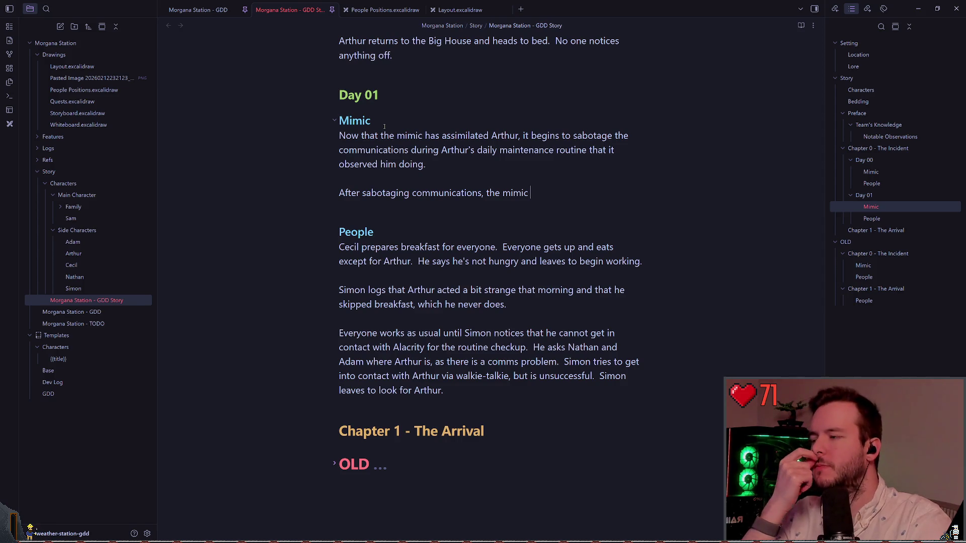
# Move Cecil into Outdoor Storage and draw a small bold red freehand X nearby
pyautogui.click(383, 10)
pyautogui.hscroll(-5, 358, 134)
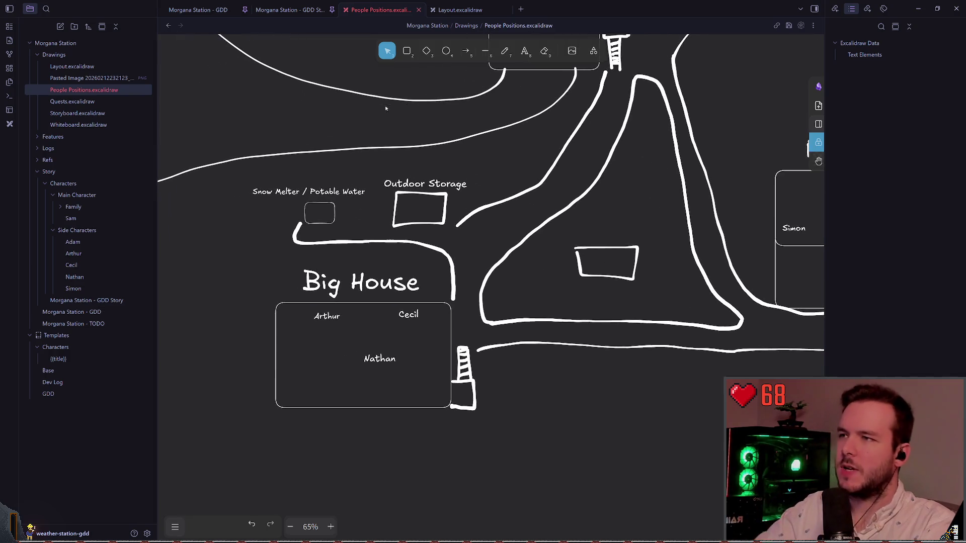
pyautogui.moveTo(406, 350); pyautogui.dragTo(410, 249)
pyautogui.scroll(3, 409, 249)
pyautogui.scroll(3, 399, 224)
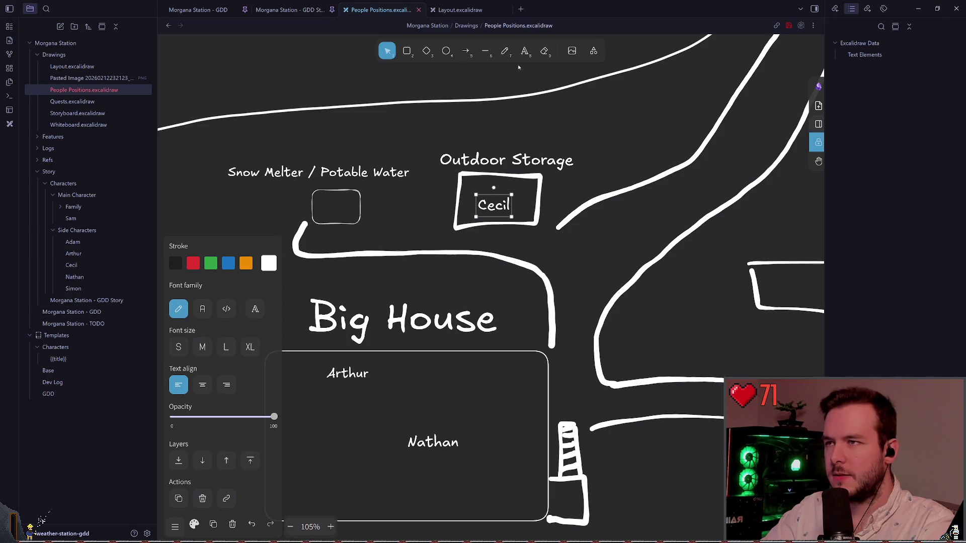
pyautogui.click(504, 51)
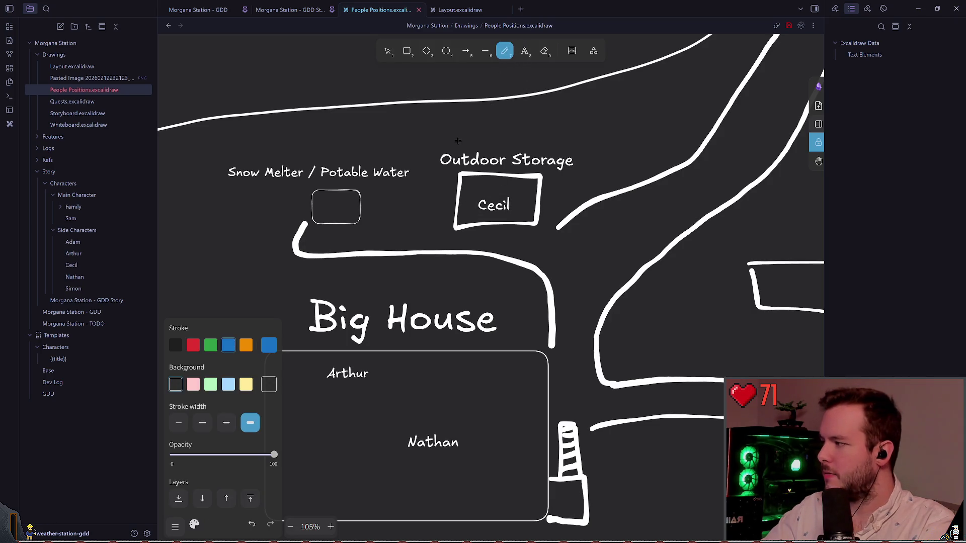
pyautogui.click(196, 343)
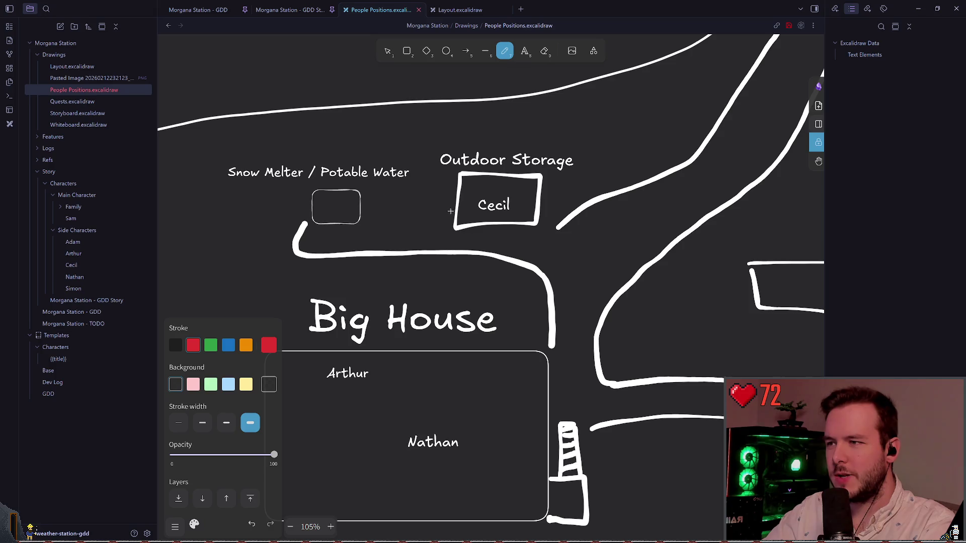
pyautogui.moveTo(455, 204)
pyautogui.mouseDown()
pyautogui.moveTo(428, 220)
pyautogui.moveTo(459, 229)
pyautogui.mouseUp()
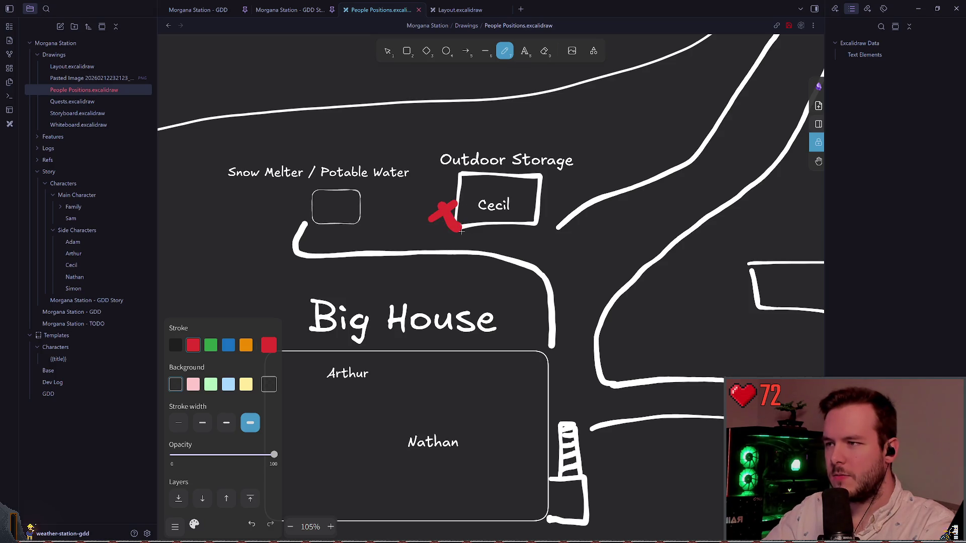
pyautogui.hotkey('ctrl', 'z')
pyautogui.hotkey('ctrl', 'z')
pyautogui.click(202, 422)
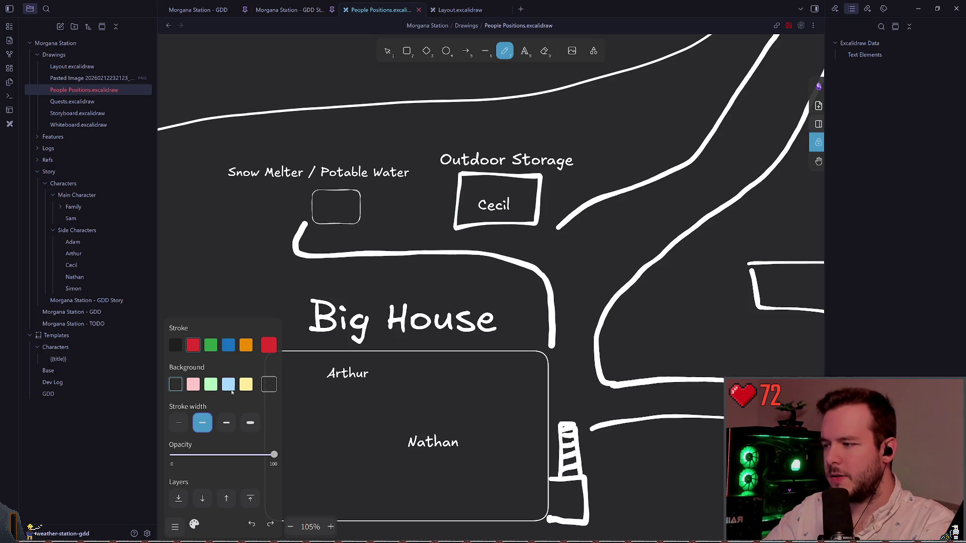
pyautogui.moveTo(450, 197); pyautogui.dragTo(474, 236)
pyautogui.hotkey('ctrl', 'z')
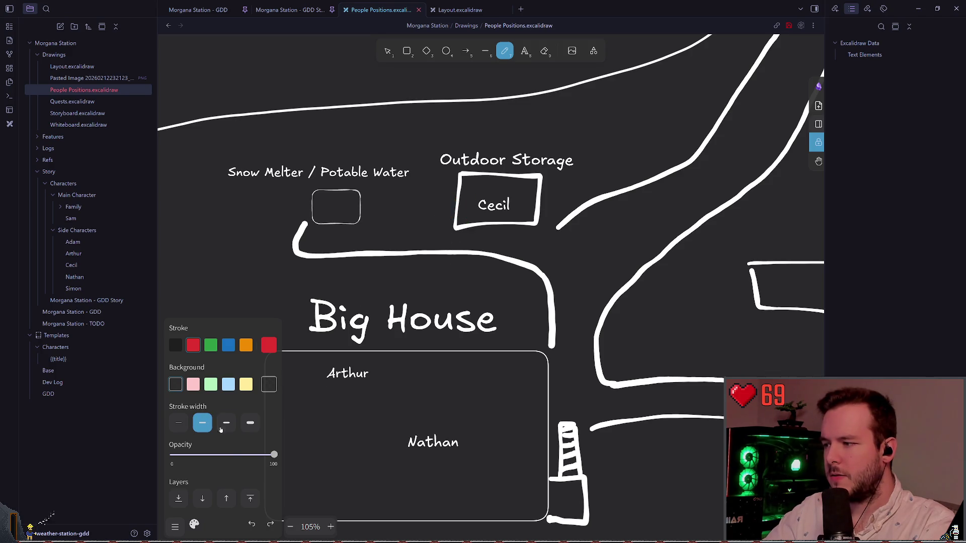
pyautogui.click(226, 422)
pyautogui.moveTo(467, 198)
pyautogui.mouseDown()
pyautogui.moveTo(453, 224)
pyautogui.moveTo(476, 231)
pyautogui.moveTo(452, 222)
pyautogui.mouseUp()
pyautogui.hotkey('ctrl', 'z')
pyautogui.hotkey('ctrl', 'z')
pyautogui.moveTo(457, 202); pyautogui.dragTo(469, 222)
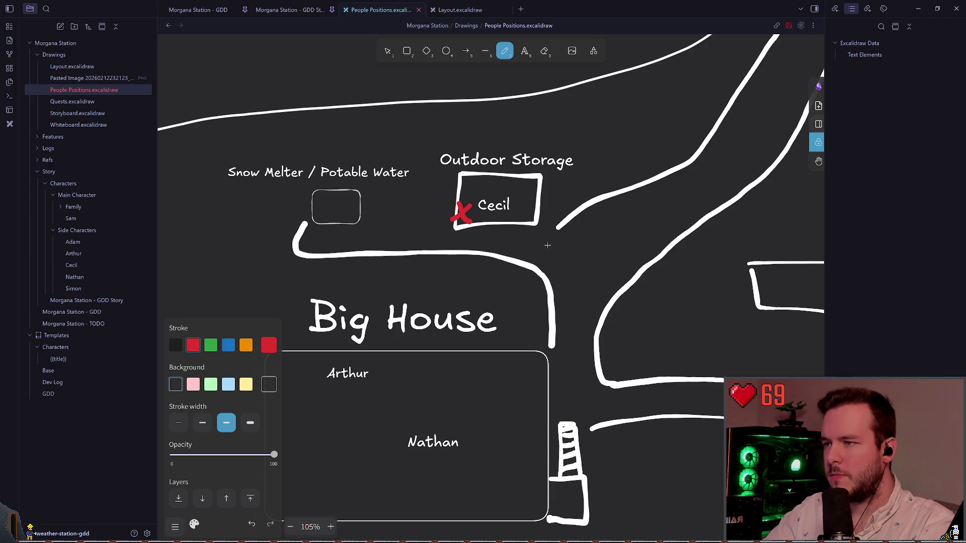
# Move the red X into the Garage and place Arthur's label beside it
pyautogui.hscroll(2, 547, 245)
pyautogui.press('1')
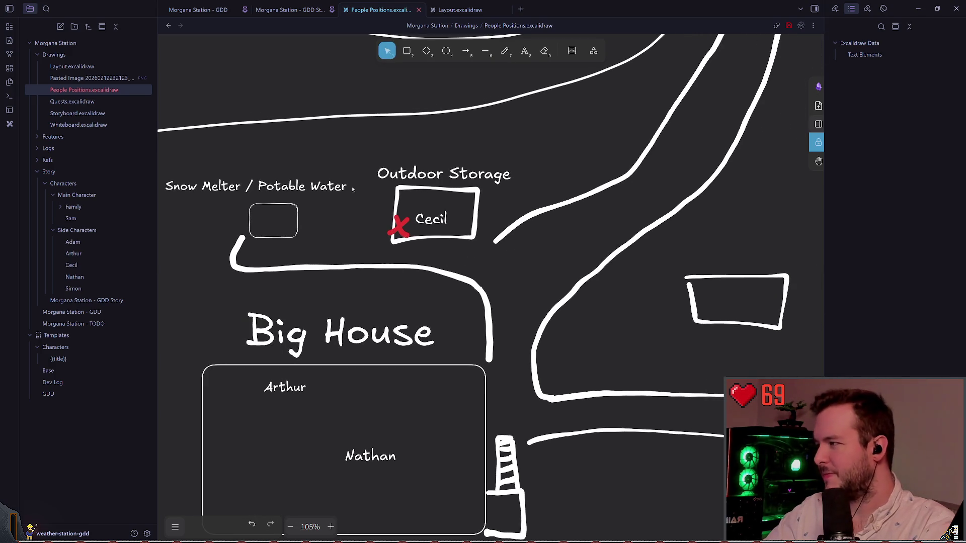
pyautogui.moveTo(354, 201)
pyautogui.mouseDown()
pyautogui.moveTo(428, 244)
pyautogui.moveTo(433, 189)
pyautogui.moveTo(407, 207)
pyautogui.moveTo(502, 267)
pyautogui.mouseUp()
pyautogui.scroll(-5, 503, 267)
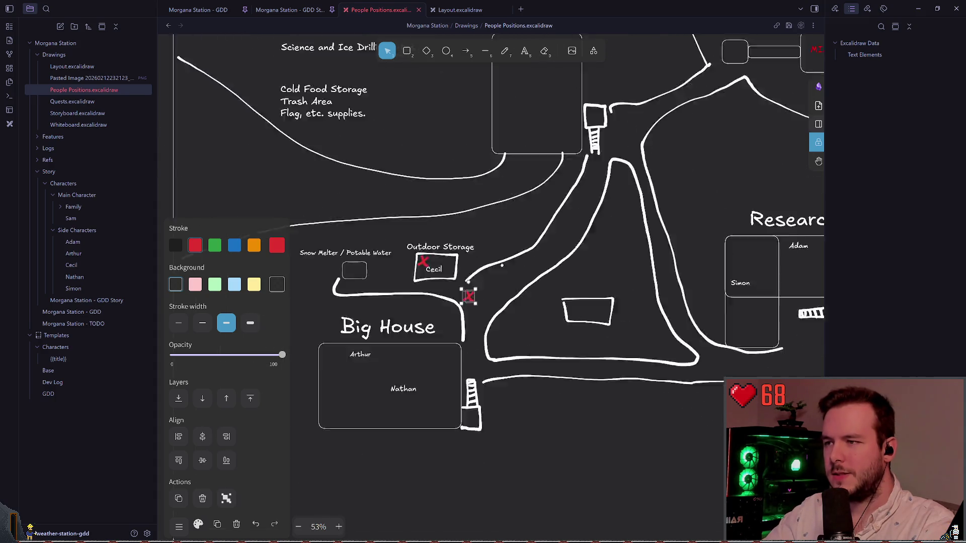
pyautogui.scroll(-1, 502, 265)
pyautogui.moveTo(396, 346); pyautogui.dragTo(461, 186)
pyautogui.hscroll(-3, 359, 410)
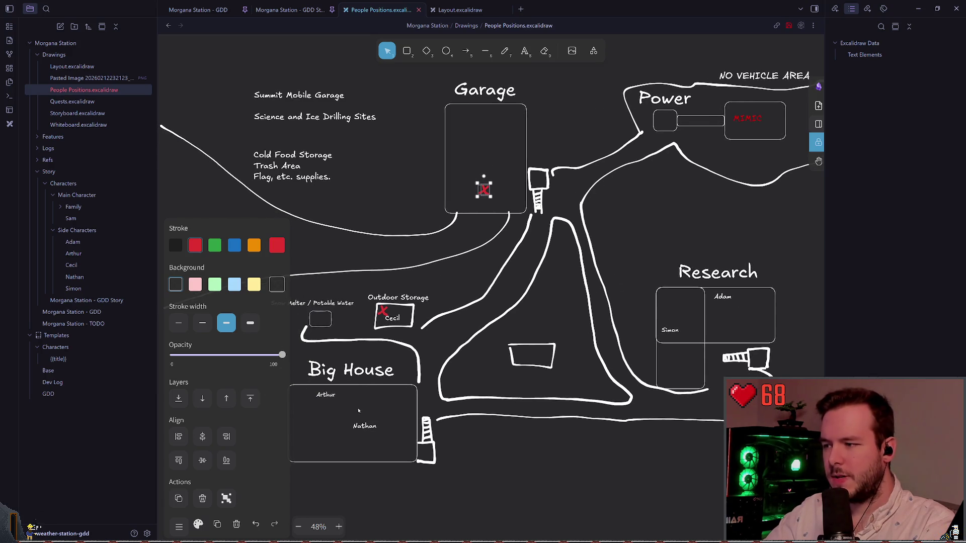
pyautogui.moveTo(326, 394)
pyautogui.mouseDown()
pyautogui.moveTo(362, 381)
pyautogui.moveTo(491, 182)
pyautogui.moveTo(499, 191)
pyautogui.mouseUp()
pyautogui.click(487, 207)
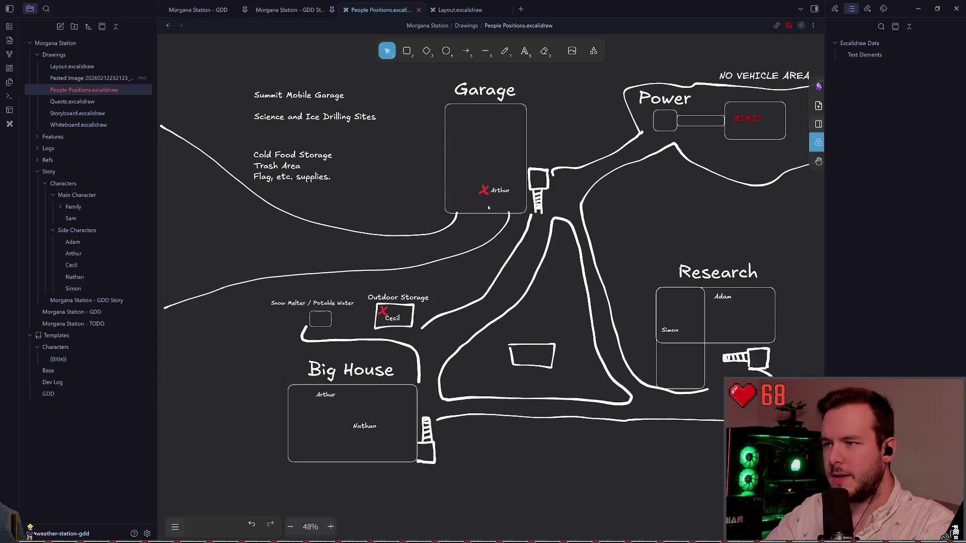
# Move MIMIC out of Power and Nathan from Big House into Research beside Adam
pyautogui.scroll(-2, 483, 186)
pyautogui.click(407, 286)
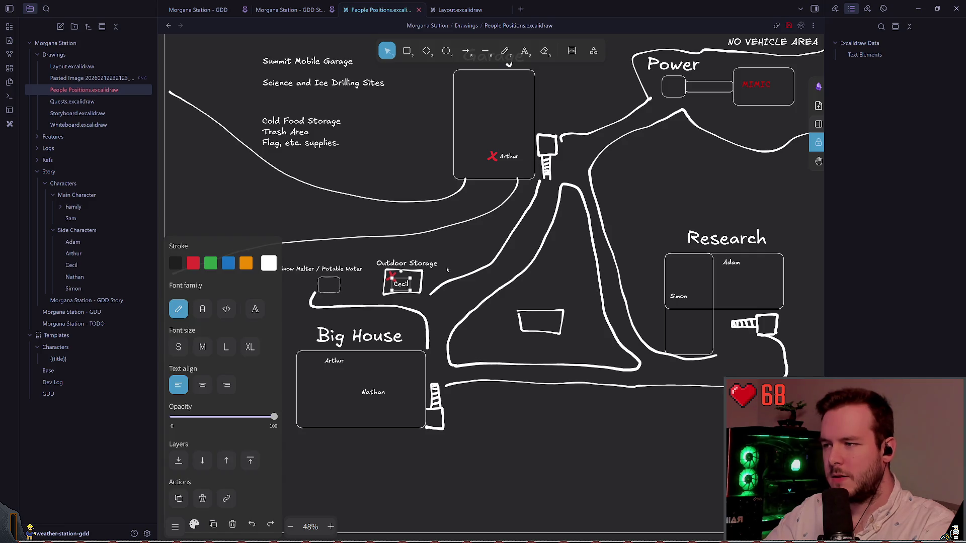
pyautogui.click(418, 289)
pyautogui.scroll(1, 486, 219)
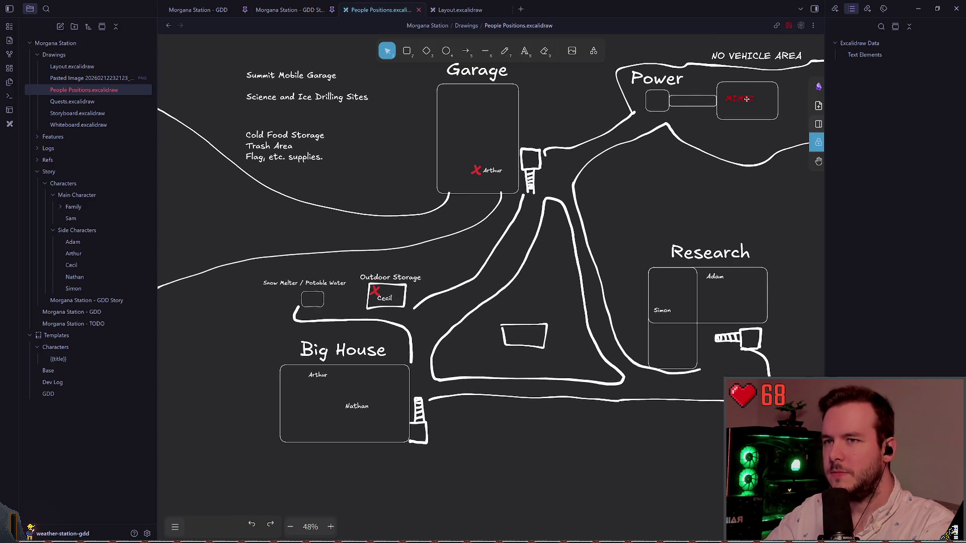
pyautogui.moveTo(739, 101)
pyautogui.mouseDown()
pyautogui.moveTo(537, 184)
pyautogui.moveTo(447, 276)
pyautogui.moveTo(378, 314)
pyautogui.mouseUp()
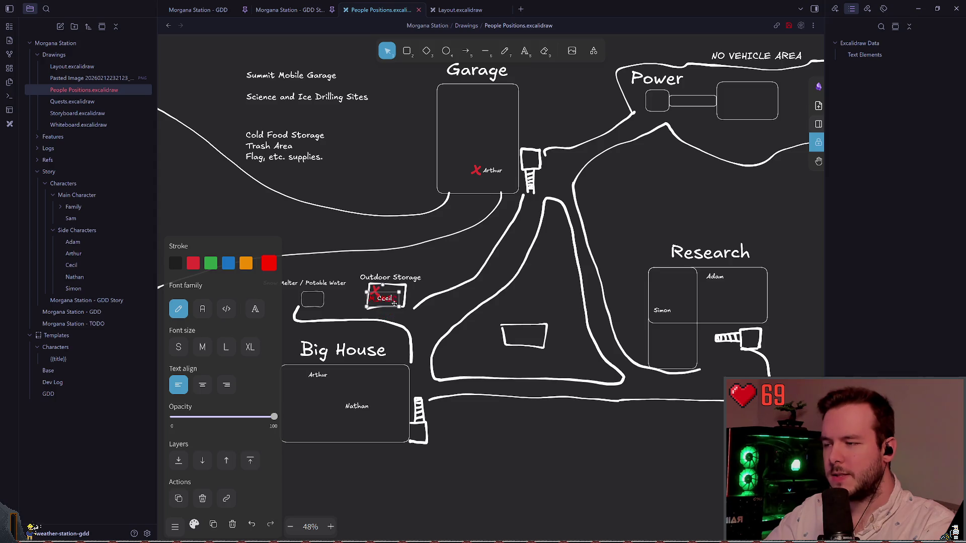
pyautogui.scroll(-2, 665, 247)
pyautogui.scroll(1, 523, 151)
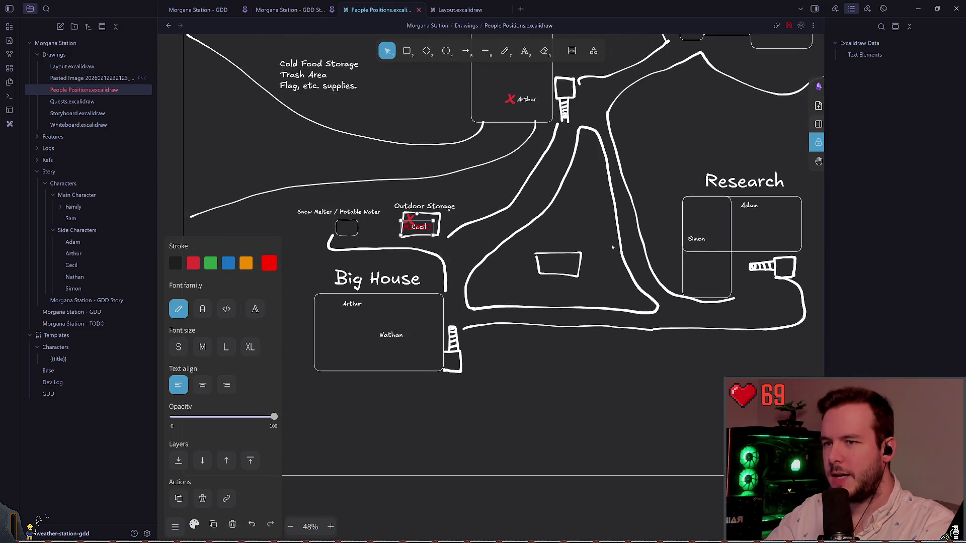
pyautogui.moveTo(366, 341)
pyautogui.mouseDown()
pyautogui.moveTo(666, 287)
pyautogui.moveTo(780, 233)
pyautogui.moveTo(727, 235)
pyautogui.moveTo(753, 240)
pyautogui.mouseUp()
pyautogui.click(752, 200)
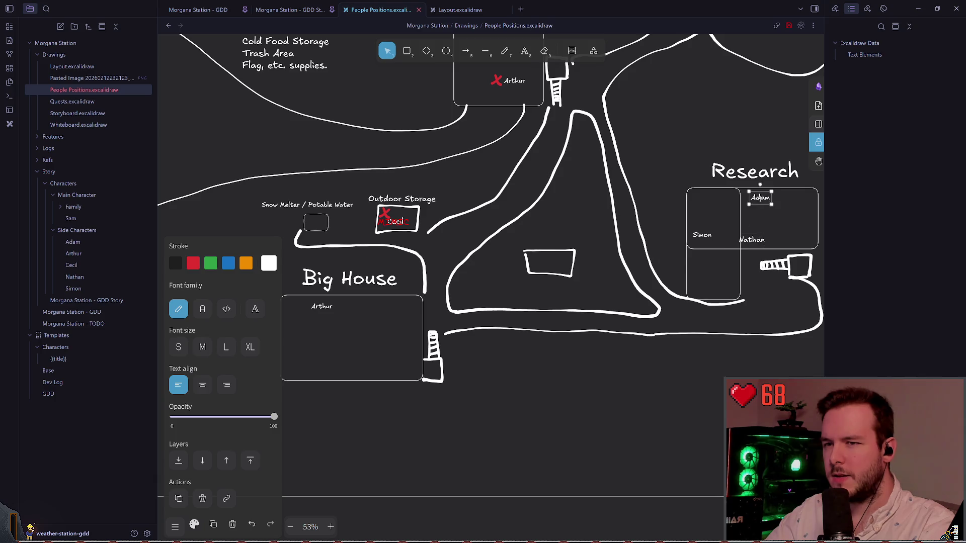
pyautogui.moveTo(752, 200); pyautogui.dragTo(755, 198)
pyautogui.moveTo(766, 242); pyautogui.dragTo(769, 242)
pyautogui.click(651, 182)
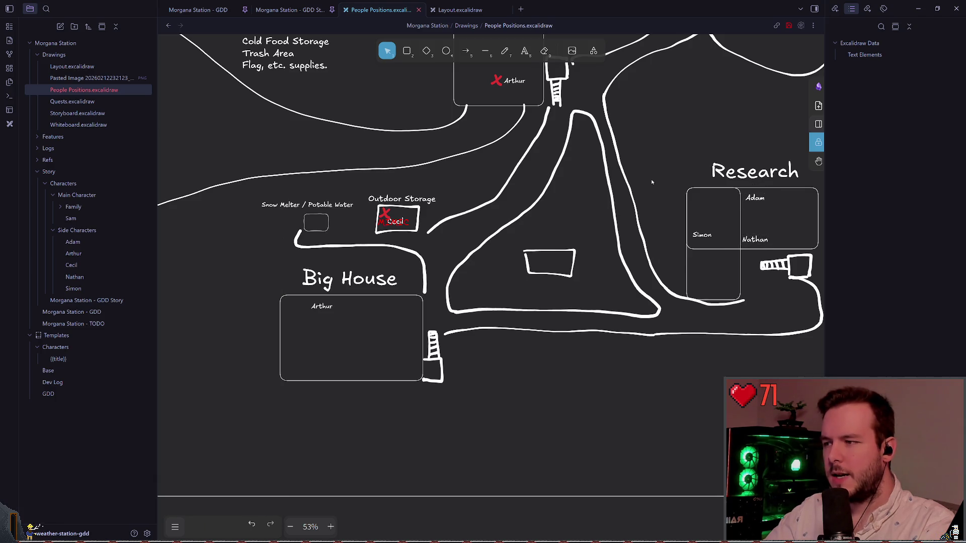
# Delete the extra Arthur label and place MIMIC just below Cecil's box
pyautogui.moveTo(308, 308)
pyautogui.mouseDown()
pyautogui.moveTo(323, 314)
pyautogui.moveTo(425, 233)
pyautogui.moveTo(496, 109)
pyautogui.moveTo(544, 251)
pyautogui.mouseUp()
pyautogui.press('Delete')
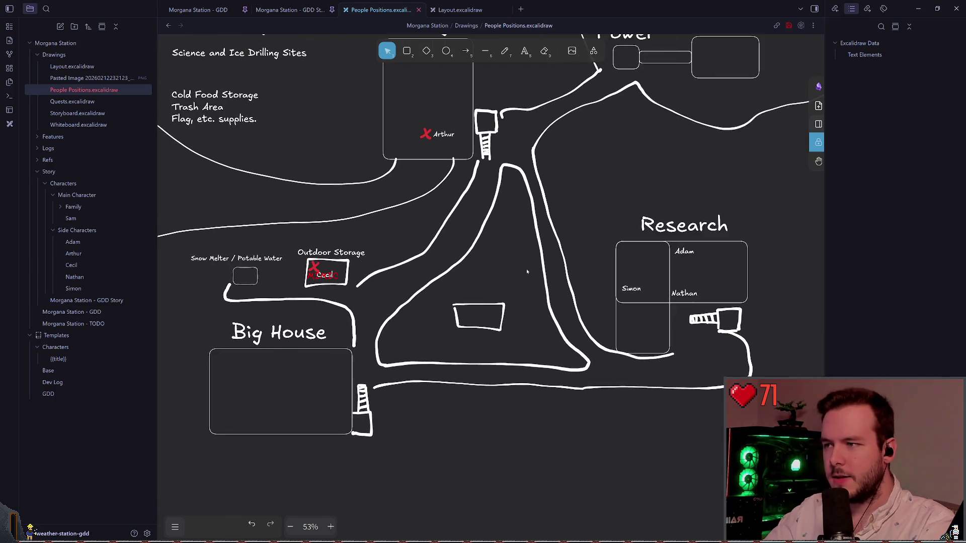
pyautogui.scroll(1, 526, 268)
pyautogui.click(317, 273)
pyautogui.moveTo(317, 273); pyautogui.dragTo(320, 289)
pyautogui.click(467, 275)
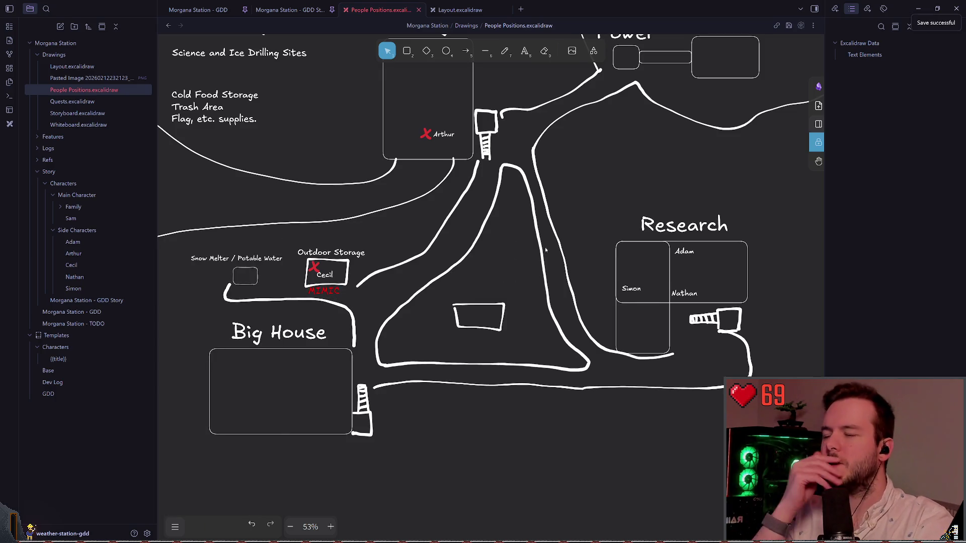
pyautogui.hscroll(1, 513, 255)
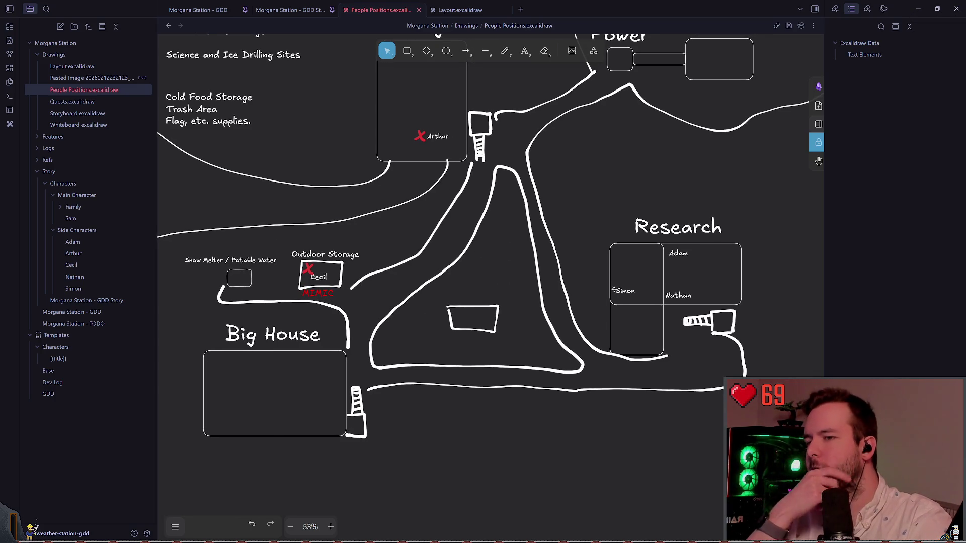
# Move Simon out of Research to beside Big House, next to the ladder
pyautogui.moveTo(614, 290)
pyautogui.mouseDown()
pyautogui.moveTo(673, 298)
pyautogui.moveTo(531, 377)
pyautogui.moveTo(354, 370)
pyautogui.mouseUp()
pyautogui.hscroll(-2, 466, 296)
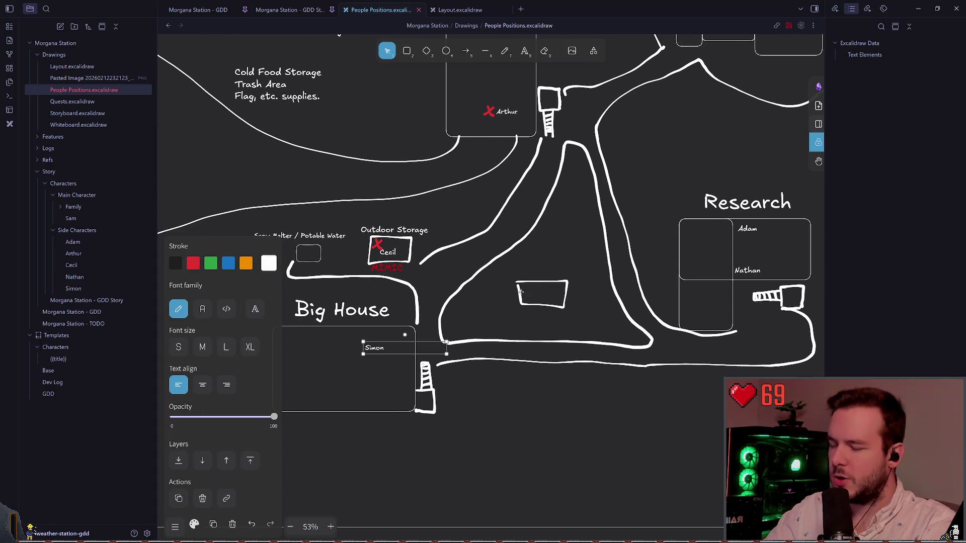
pyautogui.click(476, 319)
pyautogui.scroll(1, 465, 327)
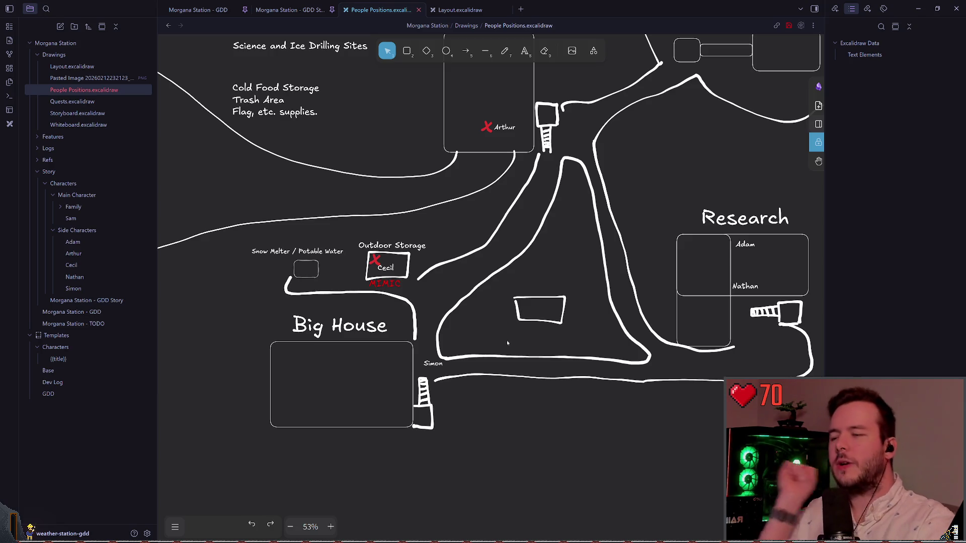
pyautogui.click(391, 283)
pyautogui.click(443, 365)
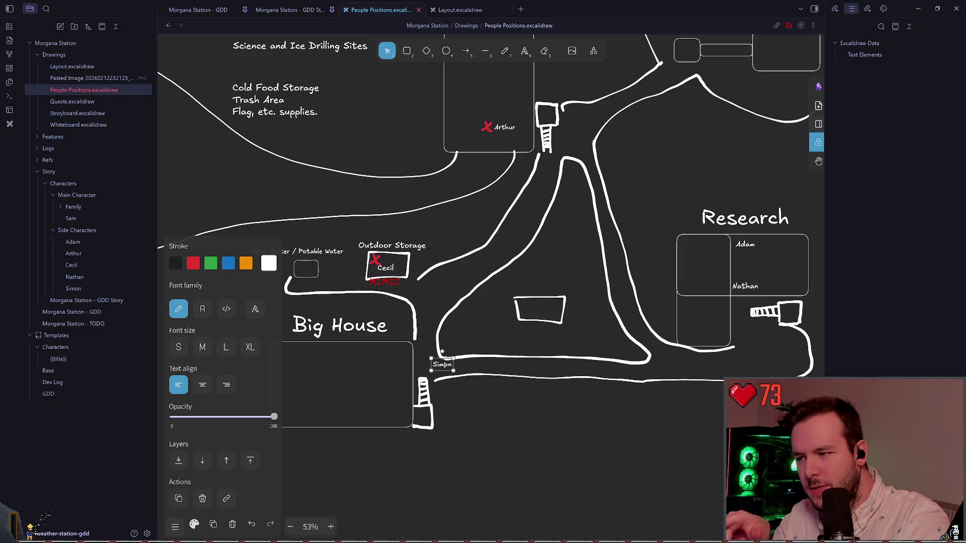
pyautogui.scroll(-1, 449, 336)
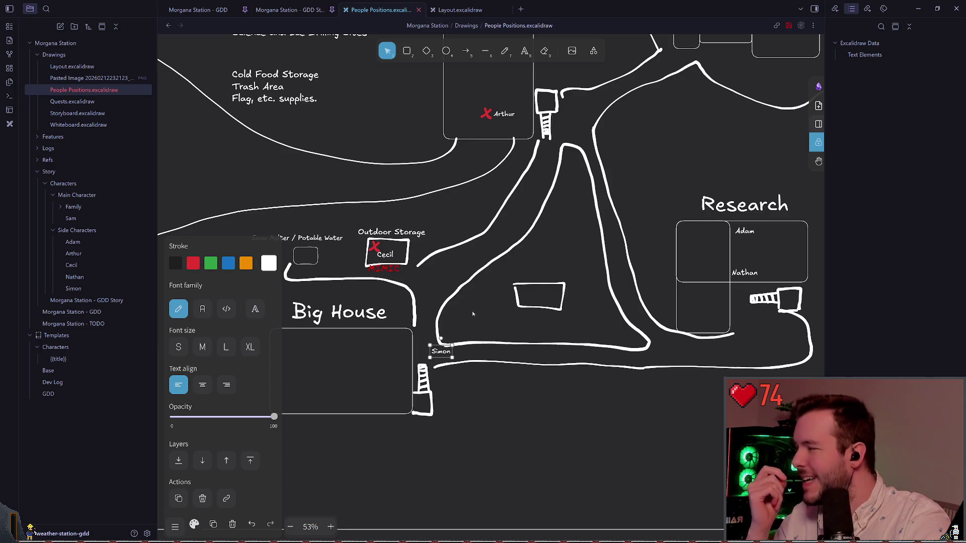
pyautogui.hscroll(-2, 532, 304)
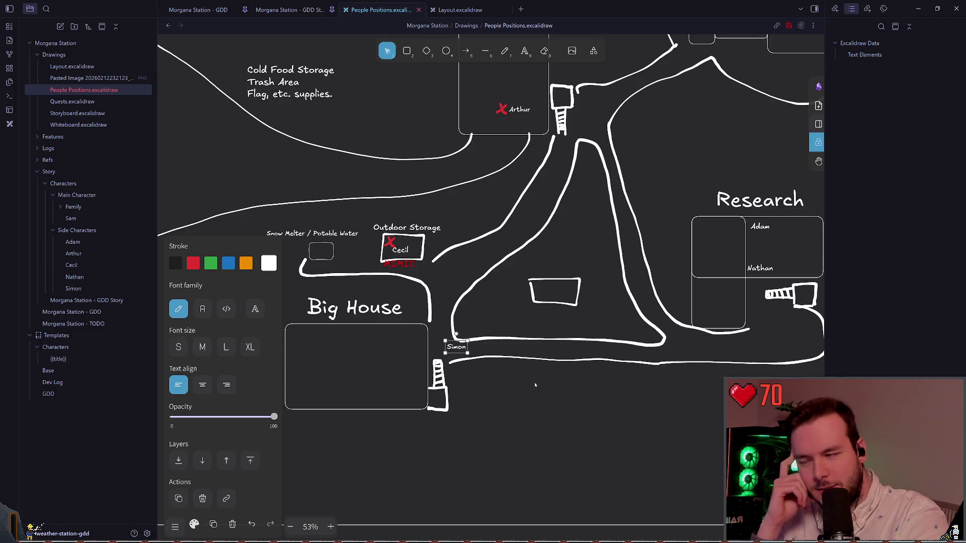
pyautogui.moveTo(456, 346); pyautogui.dragTo(416, 395)
pyautogui.hscroll(3, 414, 392)
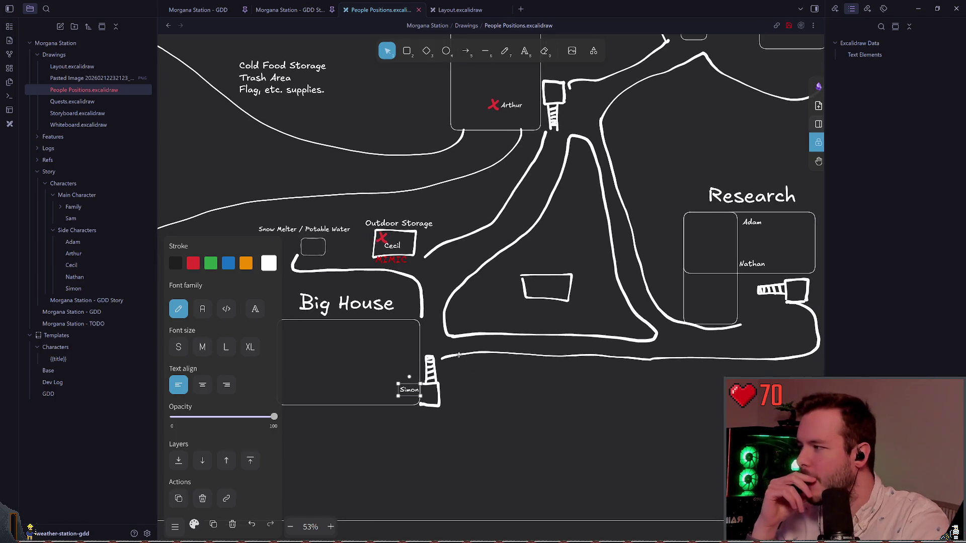
pyautogui.moveTo(388, 385); pyautogui.dragTo(421, 341)
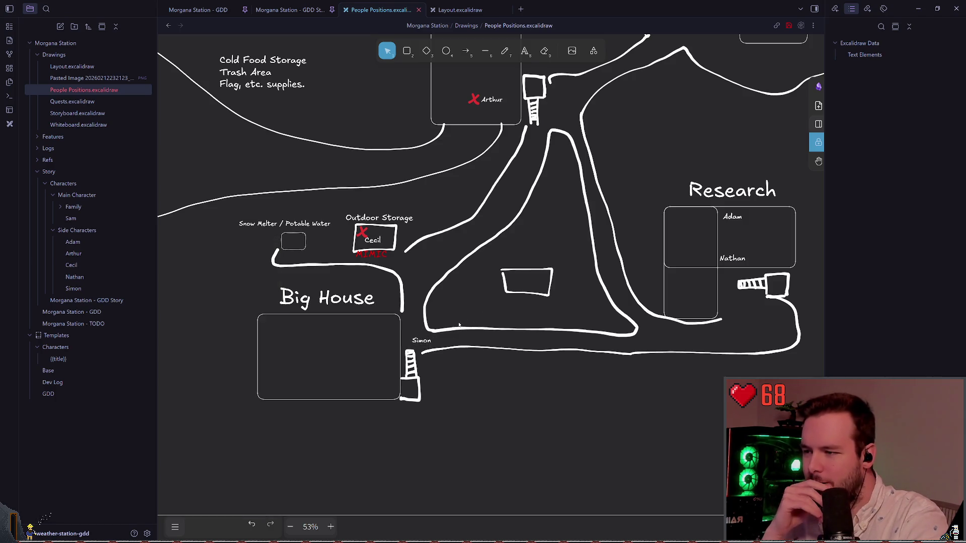
pyautogui.moveTo(422, 341)
pyautogui.mouseDown()
pyautogui.moveTo(459, 441)
pyautogui.moveTo(463, 365)
pyautogui.moveTo(430, 340)
pyautogui.moveTo(467, 432)
pyautogui.moveTo(422, 337)
pyautogui.mouseUp()
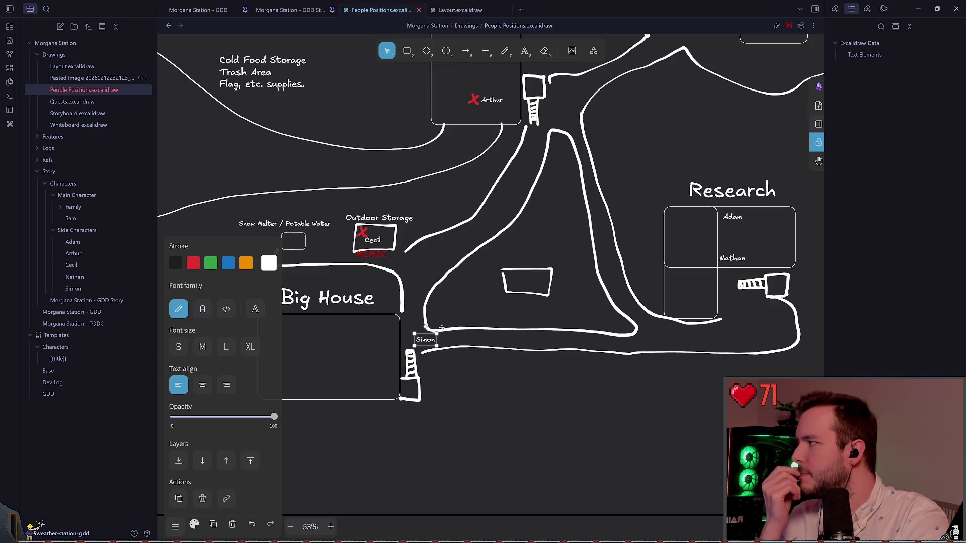
pyautogui.scroll(-2, 464, 340)
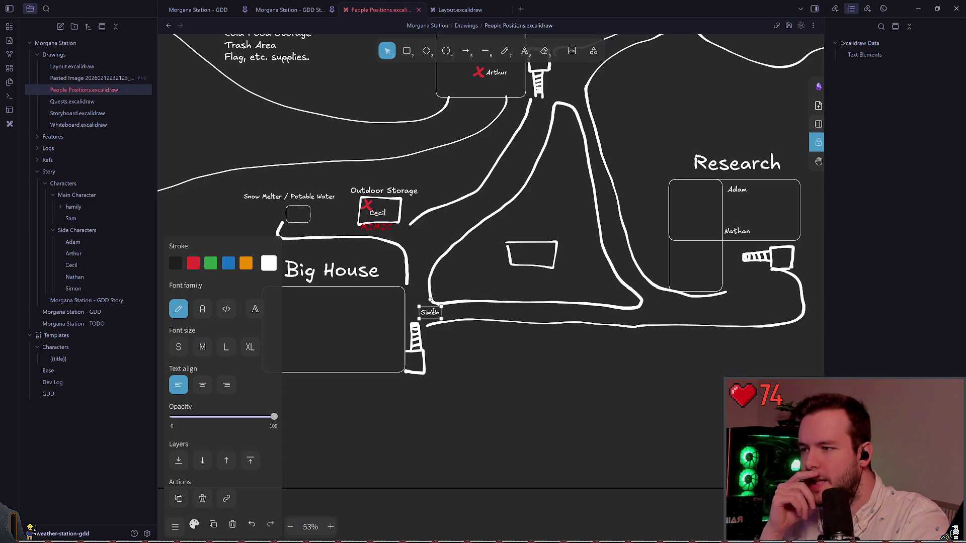
pyautogui.moveTo(433, 311)
pyautogui.mouseDown()
pyautogui.moveTo(413, 347)
pyautogui.moveTo(395, 356)
pyautogui.mouseUp()
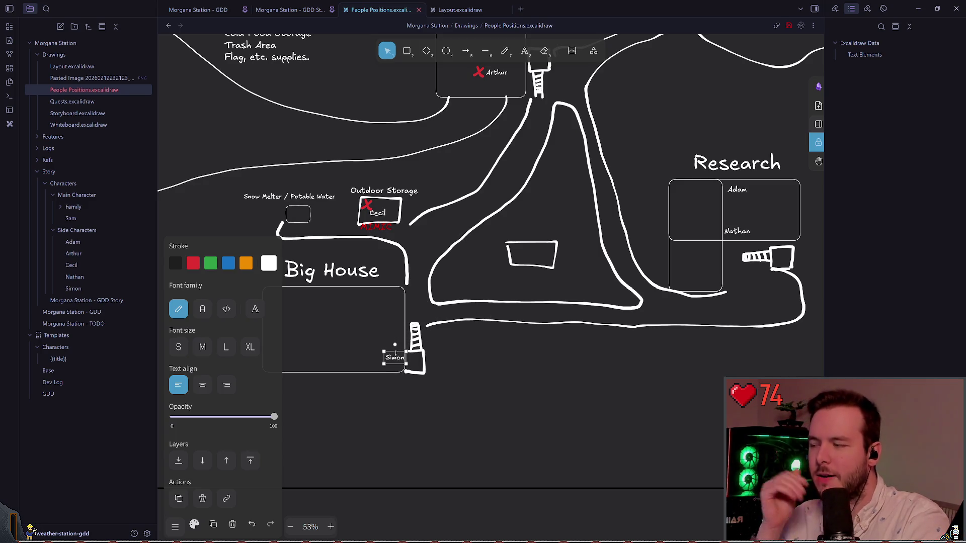
pyautogui.hscroll(1, 467, 318)
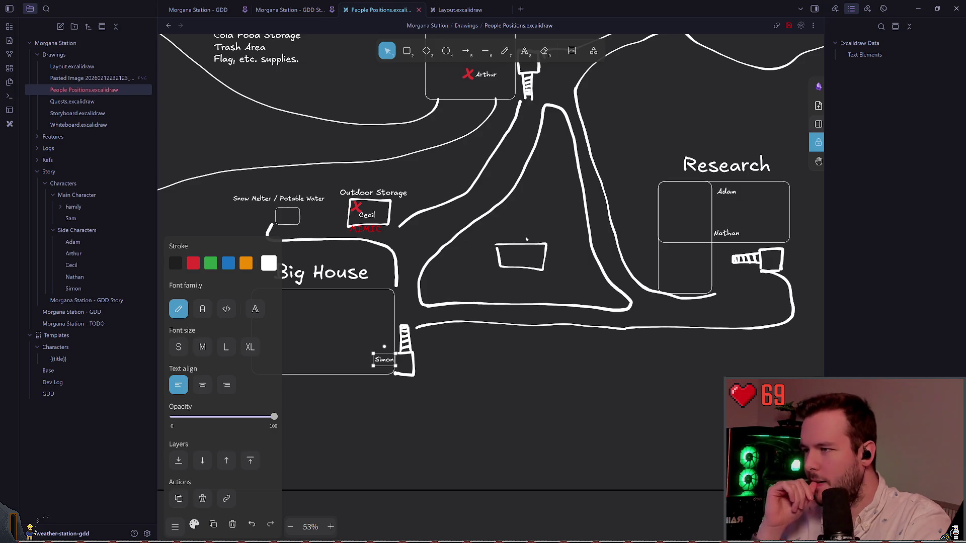
# Nudge the Nathan label up into Research, just below Adam
pyautogui.scroll(1, 503, 236)
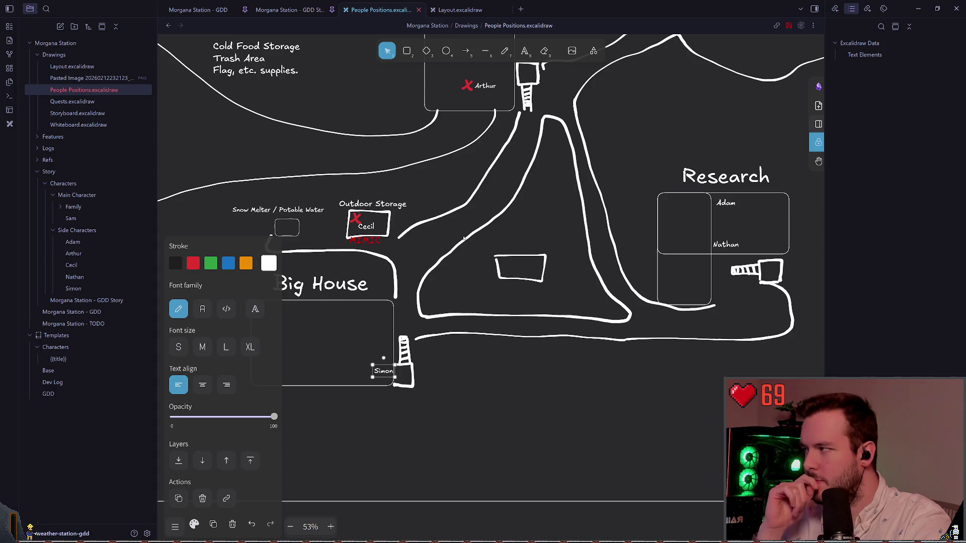
pyautogui.scroll(2, 463, 238)
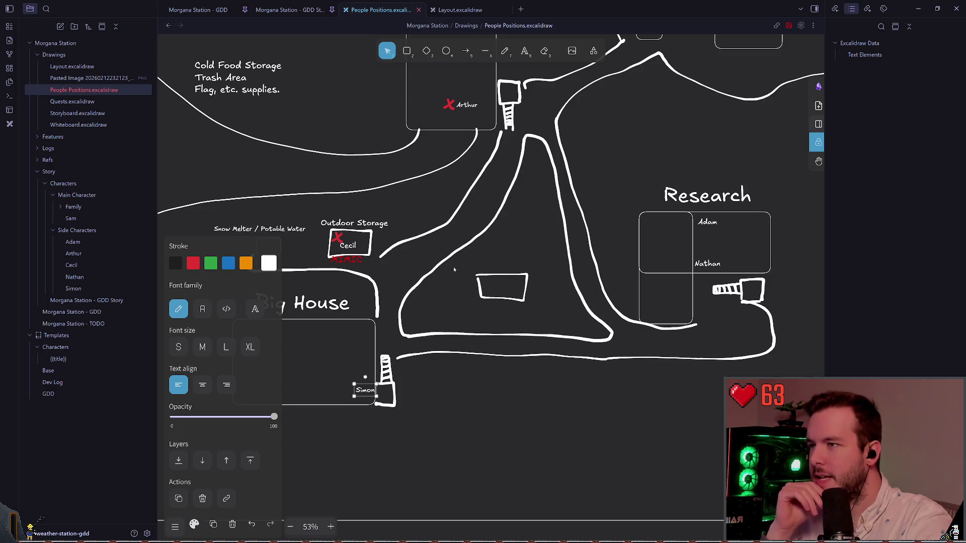
pyautogui.hscroll(-2, 442, 264)
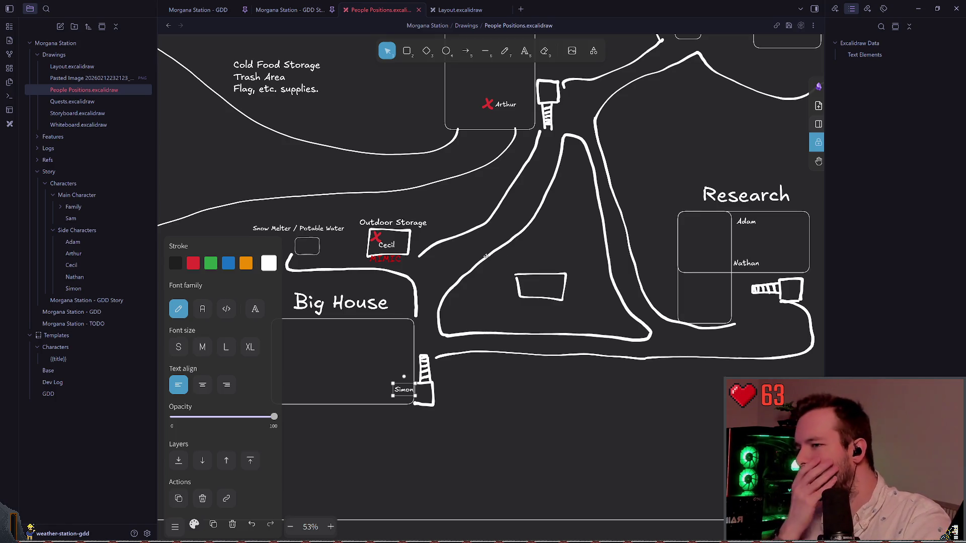
pyautogui.hscroll(2, 488, 249)
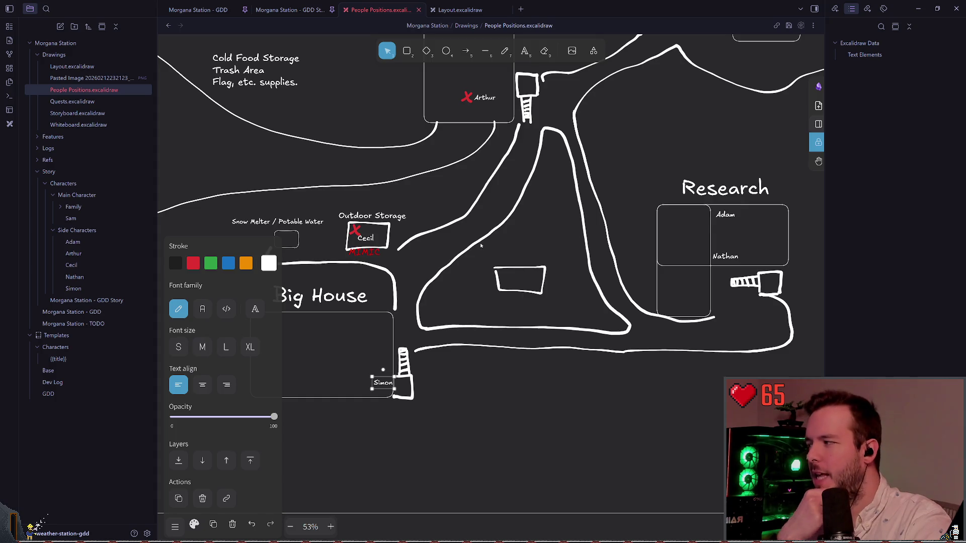
pyautogui.hscroll(1, 464, 277)
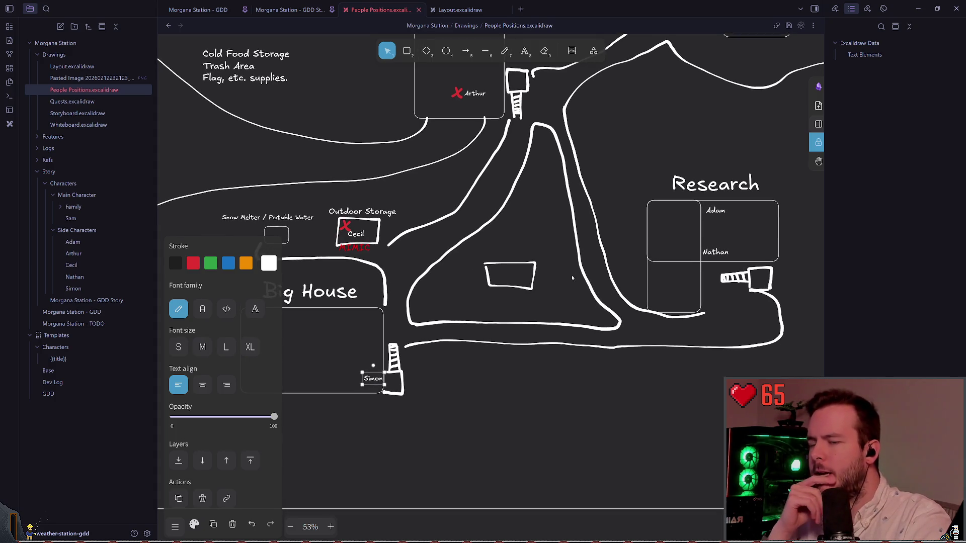
pyautogui.hscroll(3, 565, 246)
pyautogui.hscroll(3, 565, 246)
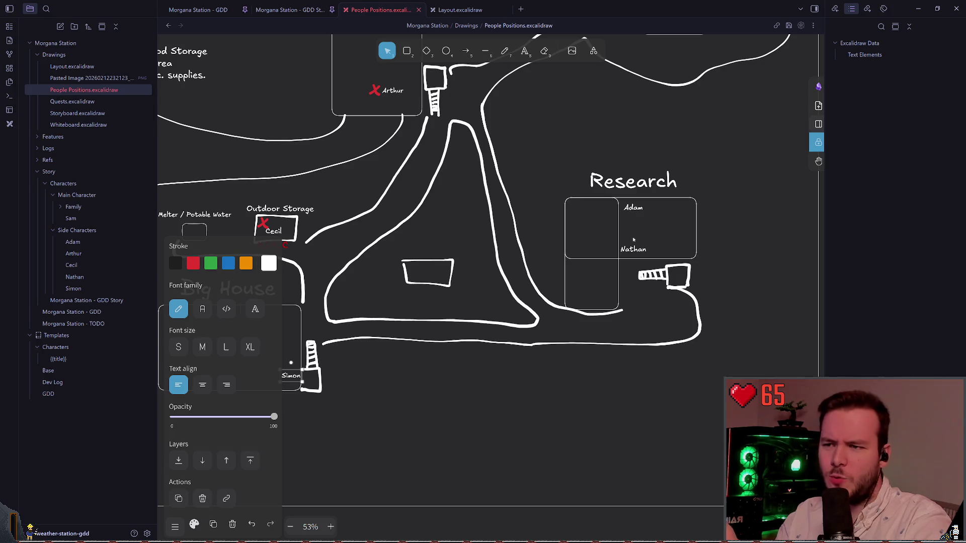
pyautogui.click(632, 243)
pyautogui.moveTo(633, 243); pyautogui.dragTo(633, 233)
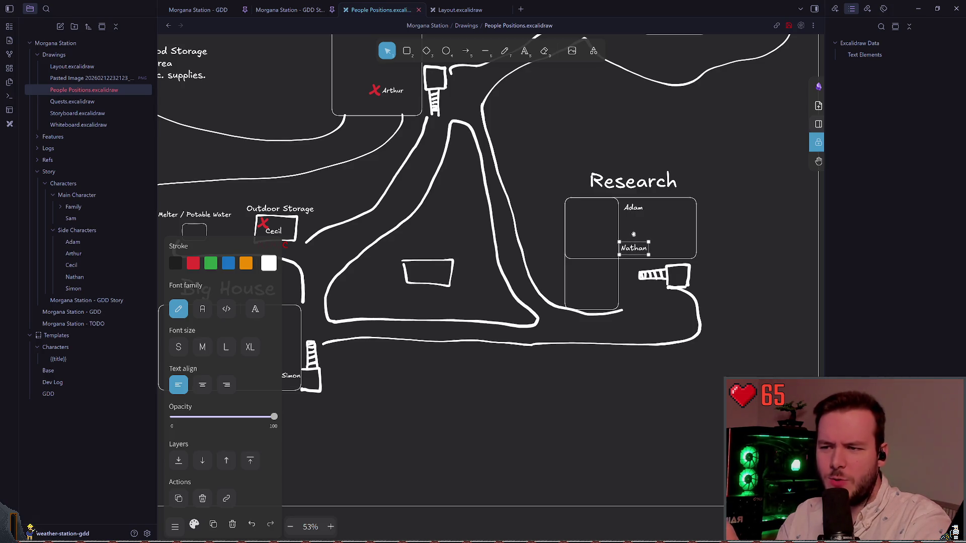
pyautogui.click(557, 241)
pyautogui.hscroll(-3, 516, 224)
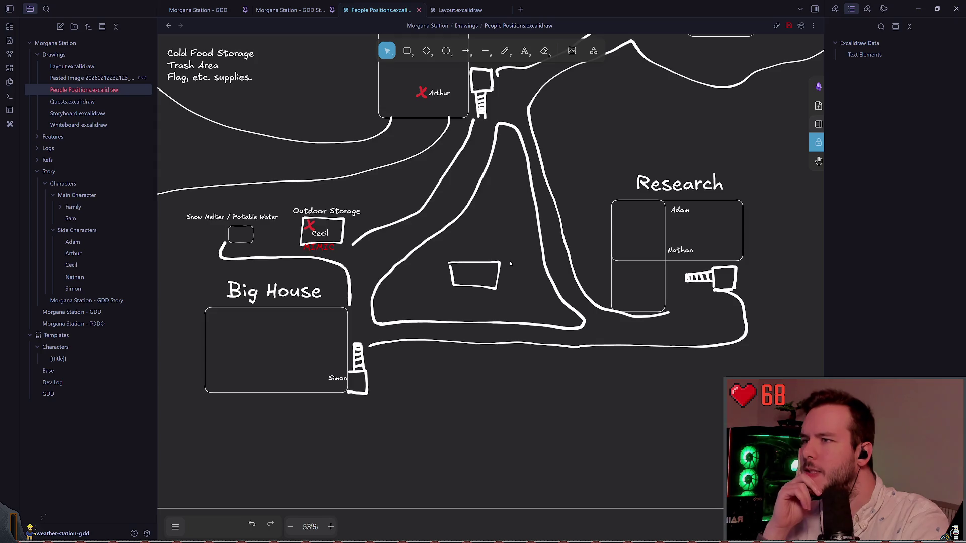
# Pan around the People Positions map and switch to freehand drawing with the P shortcut
pyautogui.hscroll(3, 477, 264)
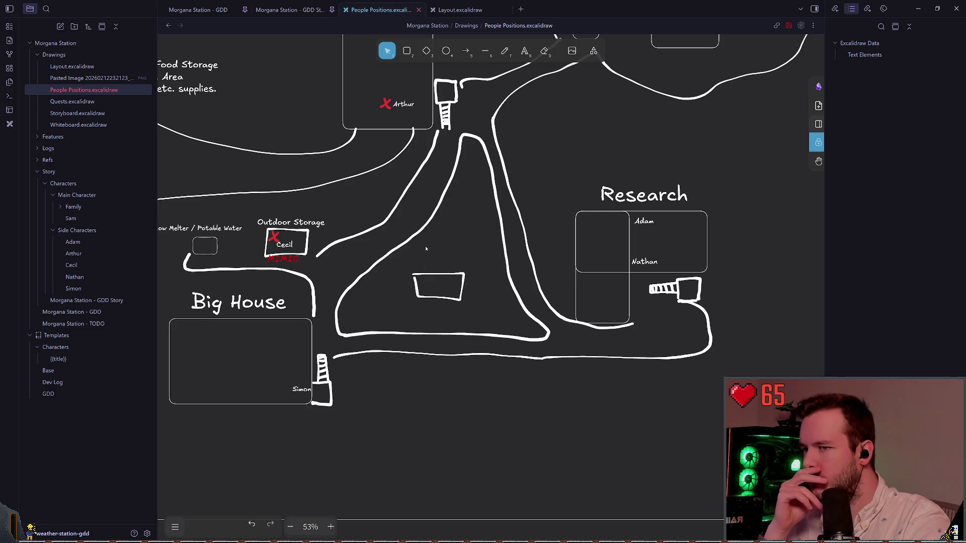
pyautogui.hscroll(-3, 401, 264)
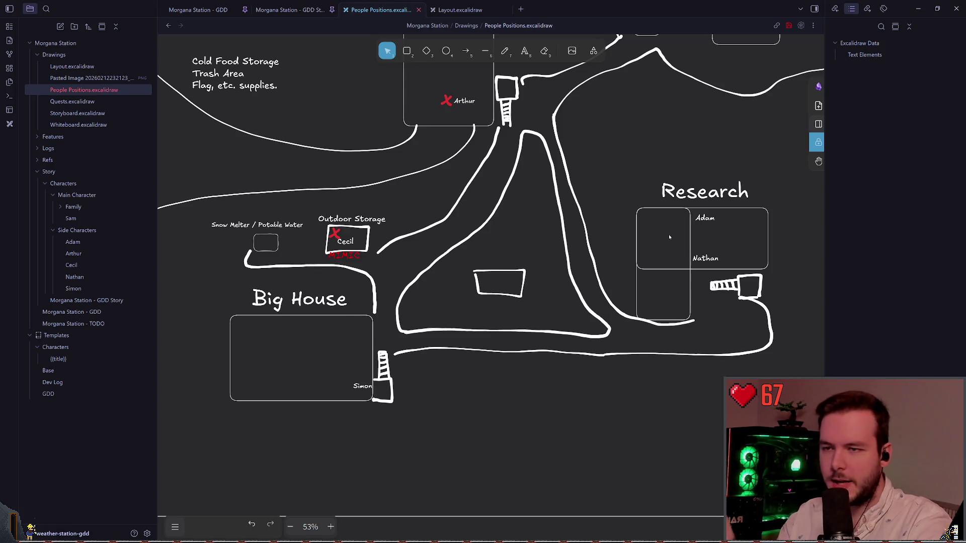
pyautogui.hscroll(1, 669, 236)
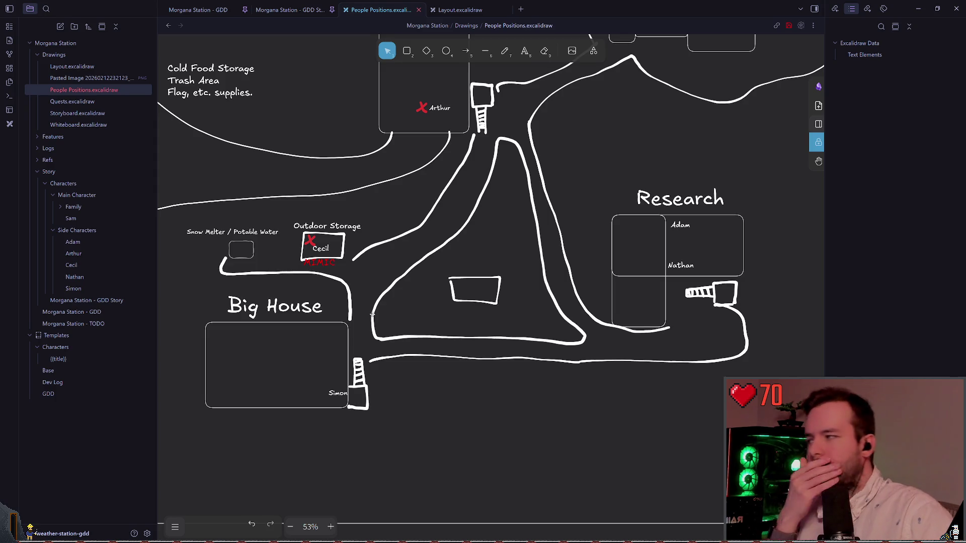
pyautogui.scroll(-2, 490, 311)
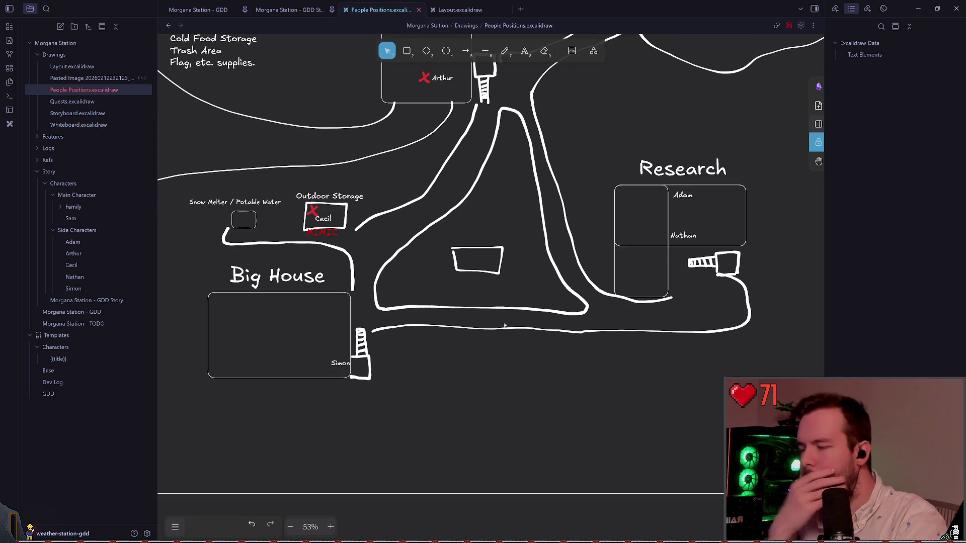
pyautogui.press('p')
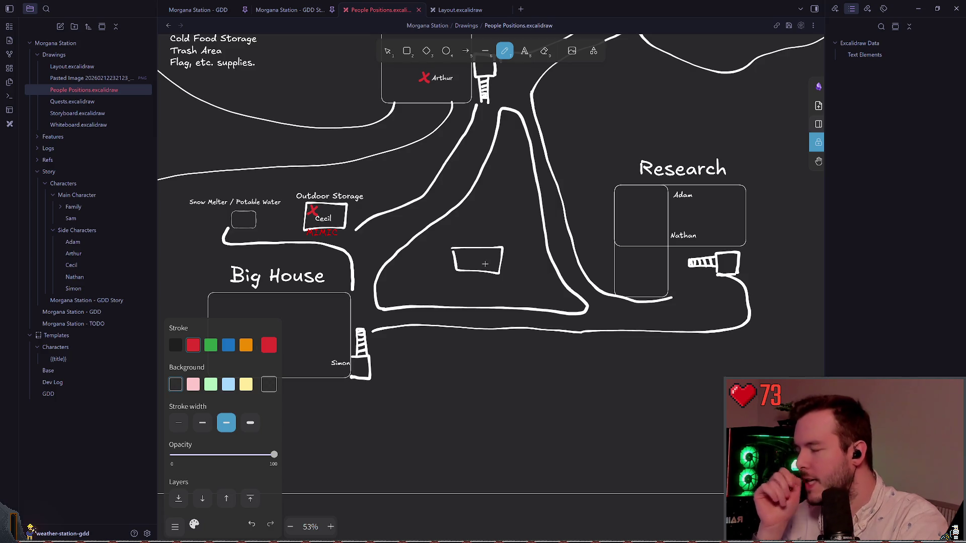
# Draw a test red ellipse around the triangle's bottom edge, then undo it
pyautogui.scroll(-1, 421, 291)
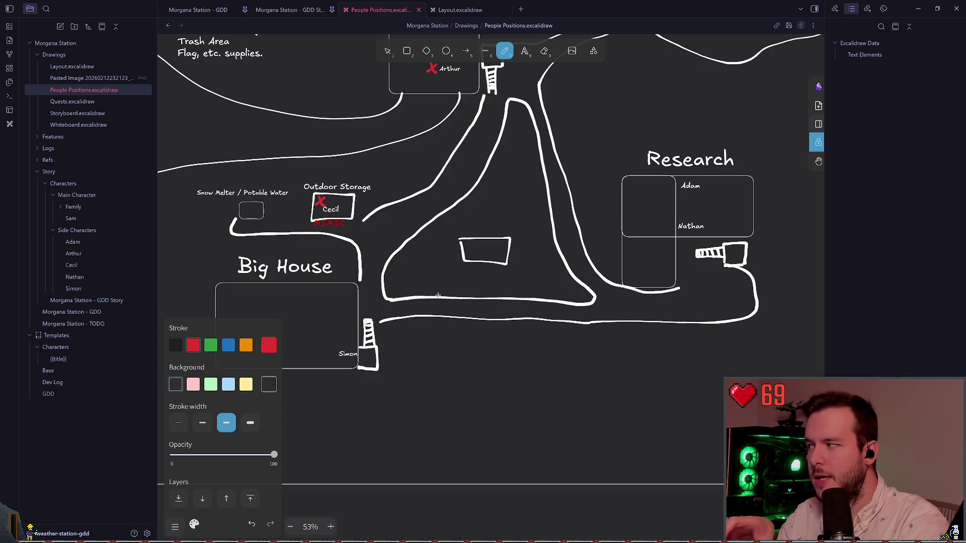
pyautogui.hscroll(1, 570, 270)
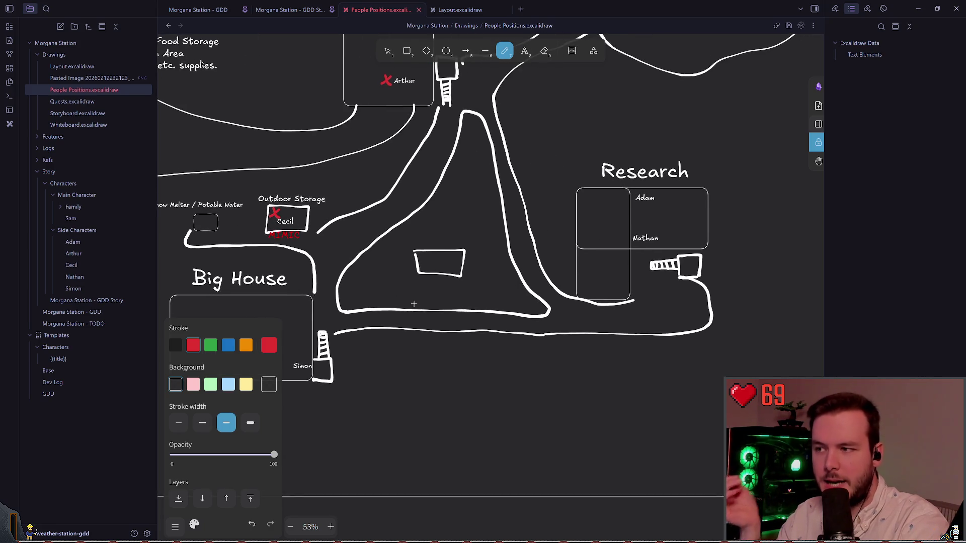
pyautogui.moveTo(411, 299)
pyautogui.mouseDown()
pyautogui.moveTo(419, 355)
pyautogui.moveTo(376, 303)
pyautogui.moveTo(452, 327)
pyautogui.moveTo(425, 298)
pyautogui.moveTo(476, 285)
pyautogui.mouseUp()
pyautogui.hotkey('ctrl', 'z')
pyautogui.hotkey('ctrl', 'z')
pyautogui.hscroll(-1, 424, 293)
pyautogui.hotkey('ctrl', 'z')
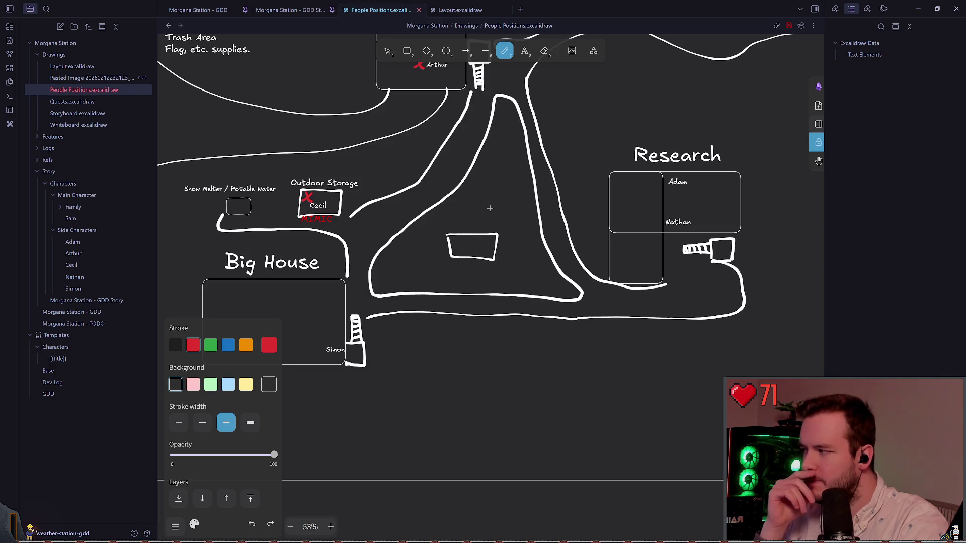
pyautogui.scroll(1, 489, 207)
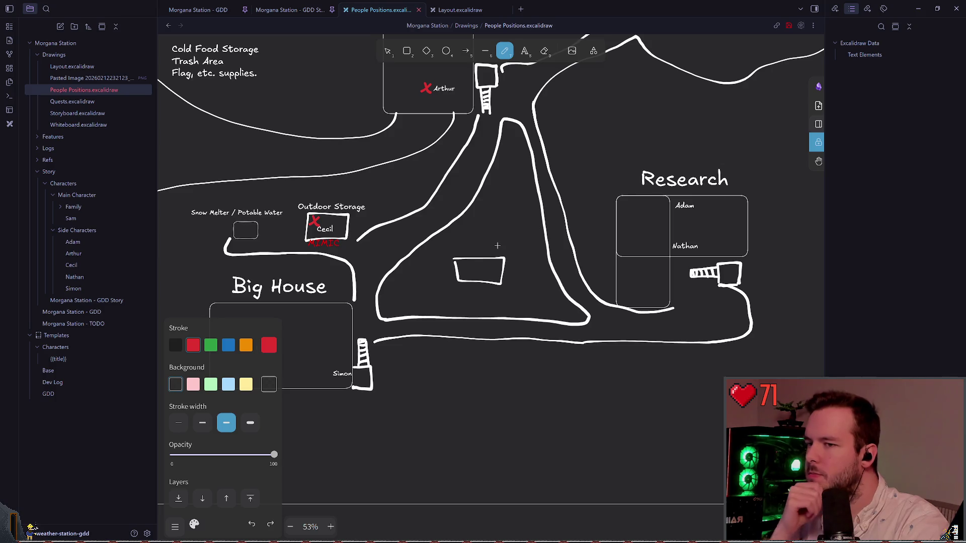
# Select and deselect the Research stairs and the curved road lines near Big House
pyautogui.click(392, 53)
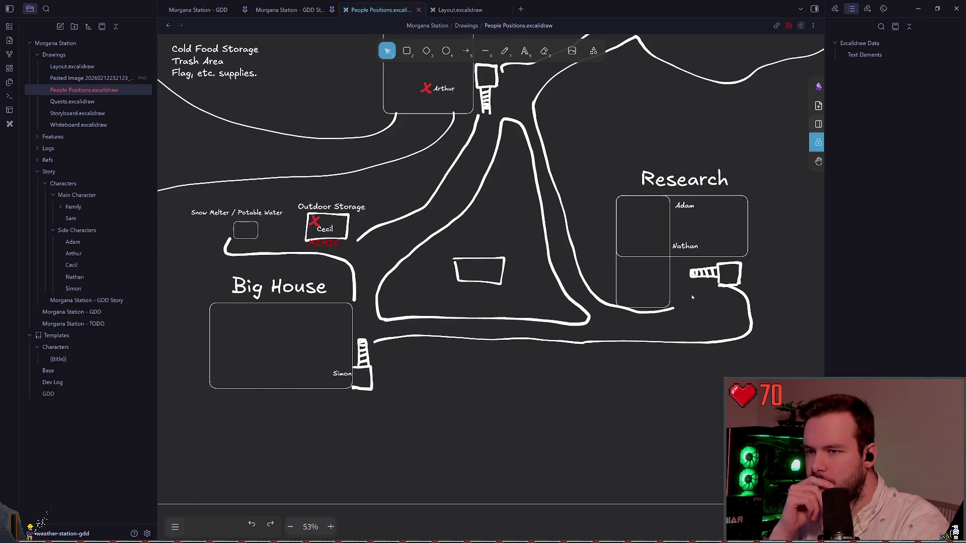
pyautogui.click(702, 273)
pyautogui.press('Escape')
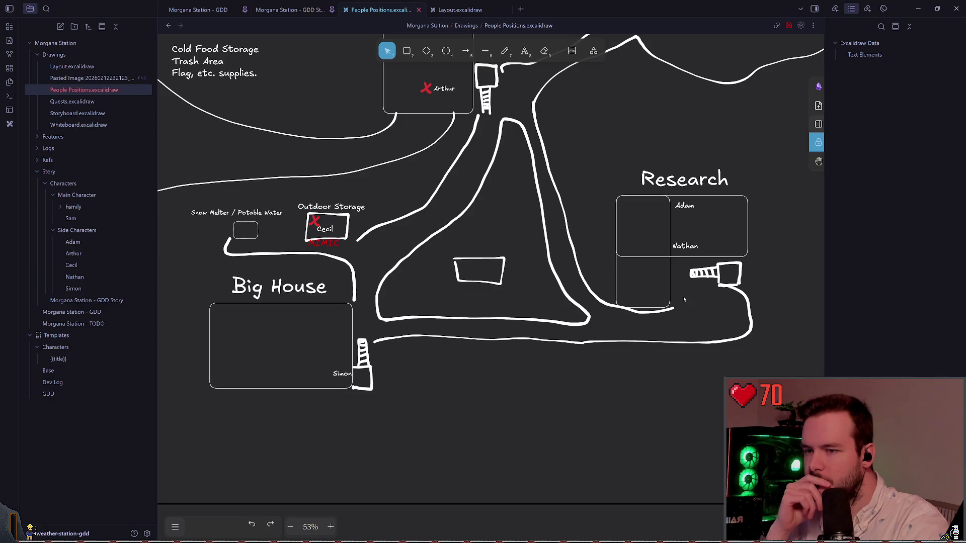
pyautogui.press('p')
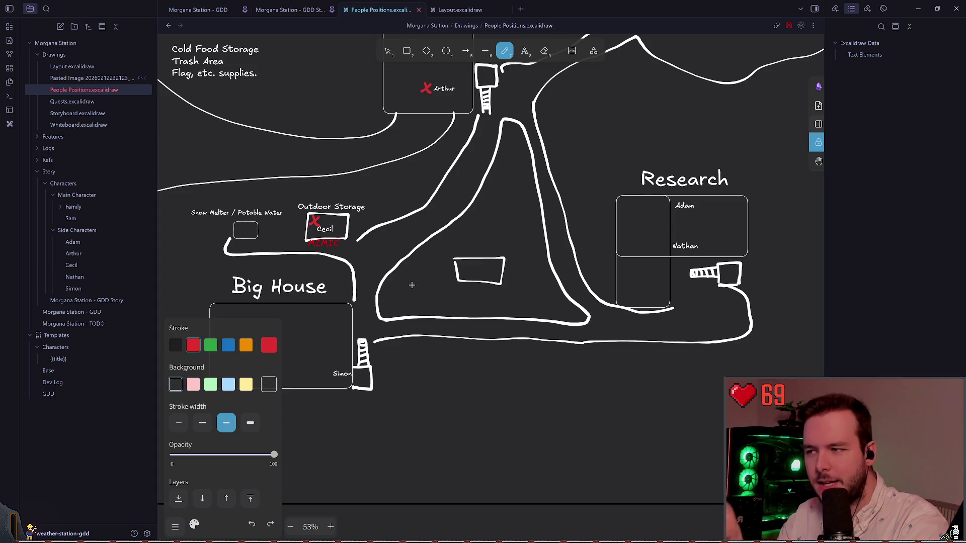
pyautogui.press('v')
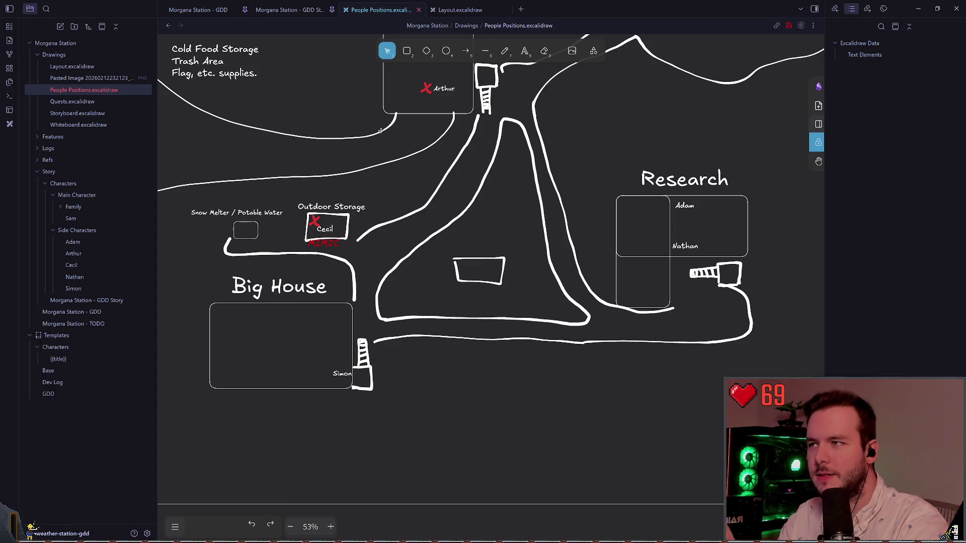
pyautogui.click(340, 260)
pyautogui.click(399, 248)
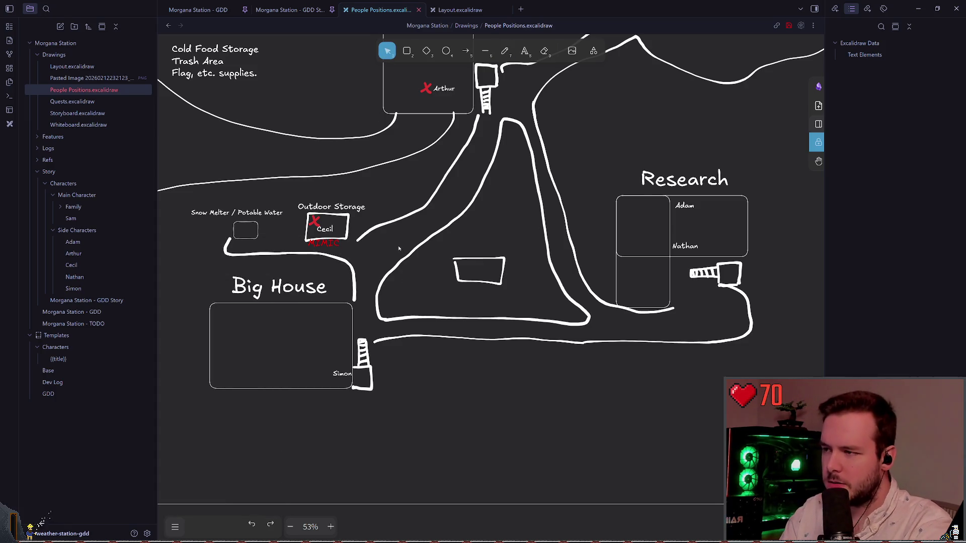
pyautogui.click(351, 272)
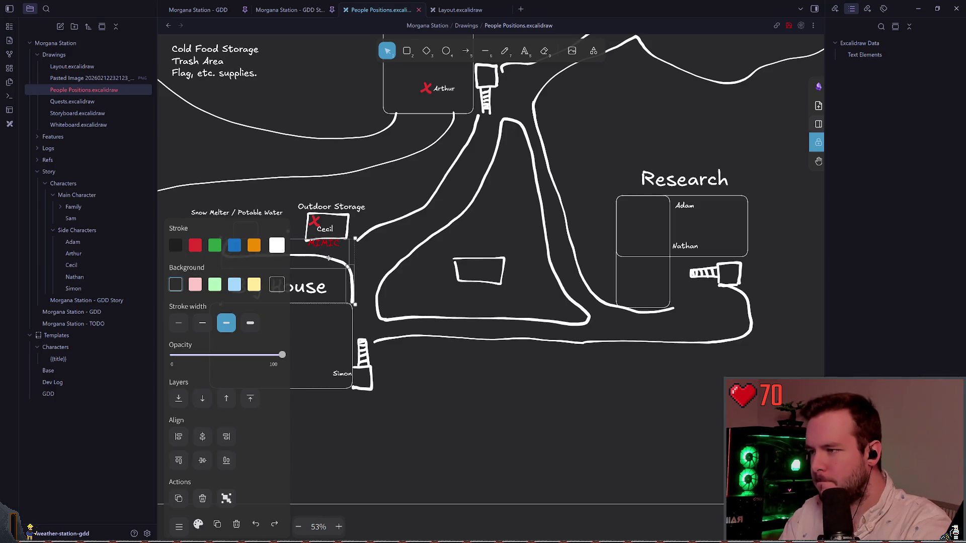
pyautogui.click(368, 259)
# Set the freehand drawing stroke colour to white
pyautogui.click(505, 50)
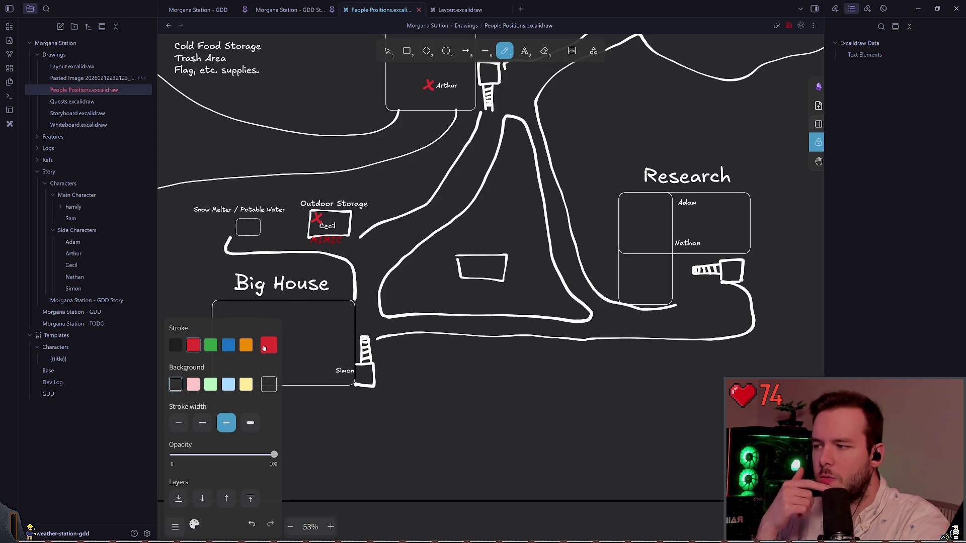
pyautogui.click(268, 345)
pyautogui.click(330, 392)
pyautogui.click(417, 250)
pyautogui.hscroll(-1, 417, 249)
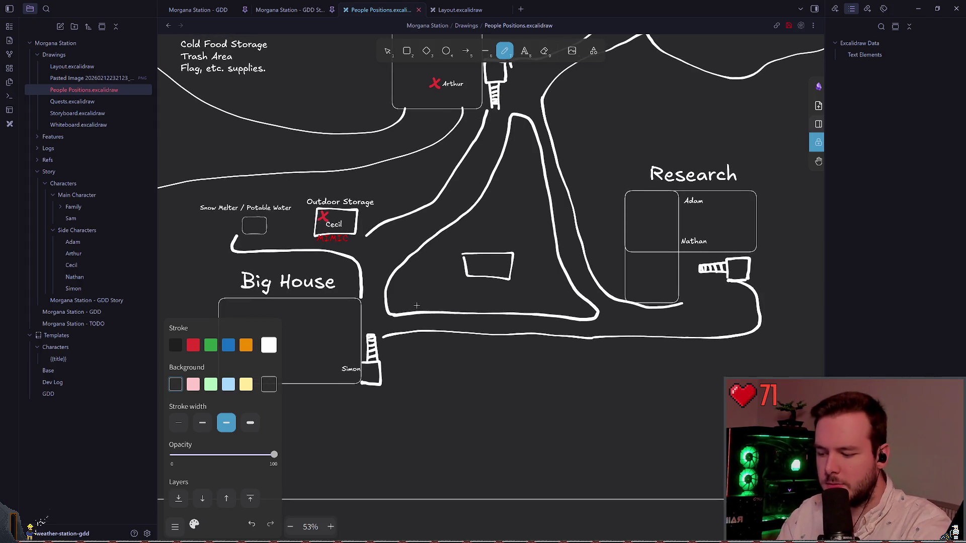
# Drag the Simon label from Big House into the Research building, left of Nathan
pyautogui.hscroll(-1, 412, 302)
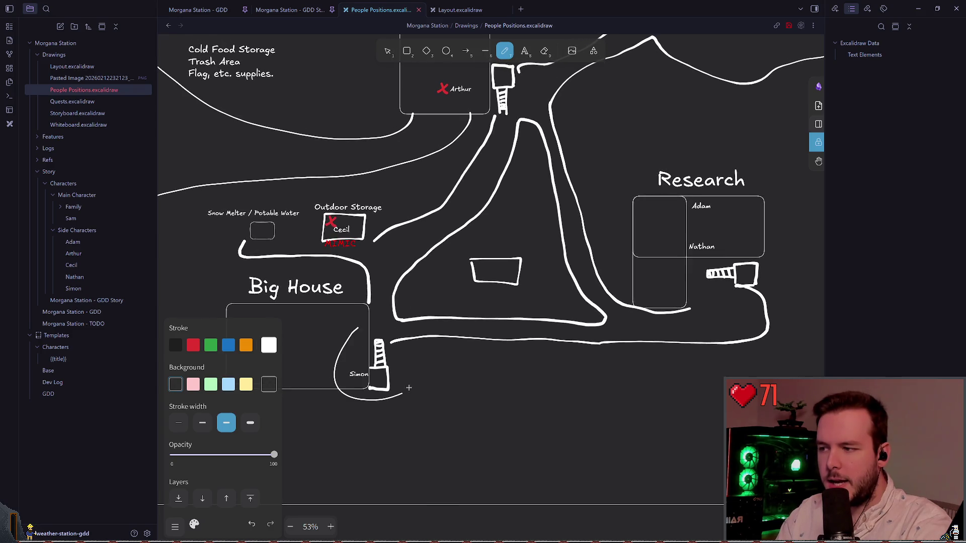
pyautogui.scroll(2, 451, 316)
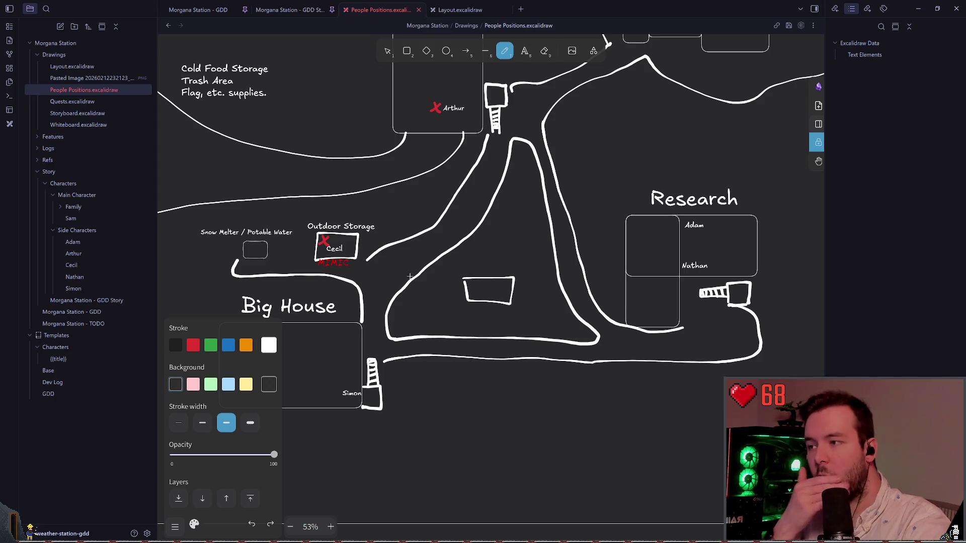
pyautogui.hscroll(1, 508, 260)
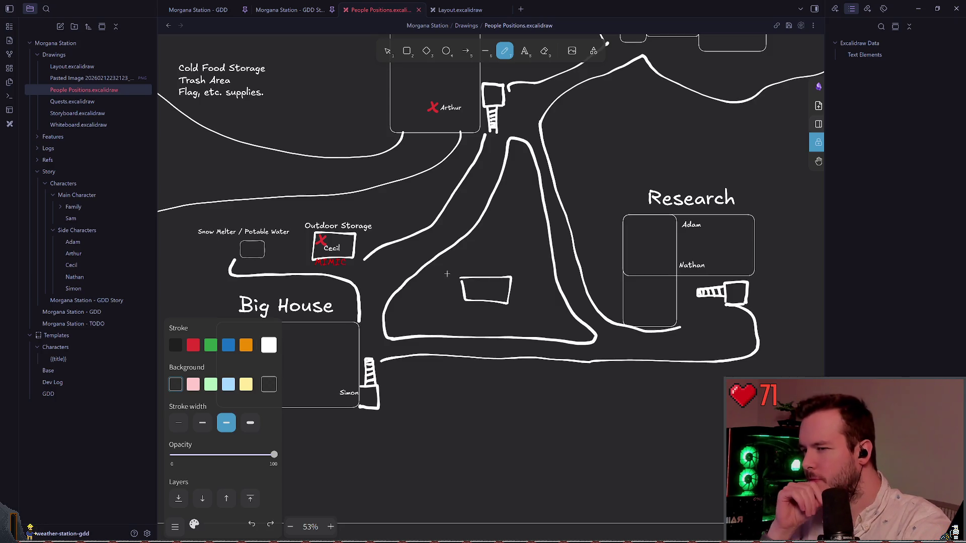
pyautogui.click(388, 52)
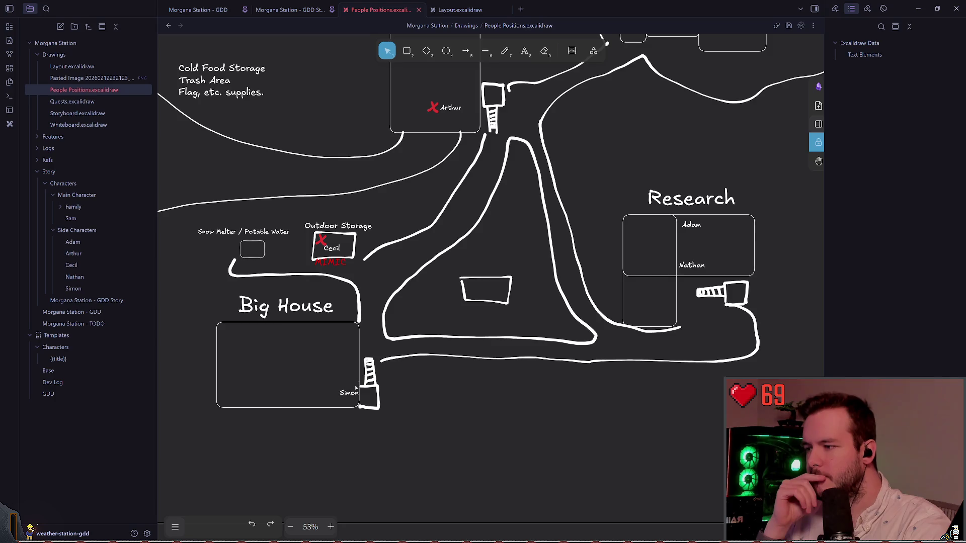
pyautogui.moveTo(356, 388)
pyautogui.mouseDown()
pyautogui.moveTo(681, 284)
pyautogui.moveTo(647, 250)
pyautogui.moveTo(645, 261)
pyautogui.mouseUp()
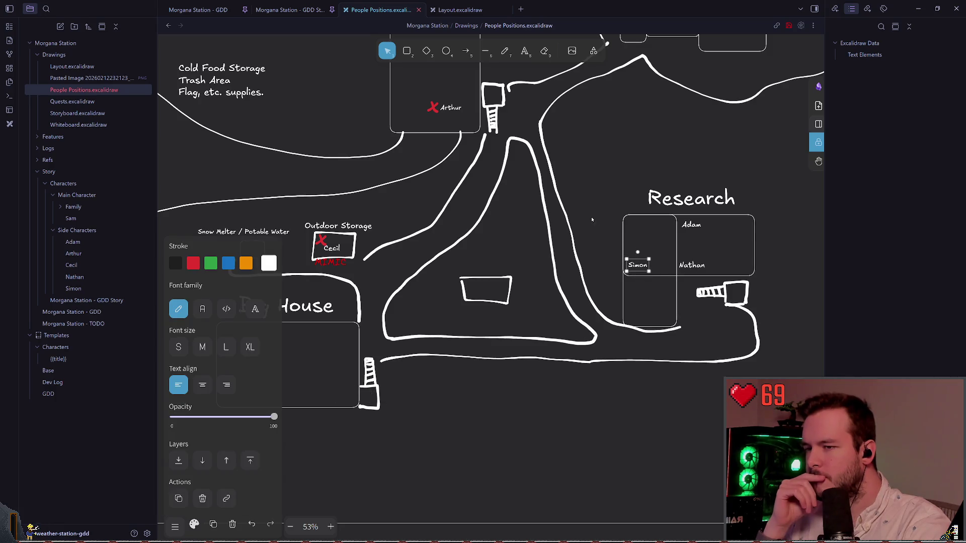
pyautogui.click(592, 220)
pyautogui.hscroll(3, 592, 226)
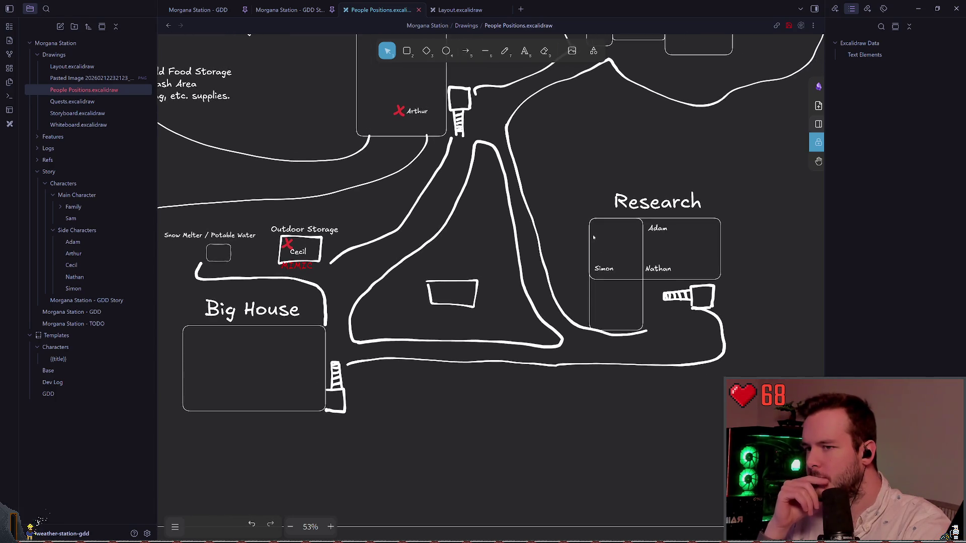